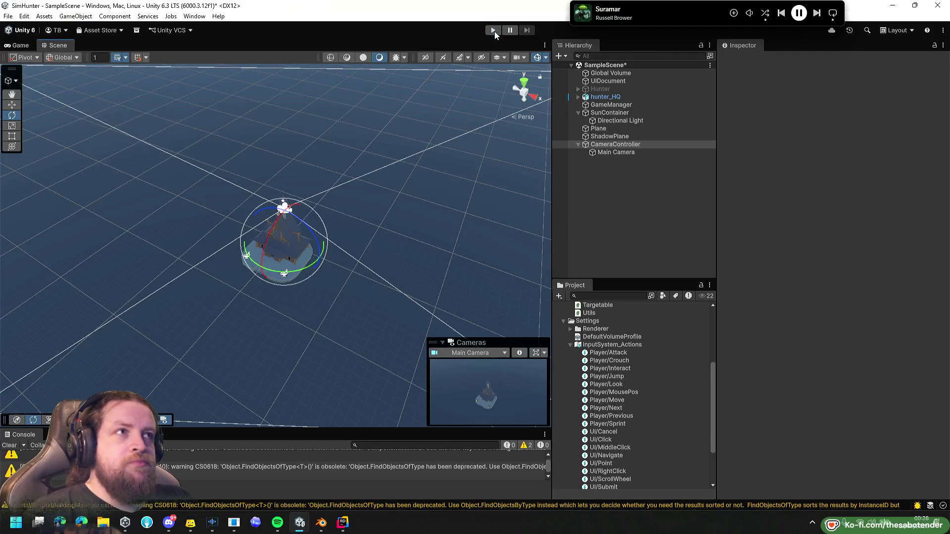
Enter Play mode and pan the camera across the map with the WASD keys.
{"action": "left_click", "coordinate": [493, 31]}
{"action": "key", "text": "s"}
{"action": "key", "text": "d"}
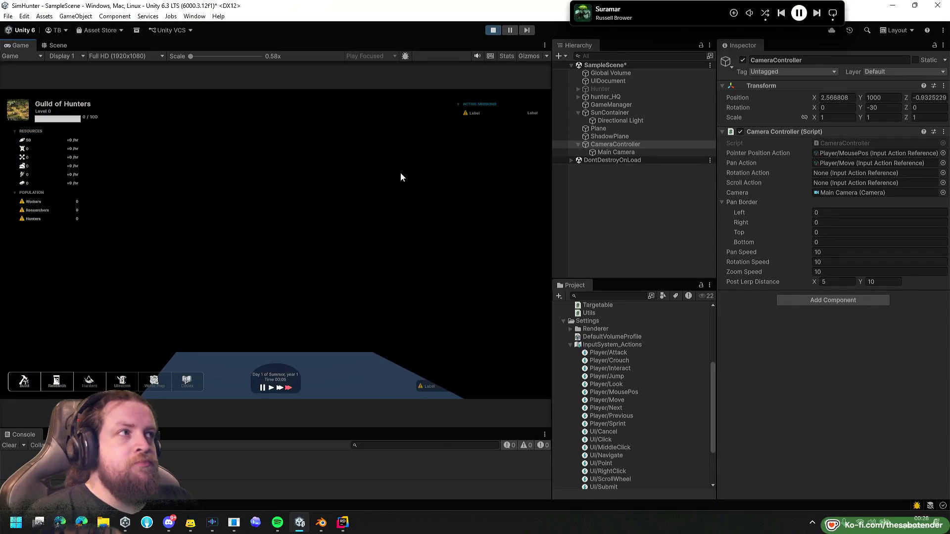
{"action": "key", "text": "s"}
{"action": "key", "text": "w"}
Inspect the camera rig in the Scene view while the game runs.
{"action": "left_click", "coordinate": [57, 45]}
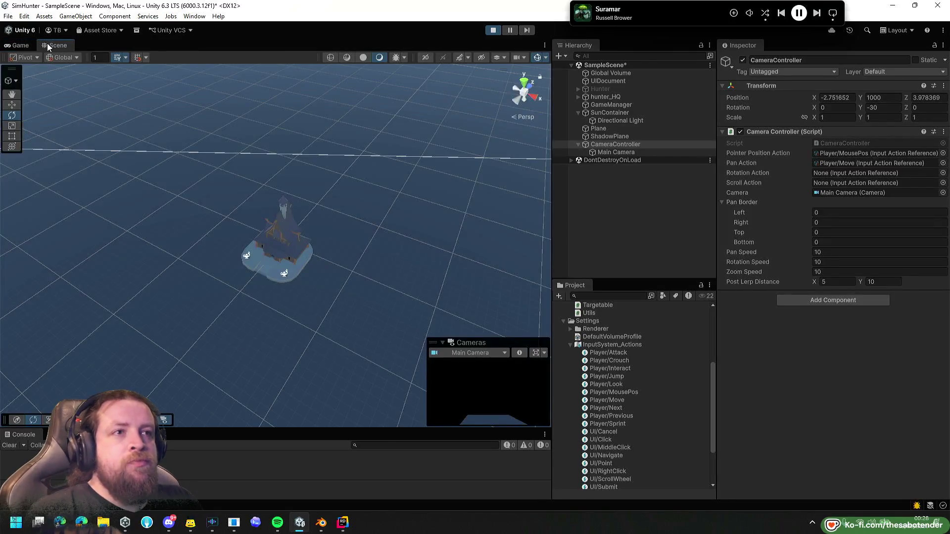
{"action": "scroll", "coordinate": [289, 297], "scroll_direction": "down", "scroll_amount": 10}
{"action": "scroll", "coordinate": [287, 292], "scroll_direction": "down", "scroll_amount": 5}
{"action": "mouse_move", "coordinate": [257, 297]}
{"action": "left_mouse_down"}
{"action": "mouse_move", "coordinate": [384, 290]}
{"action": "mouse_move", "coordinate": [481, 227]}
{"action": "mouse_move", "coordinate": [462, 237]}
{"action": "left_mouse_up"}
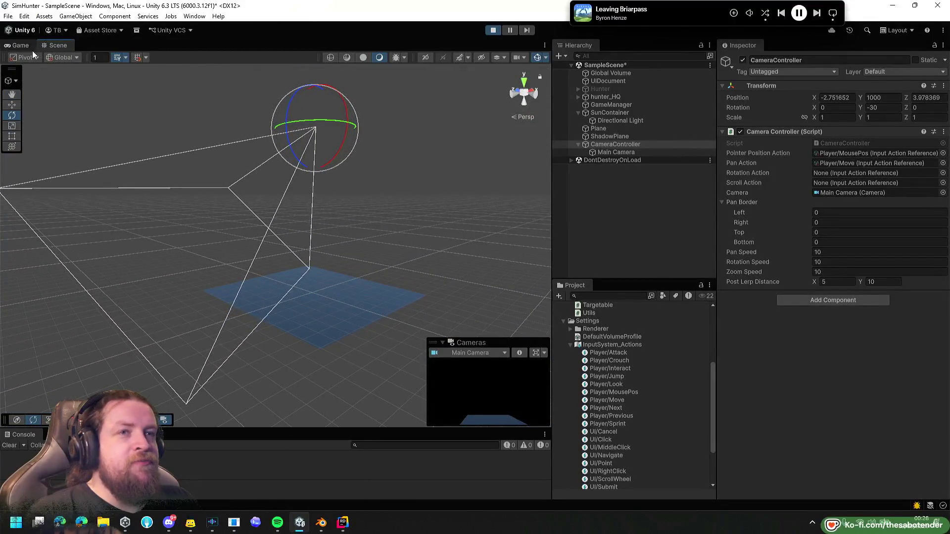
Collapse the Pan Border settings and adjust the Zoom Speed value, checking the Game view.
{"action": "left_click", "coordinate": [722, 201]}
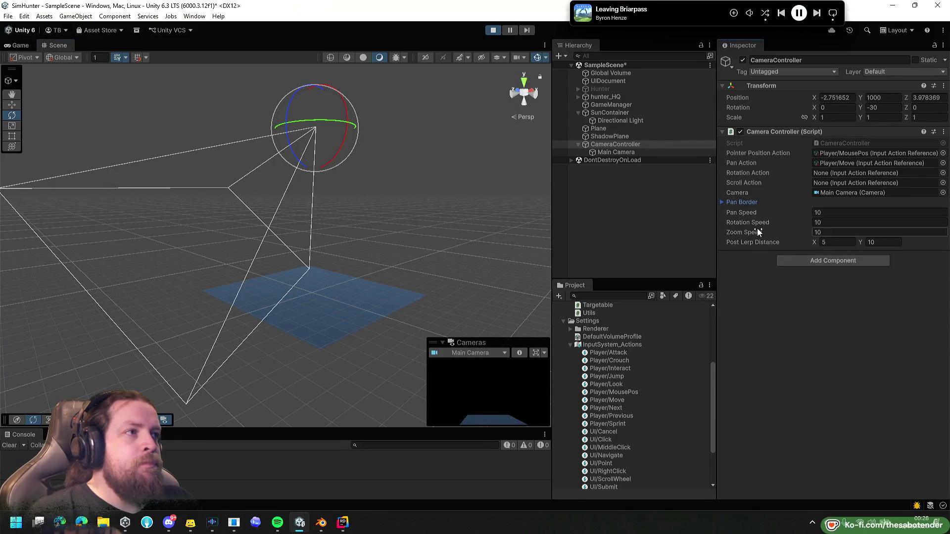
{"action": "mouse_move", "coordinate": [757, 231]}
{"action": "left_mouse_down"}
{"action": "mouse_move", "coordinate": [729, 231]}
{"action": "mouse_move", "coordinate": [802, 230]}
{"action": "mouse_move", "coordinate": [761, 215]}
{"action": "left_mouse_up"}
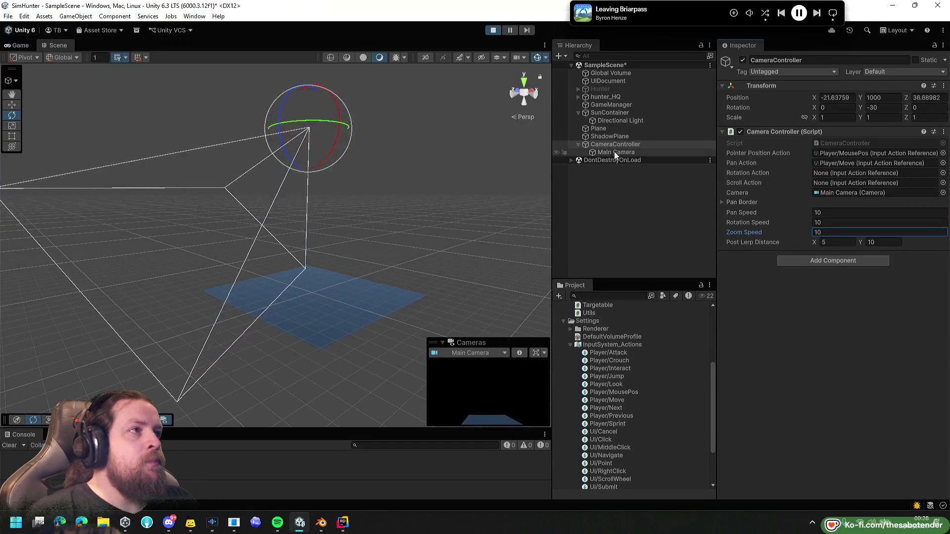
{"action": "left_click", "coordinate": [20, 45]}
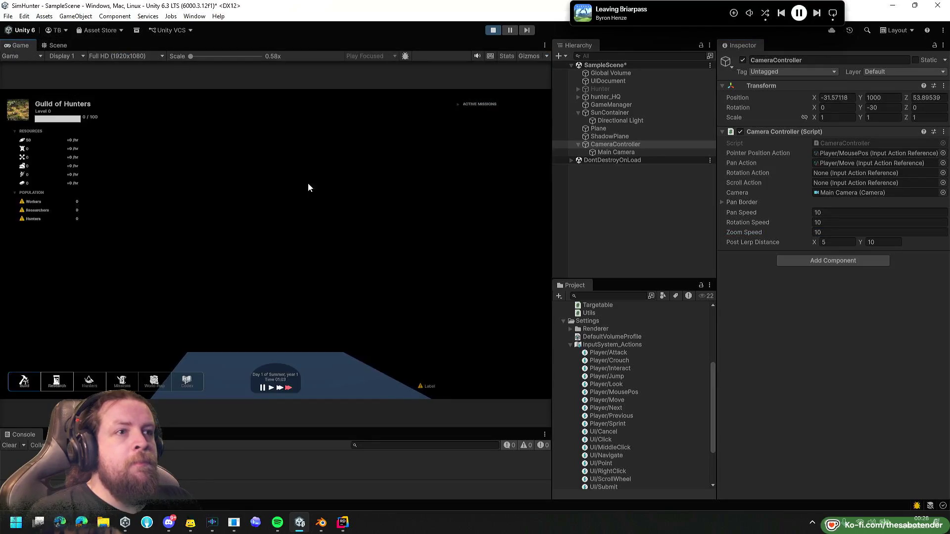
{"action": "left_click", "coordinate": [58, 45]}
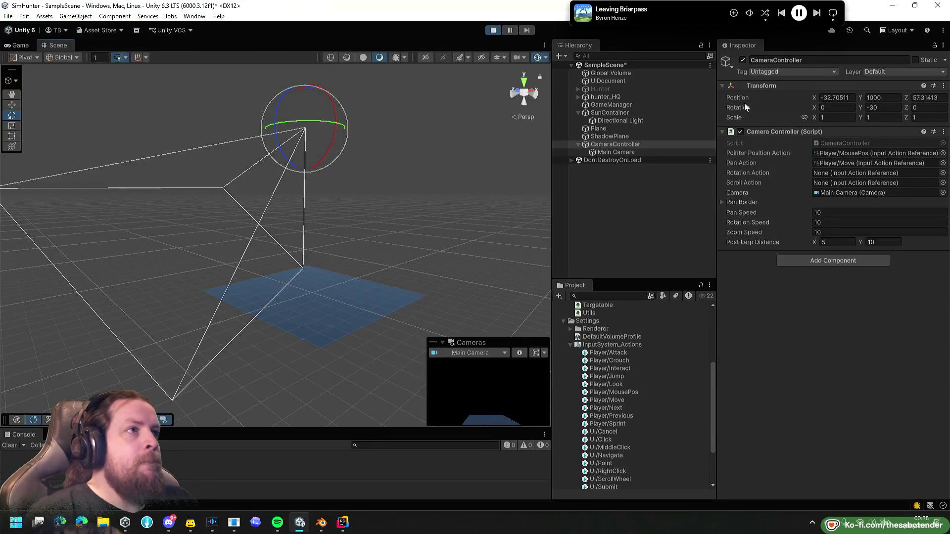
Inspect the Main Camera, reselect CameraController, and stop Play mode.
{"action": "left_click", "coordinate": [617, 153]}
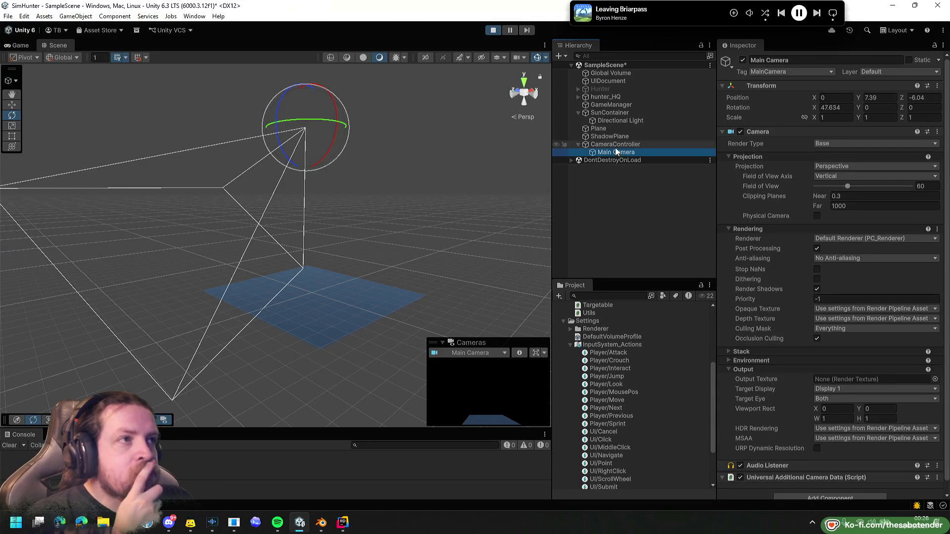
{"action": "left_click", "coordinate": [616, 145]}
{"action": "key", "text": "w"}
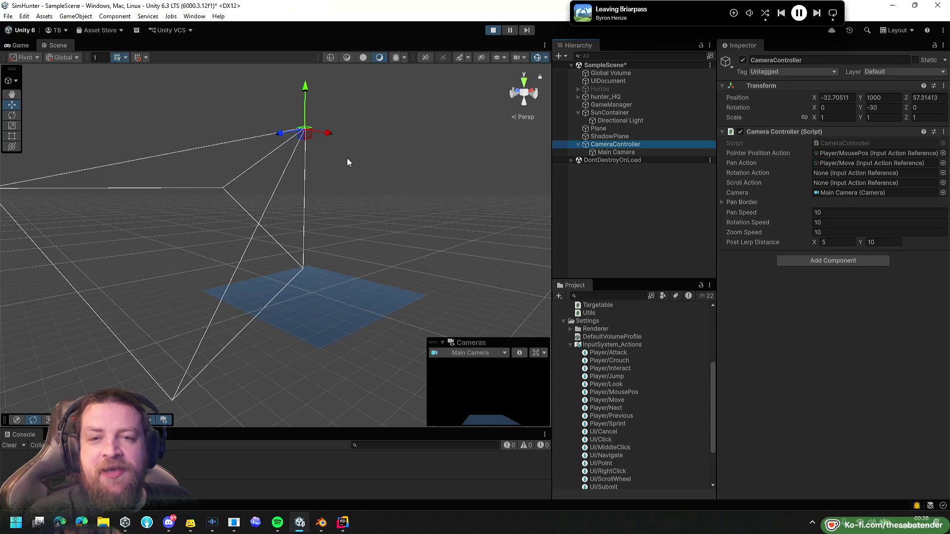
{"action": "left_click", "coordinate": [490, 33]}
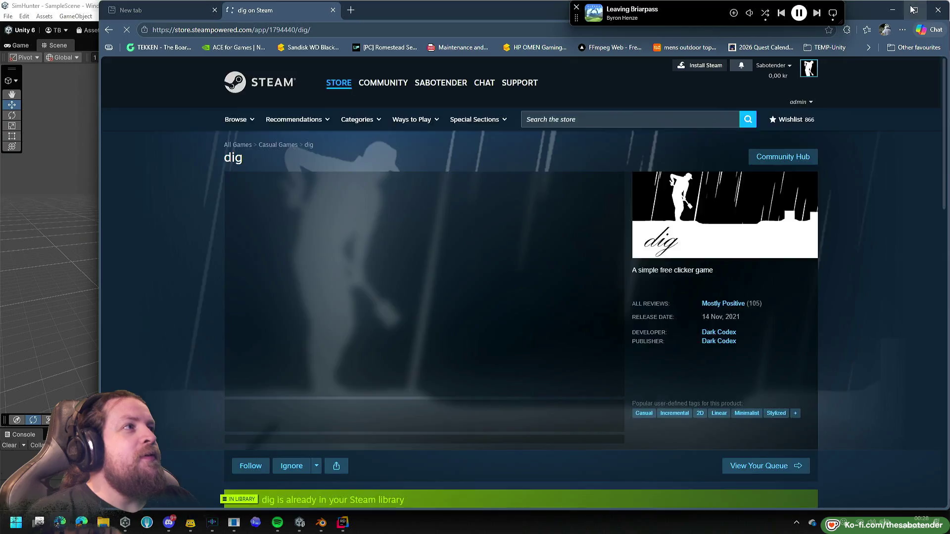
Maximize Edge and scroll through the reviews on dig's store page.
{"action": "double_click", "coordinate": [513, 20]}
{"action": "scroll", "coordinate": [787, 145], "scroll_direction": "down", "scroll_amount": 8}
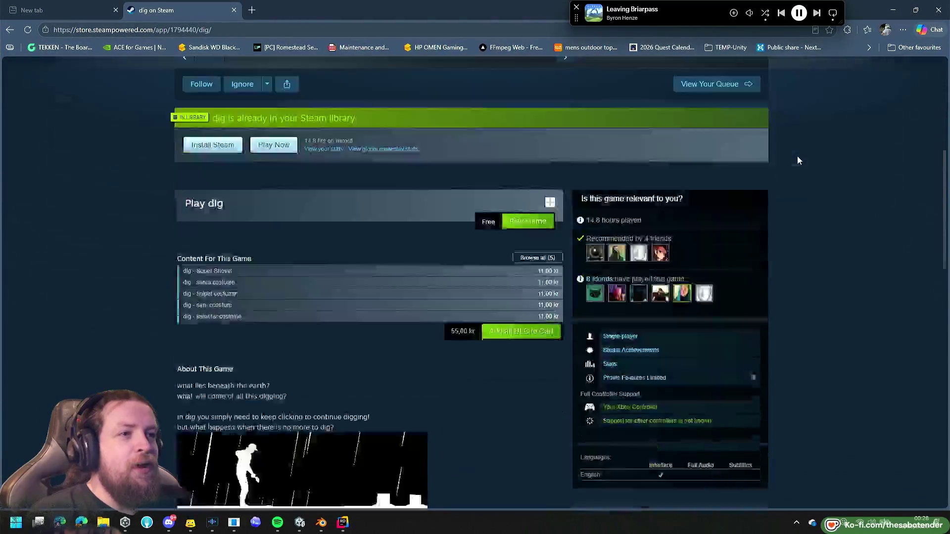
{"action": "scroll", "coordinate": [797, 160], "scroll_direction": "up", "scroll_amount": 6}
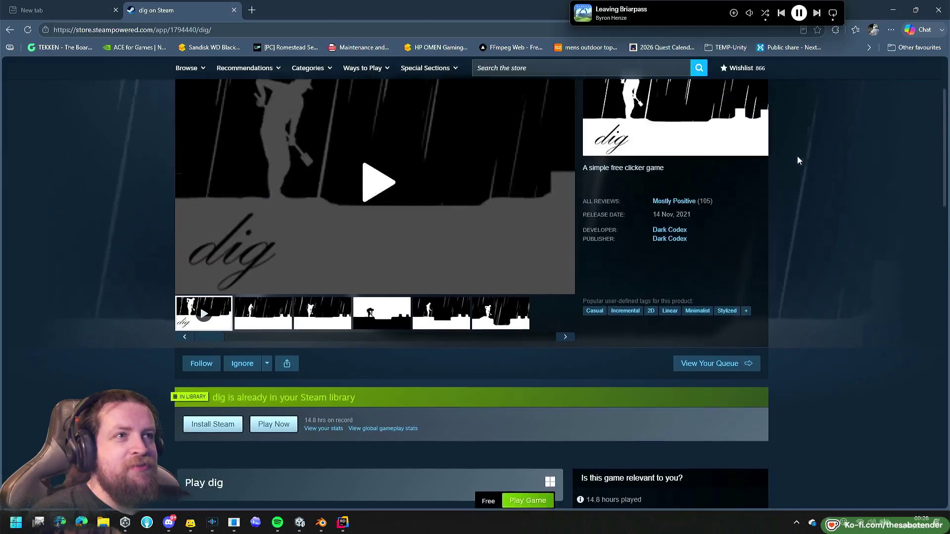
{"action": "scroll", "coordinate": [797, 160], "scroll_direction": "down", "scroll_amount": 13}
{"action": "scroll", "coordinate": [797, 160], "scroll_direction": "down", "scroll_amount": 11}
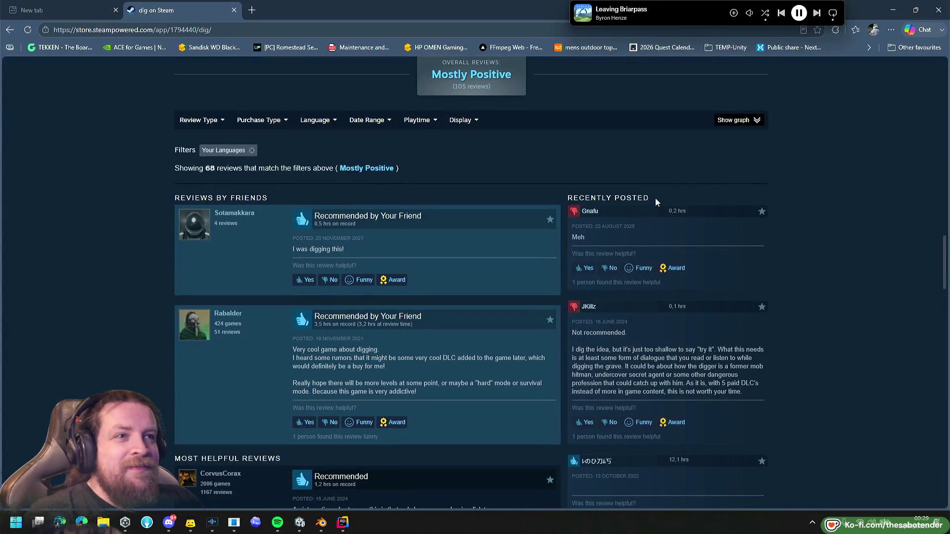
{"action": "scroll", "coordinate": [638, 204], "scroll_direction": "down", "scroll_amount": 1}
{"action": "scroll", "coordinate": [603, 216], "scroll_direction": "down", "scroll_amount": 5}
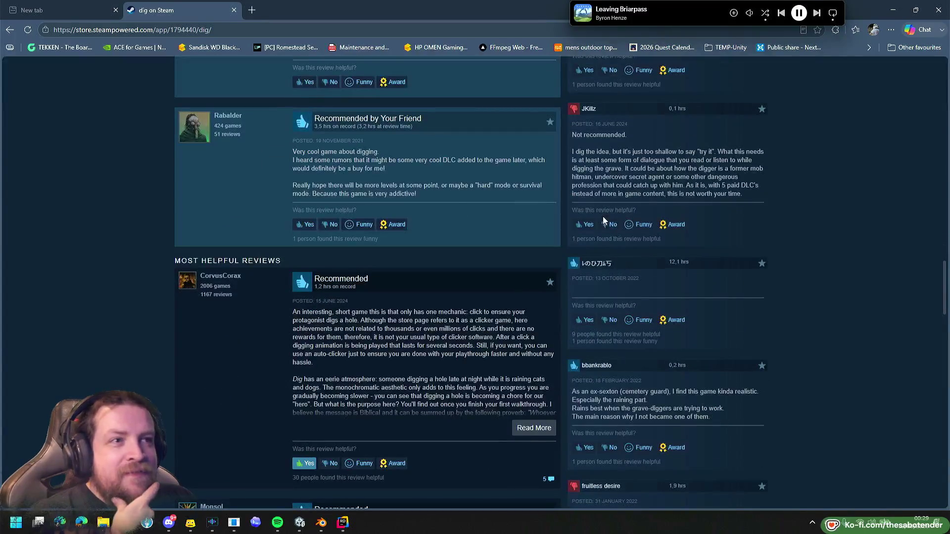
{"action": "scroll", "coordinate": [603, 216], "scroll_direction": "down", "scroll_amount": 2}
{"action": "scroll", "coordinate": [596, 217], "scroll_direction": "down", "scroll_amount": 6}
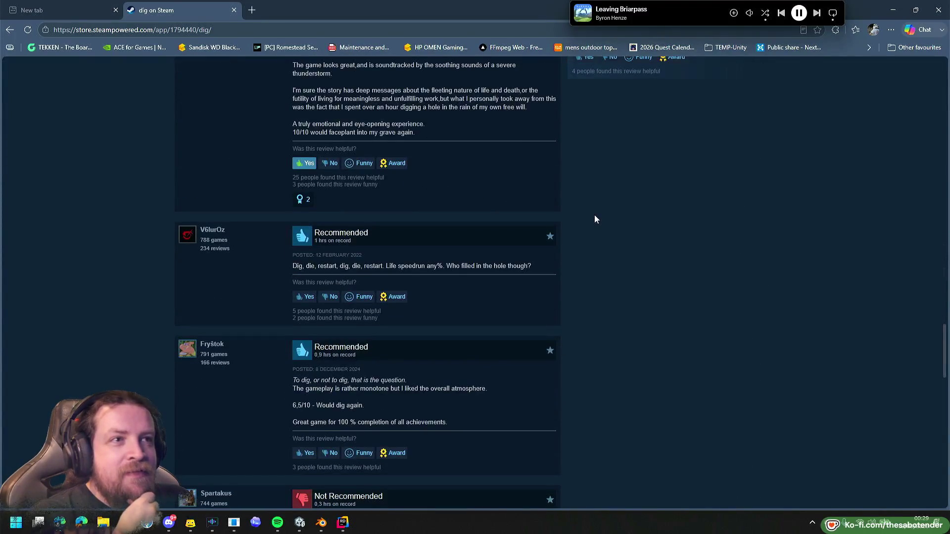
{"action": "scroll", "coordinate": [595, 219], "scroll_direction": "down", "scroll_amount": 3}
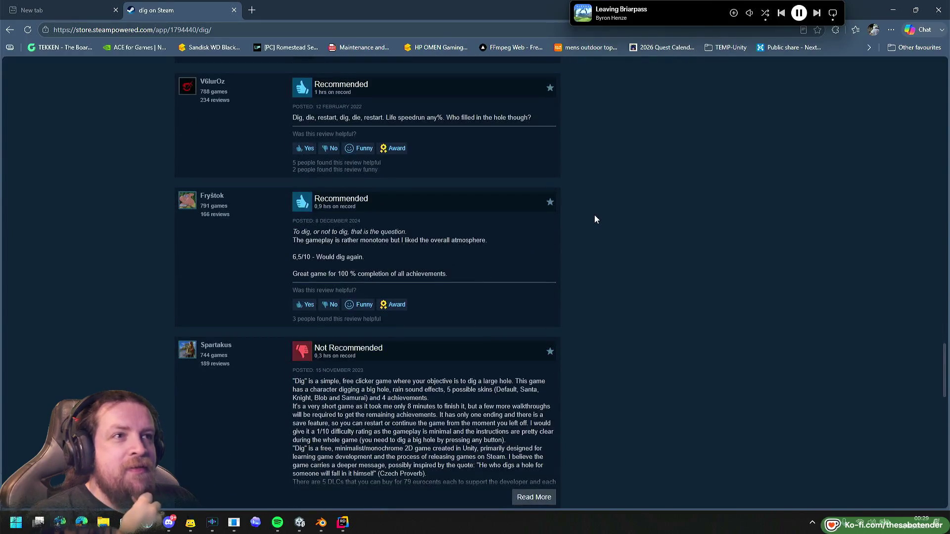
{"action": "scroll", "coordinate": [595, 219], "scroll_direction": "down", "scroll_amount": 1}
{"action": "scroll", "coordinate": [595, 219], "scroll_direction": "down", "scroll_amount": 4}
{"action": "scroll", "coordinate": [595, 219], "scroll_direction": "up", "scroll_amount": 2}
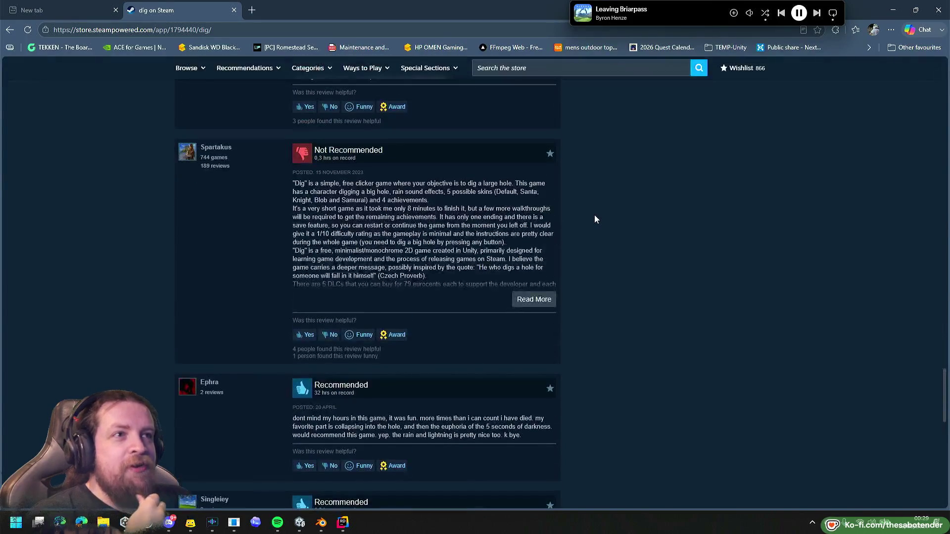
{"action": "scroll", "coordinate": [595, 215], "scroll_direction": "down", "scroll_amount": 3}
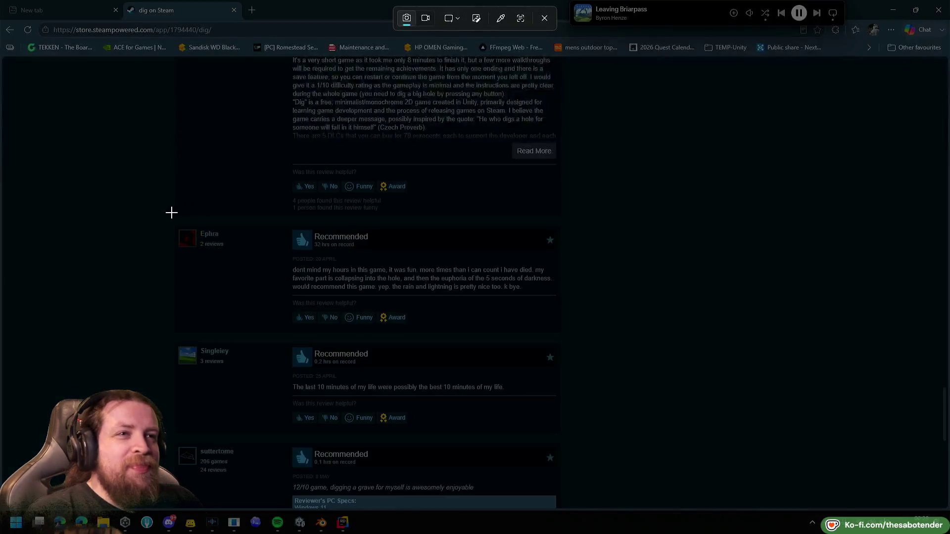
Snip one recommended review, then keep reading further reviews.
{"action": "mouse_move", "coordinate": [155, 211]}
{"action": "left_mouse_down"}
{"action": "mouse_move", "coordinate": [598, 314]}
{"action": "mouse_move", "coordinate": [571, 350]}
{"action": "left_mouse_up"}
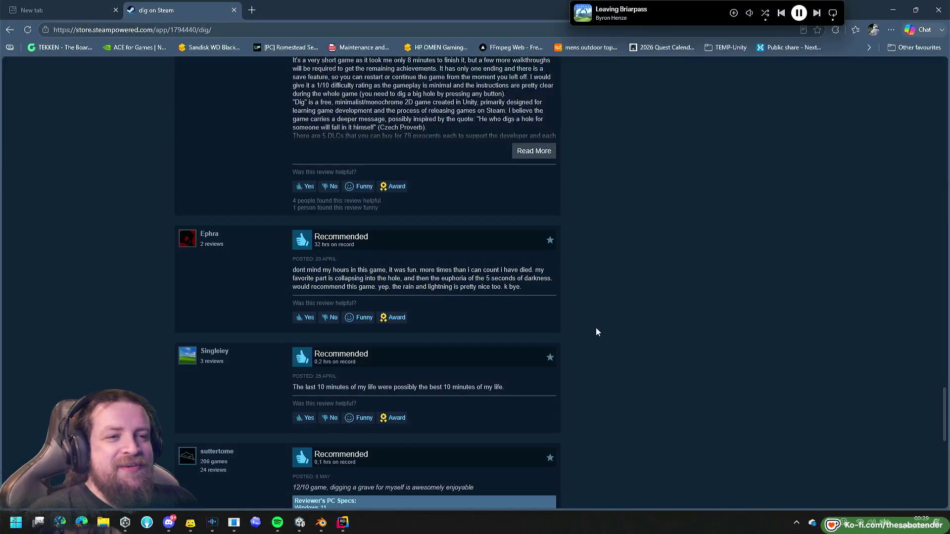
{"action": "scroll", "coordinate": [596, 327], "scroll_direction": "up", "scroll_amount": 10}
{"action": "scroll", "coordinate": [602, 320], "scroll_direction": "up", "scroll_amount": 5}
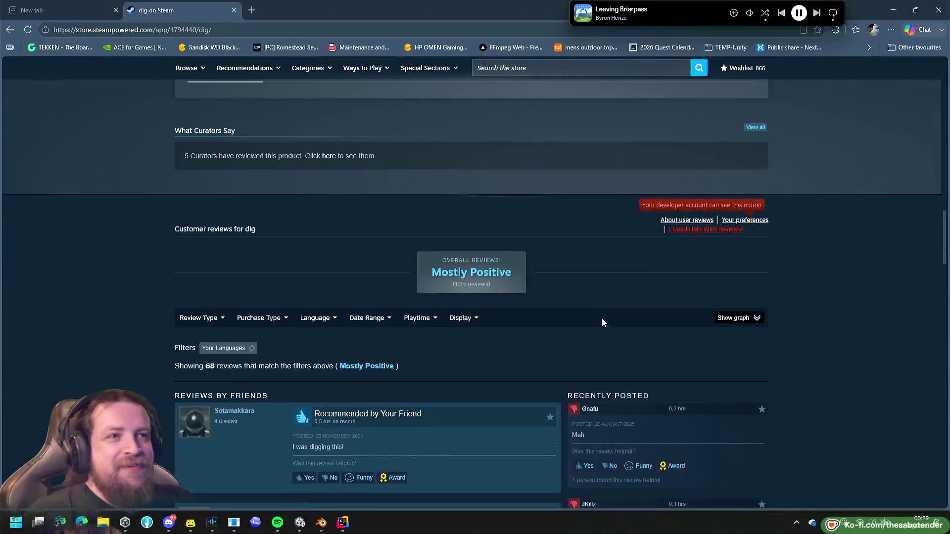
{"action": "scroll", "coordinate": [602, 318], "scroll_direction": "down", "scroll_amount": 5}
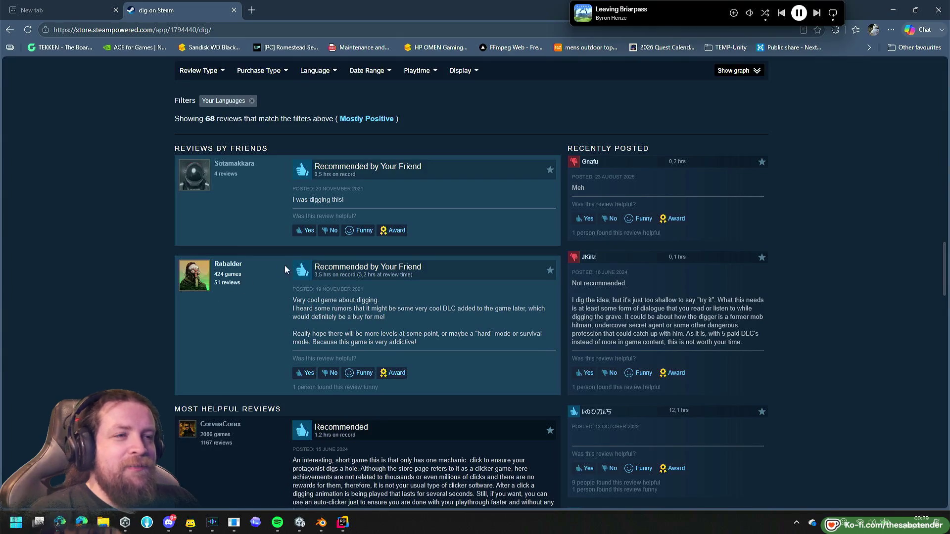
{"action": "scroll", "coordinate": [289, 317], "scroll_direction": "down", "scroll_amount": 1}
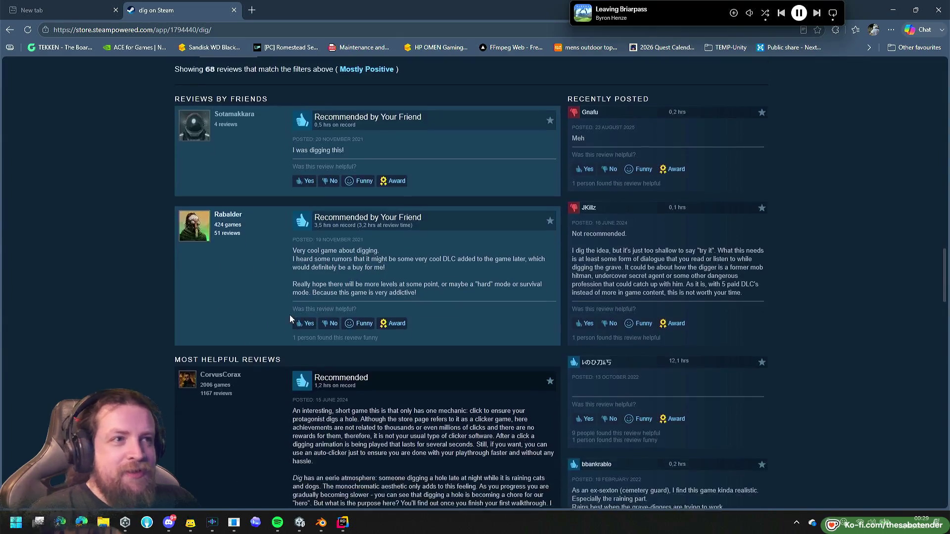
{"action": "scroll", "coordinate": [917, 277], "scroll_direction": "down", "scroll_amount": 3}
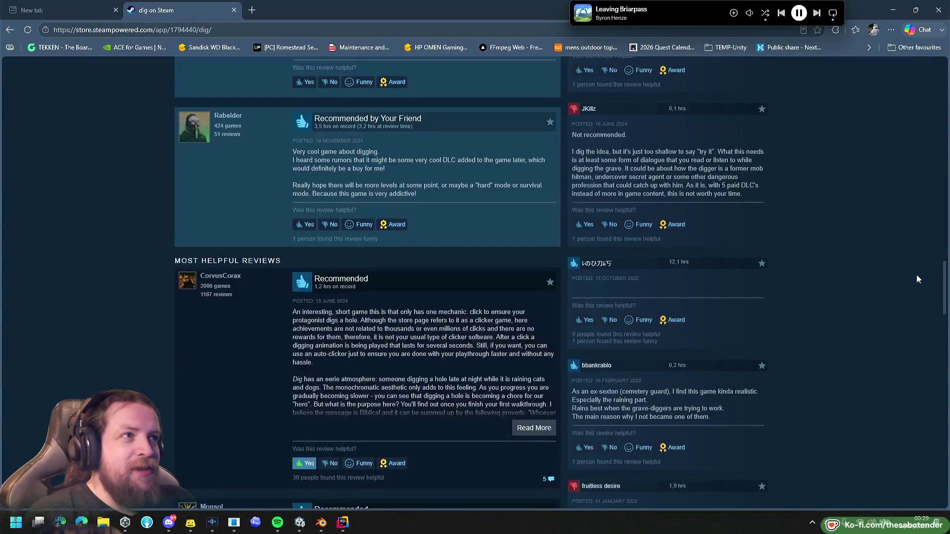
{"action": "scroll", "coordinate": [917, 277], "scroll_direction": "down", "scroll_amount": 6}
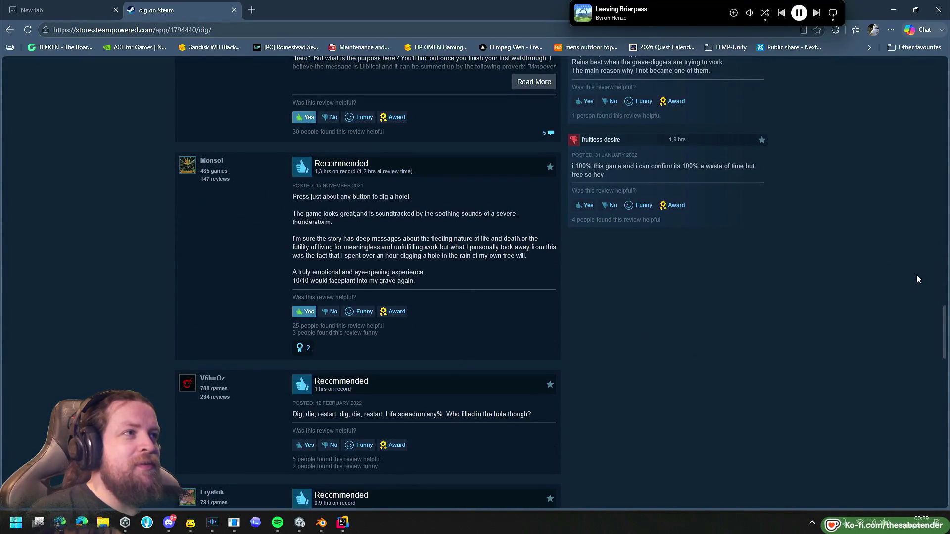
{"action": "scroll", "coordinate": [917, 275], "scroll_direction": "down", "scroll_amount": 1}
{"action": "scroll", "coordinate": [916, 274], "scroll_direction": "down", "scroll_amount": 20}
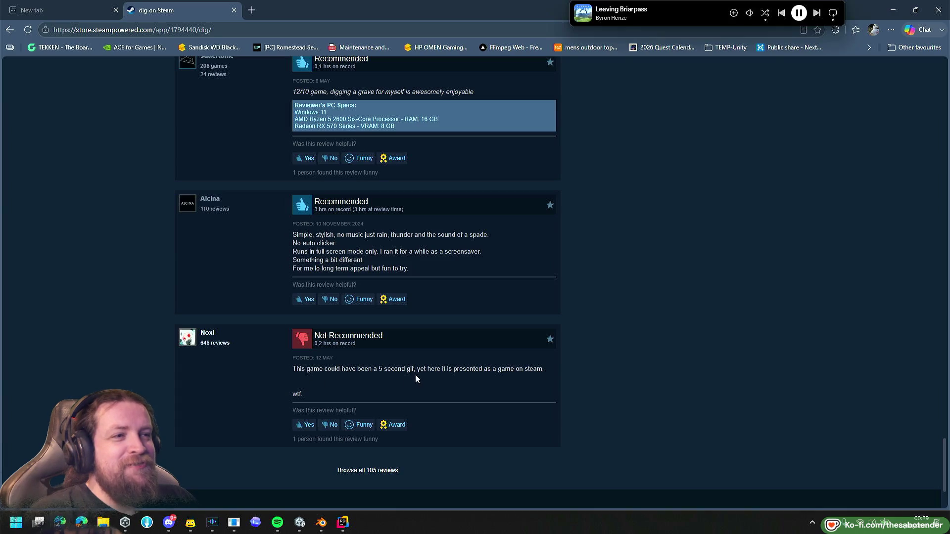
{"action": "scroll", "coordinate": [636, 357], "scroll_direction": "up", "scroll_amount": 1}
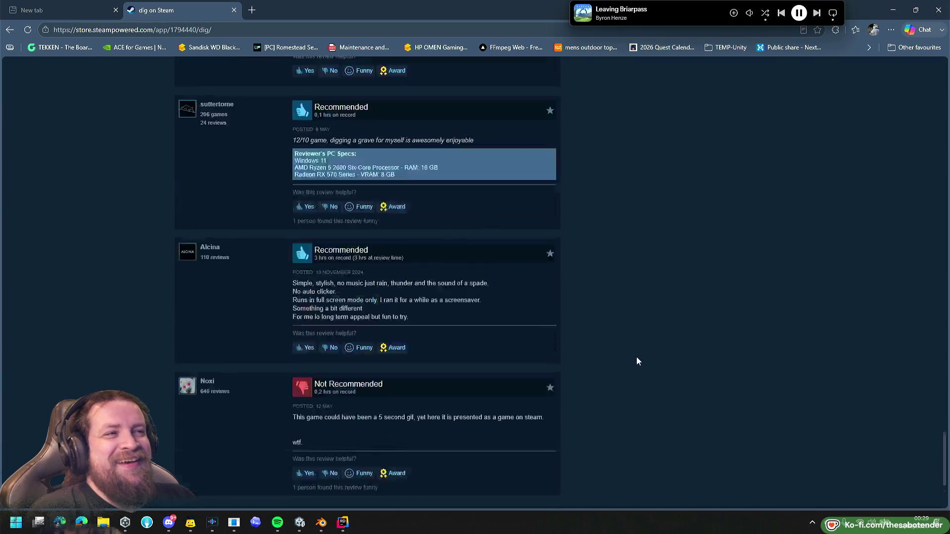
Close the reviews overlay, jump to the page top, and return to Unity.
{"action": "left_click", "coordinate": [637, 357]}
{"action": "key", "text": "Home"}
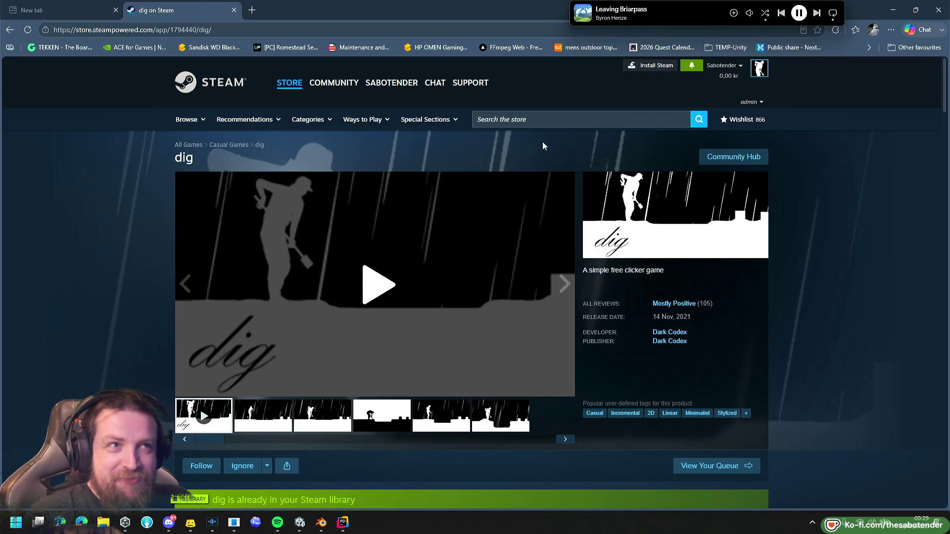
{"action": "key", "text": "alt+Tab"}
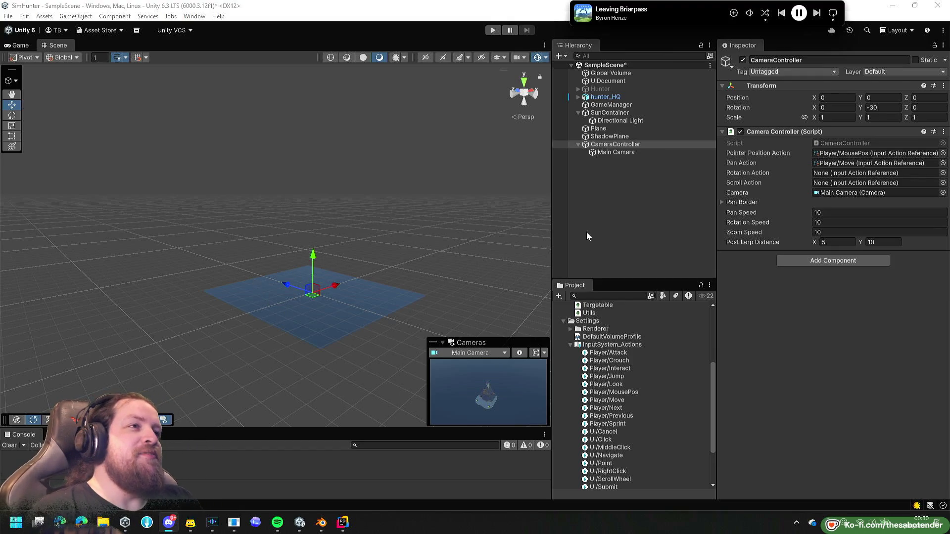
{"action": "mouse_move", "coordinate": [460, 265]}
{"action": "left_mouse_down"}
{"action": "mouse_move", "coordinate": [265, 367]}
{"action": "mouse_move", "coordinate": [317, 336]}
{"action": "mouse_move", "coordinate": [335, 295]}
{"action": "left_mouse_up"}
In Rider's CameraController.cs, select the 1000 value on the pos.y = 1000 line.
{"action": "key", "text": "alt+Tab"}
{"action": "key", "text": "alt+Tab"}
{"action": "key", "text": "Tab"}
{"action": "key", "text": "Tab"}
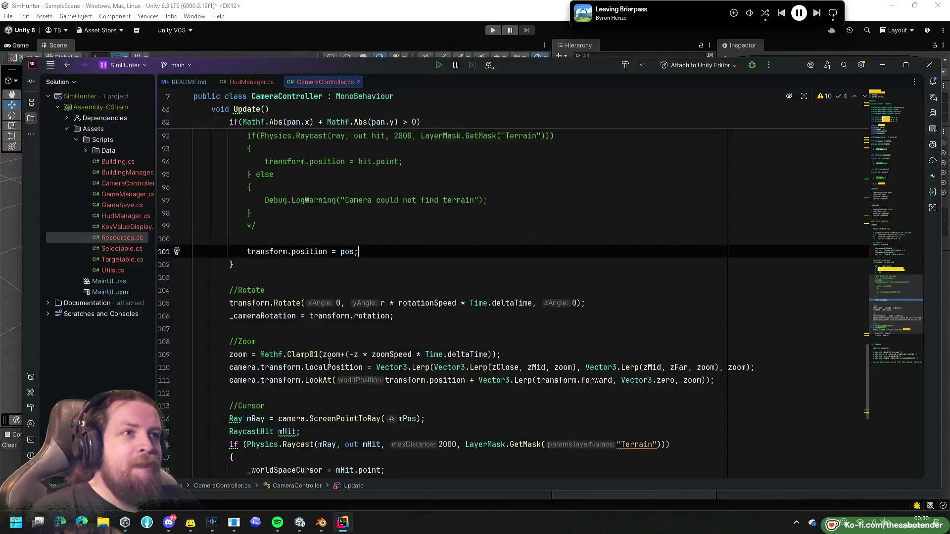
{"action": "scroll", "coordinate": [328, 364], "scroll_direction": "up", "scroll_amount": 5}
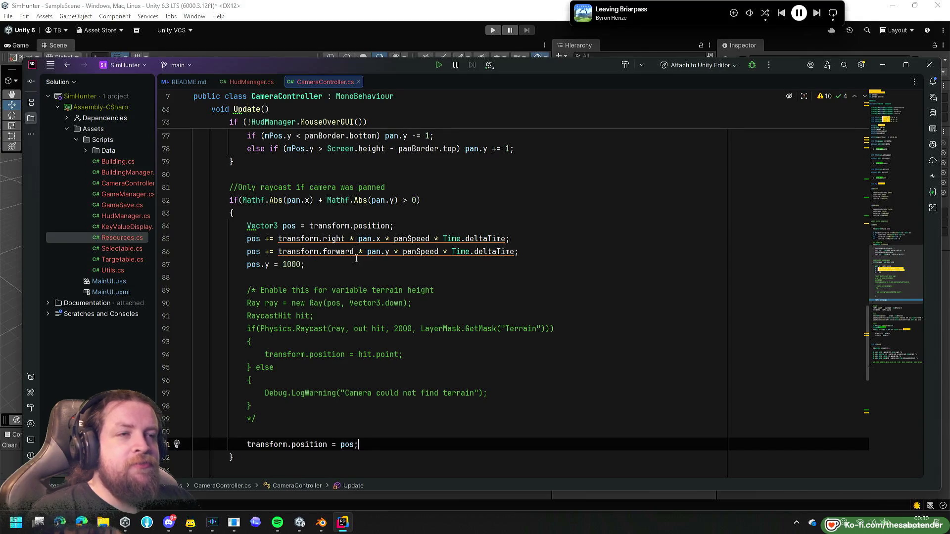
{"action": "left_click", "coordinate": [303, 265]}
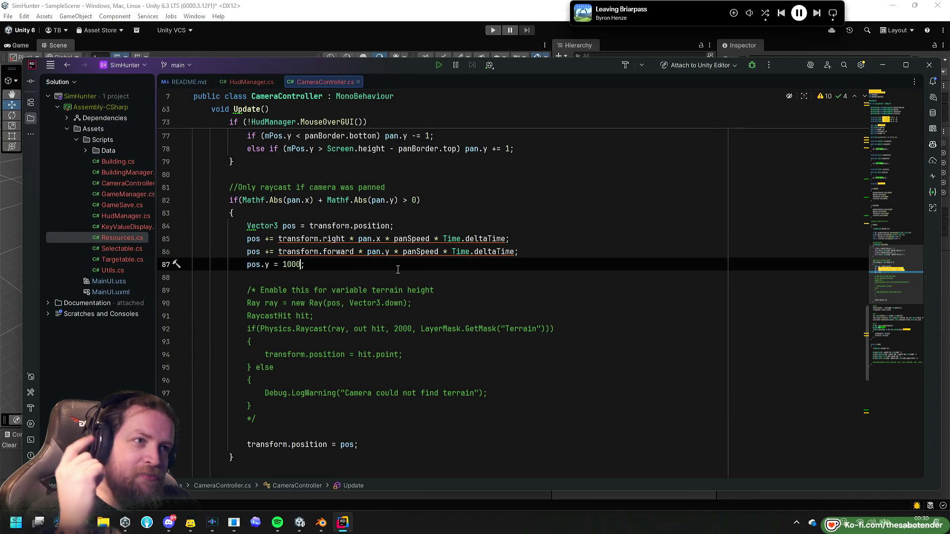
{"action": "key", "text": "shift+Left"}
{"action": "key", "text": "shift+Left"}
{"action": "key", "text": "shift+Left"}
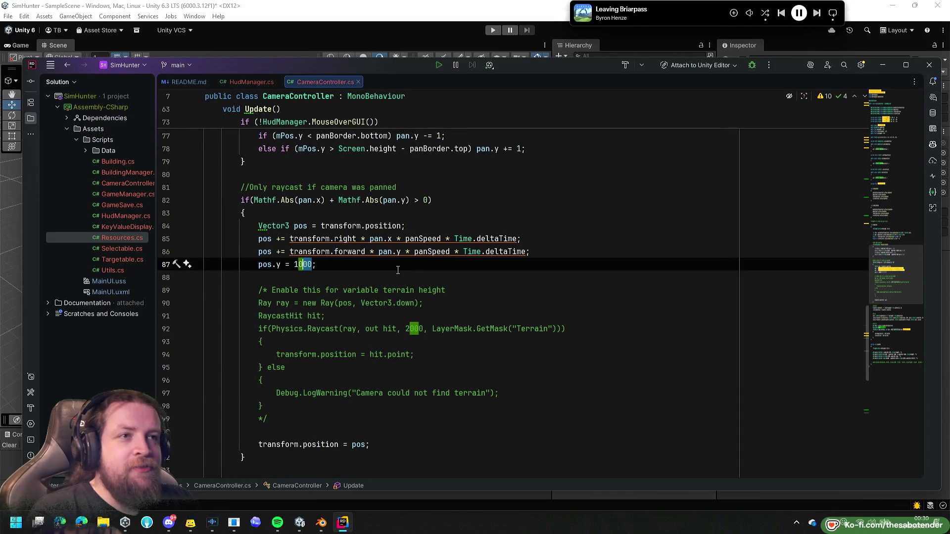
{"action": "key", "text": "shift+Left"}
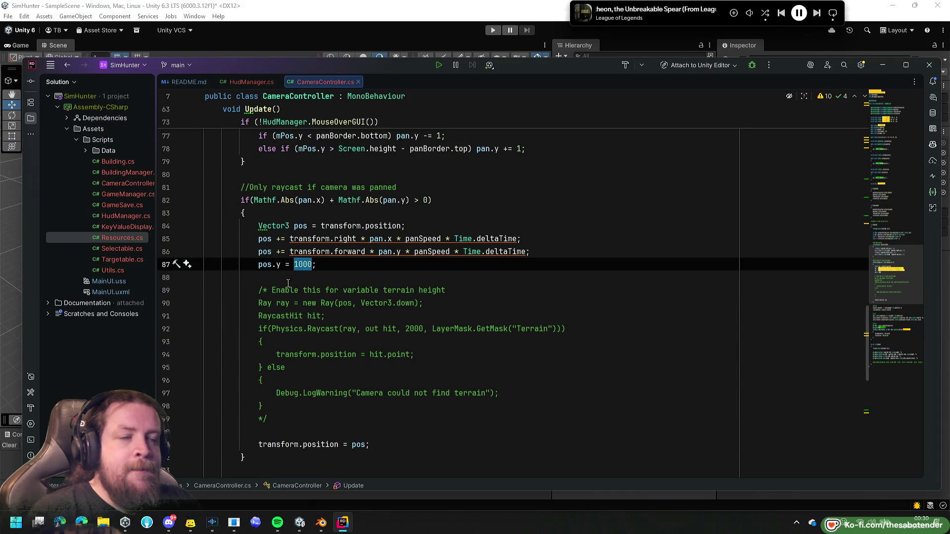
Insert 'pos.y = 0;' on a new line above 'transform.position = pos;'.
{"action": "left_click", "coordinate": [274, 432]}
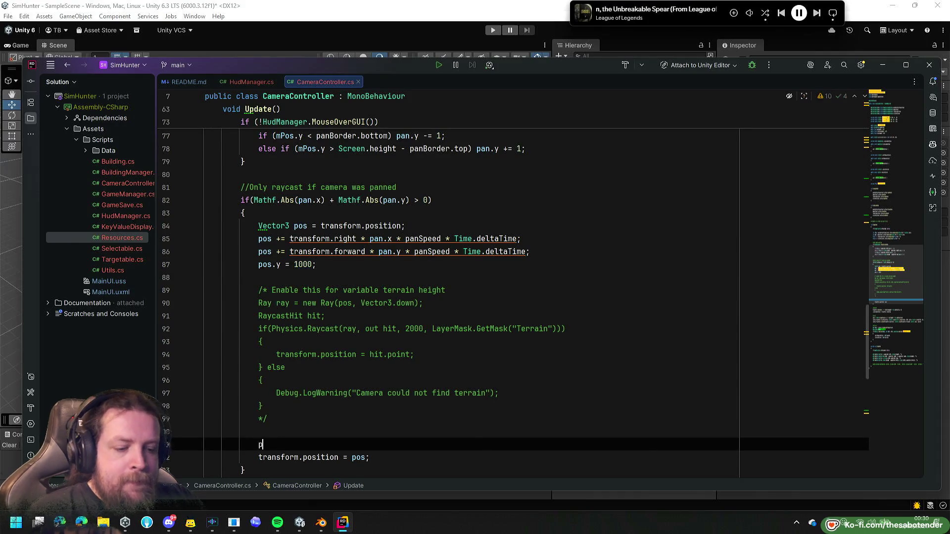
{"action": "key", "text": "Return"}
{"action": "type", "text": "pos.t"}
{"action": "key", "text": "BackSpace"}
{"action": "type", "text": "y = "}
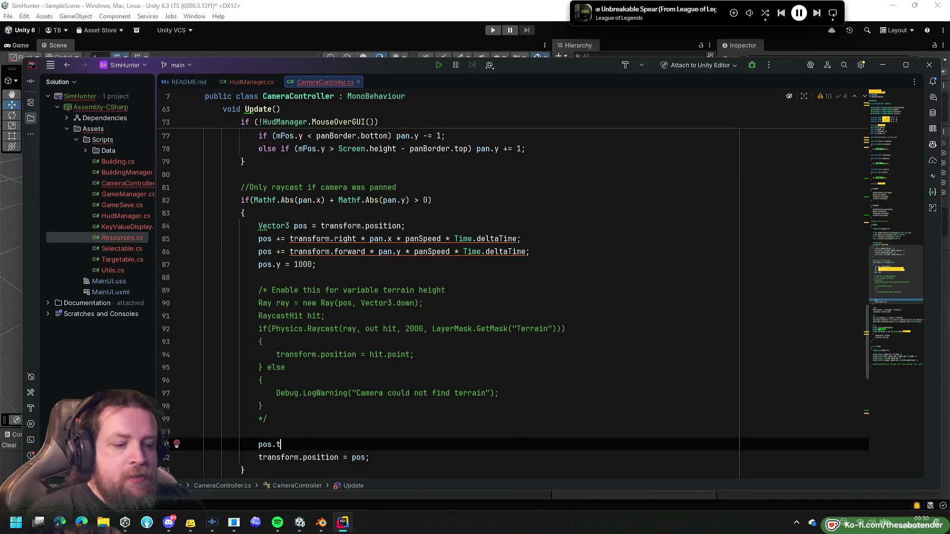
{"action": "type", "text": "0;"}
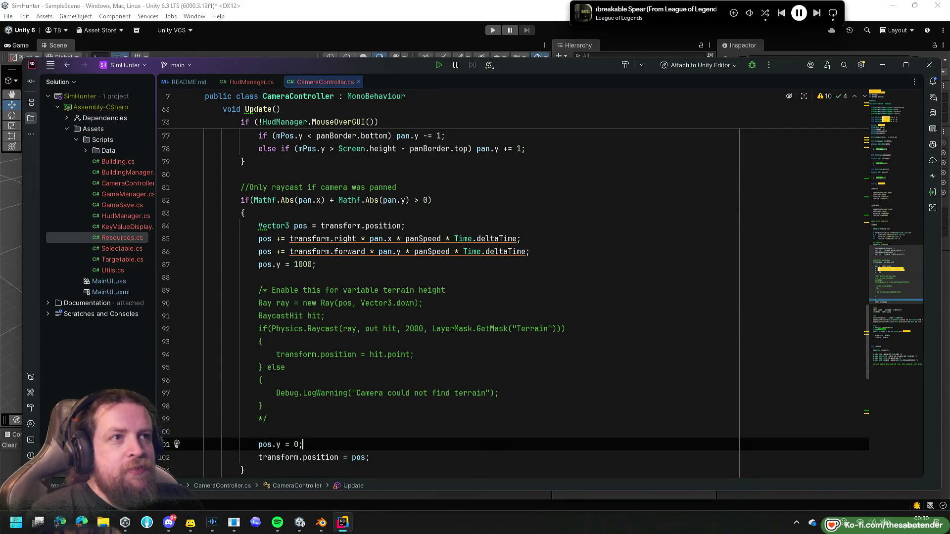
{"action": "key", "text": "alt+Tab"}
{"action": "key", "text": "Tab"}
{"action": "key", "text": "Tab"}
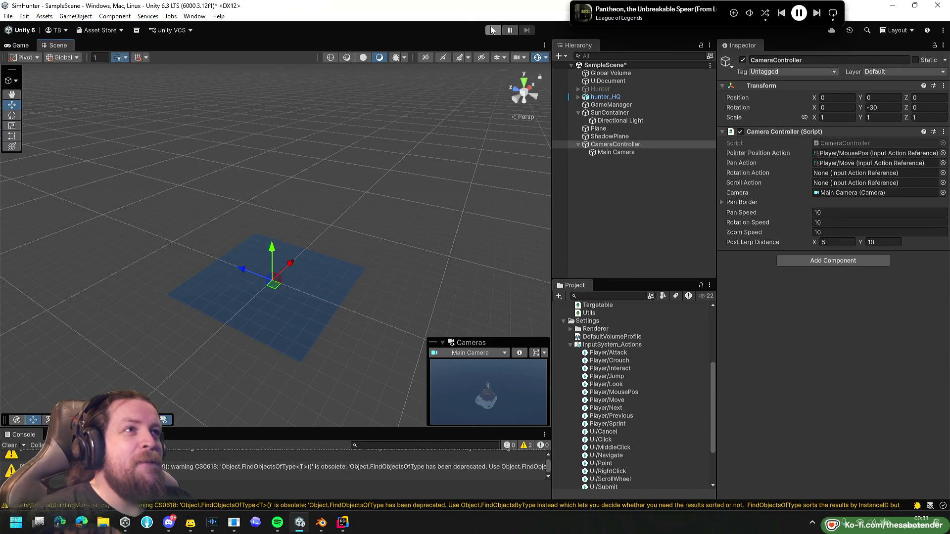
Enter Play mode with Ctrl+P to test the recompiled camera controller.
{"action": "key", "text": "ctrl+p"}
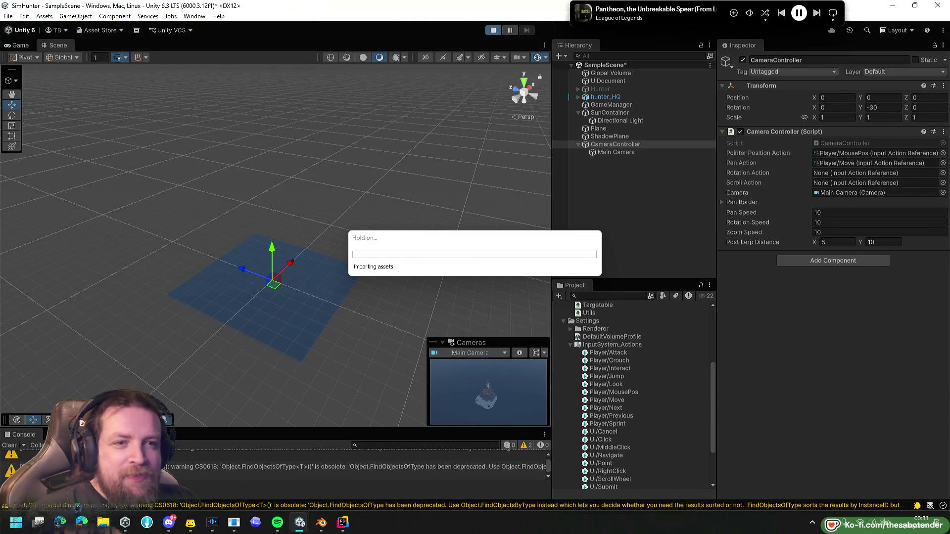
{"action": "left_click", "coordinate": [59, 522]}
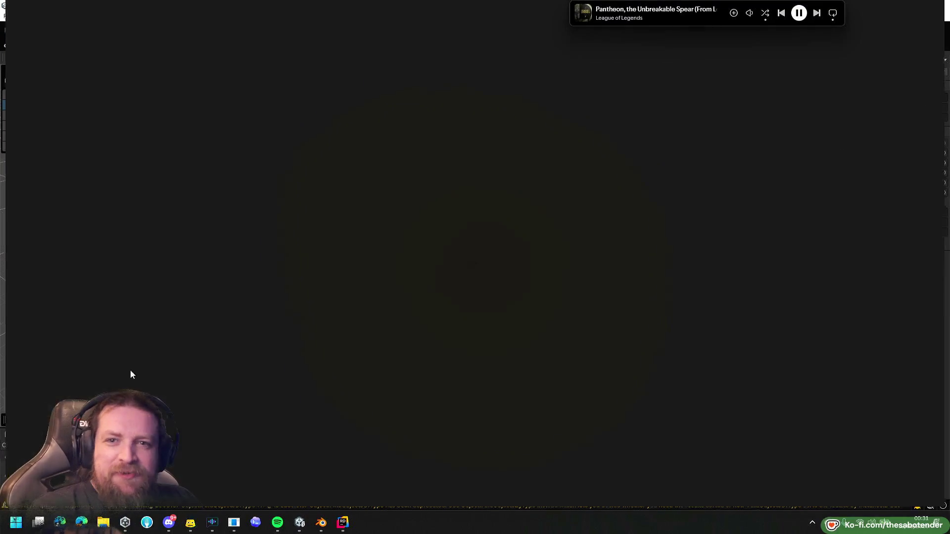
Search YouTube for 'dig game speadrun' and browse the results.
{"action": "type", "text": "youtu.be"}
{"action": "key", "text": "Tab"}
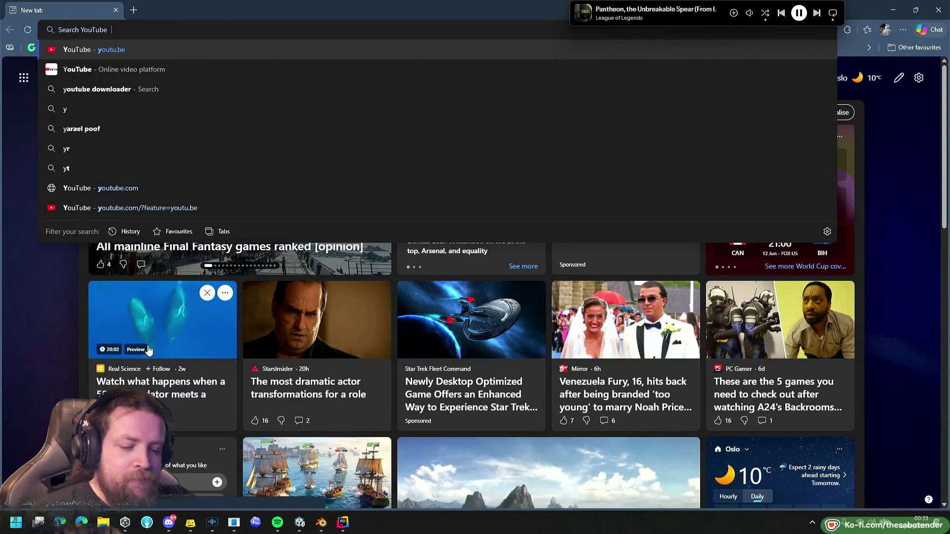
{"action": "type", "text": "dig "}
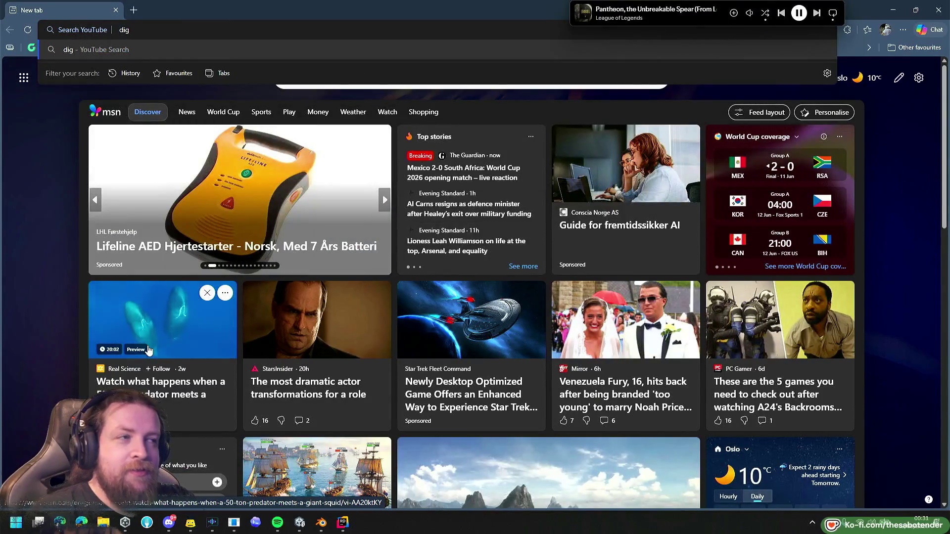
{"action": "type", "text": "game spead"}
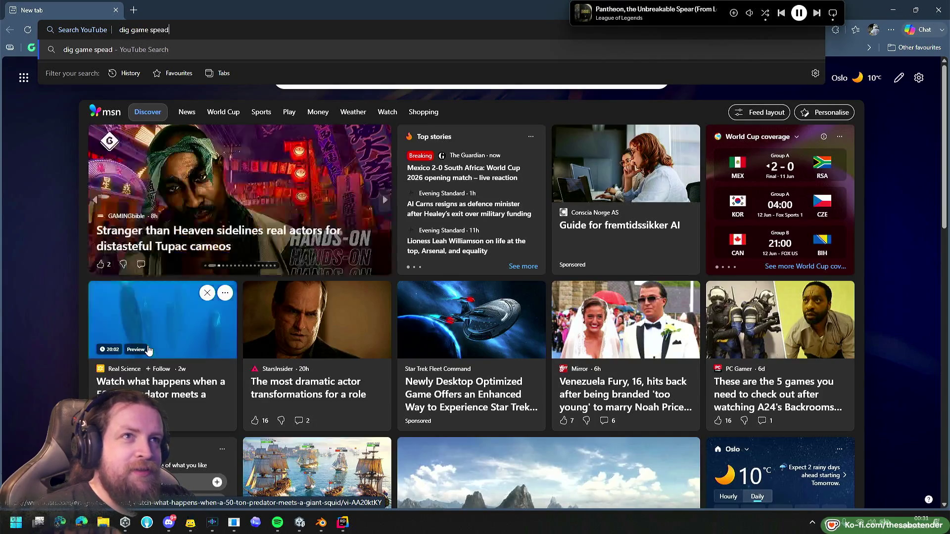
{"action": "type", "text": "run"}
{"action": "key", "text": "Return"}
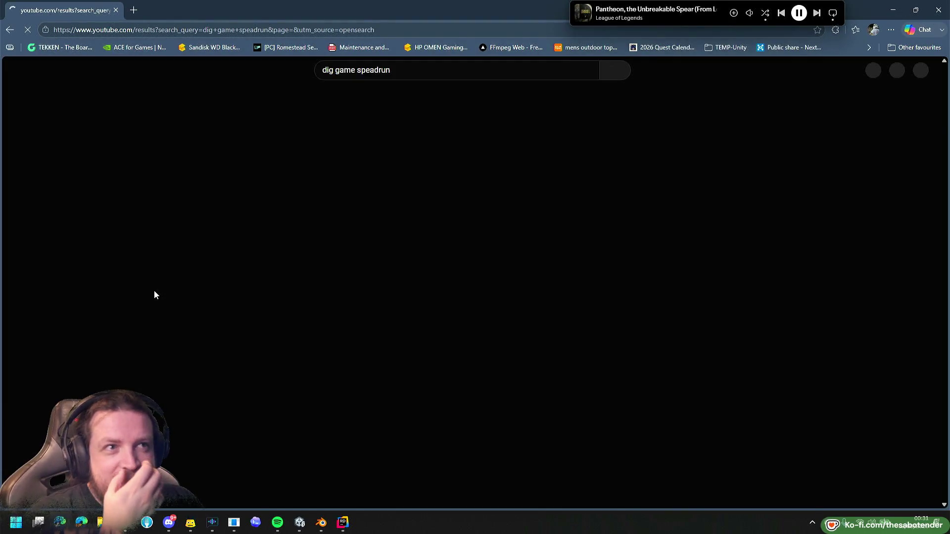
{"action": "scroll", "coordinate": [605, 235], "scroll_direction": "down", "scroll_amount": 10}
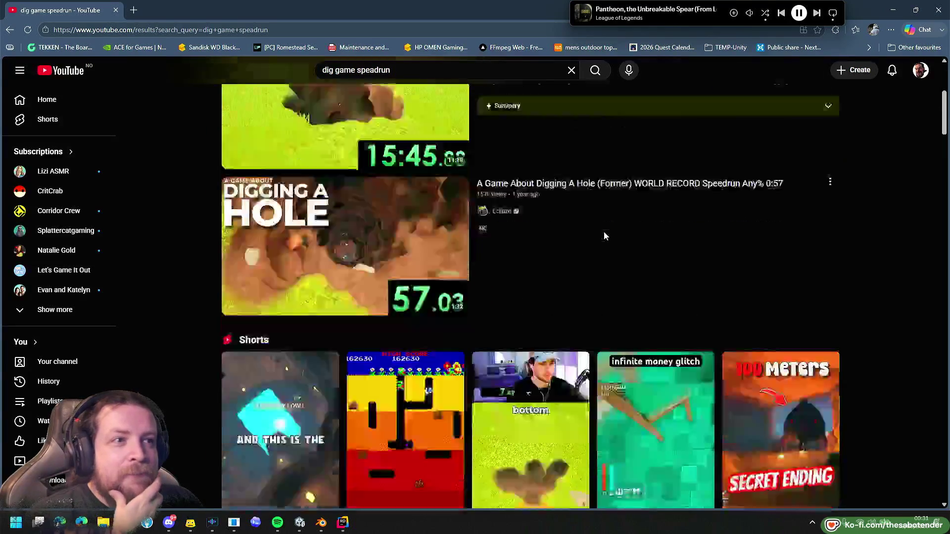
{"action": "scroll", "coordinate": [604, 235], "scroll_direction": "down", "scroll_amount": 13}
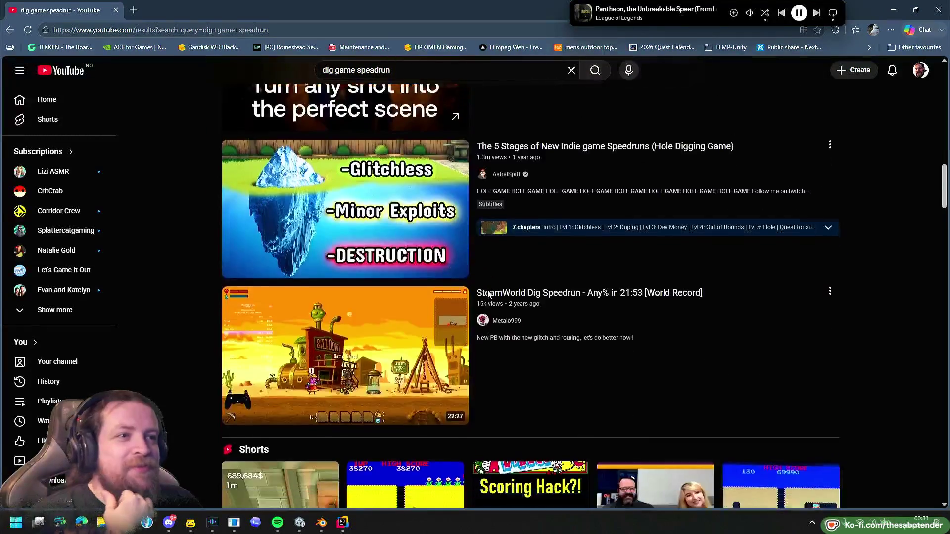
{"action": "scroll", "coordinate": [605, 236], "scroll_direction": "down", "scroll_amount": 18}
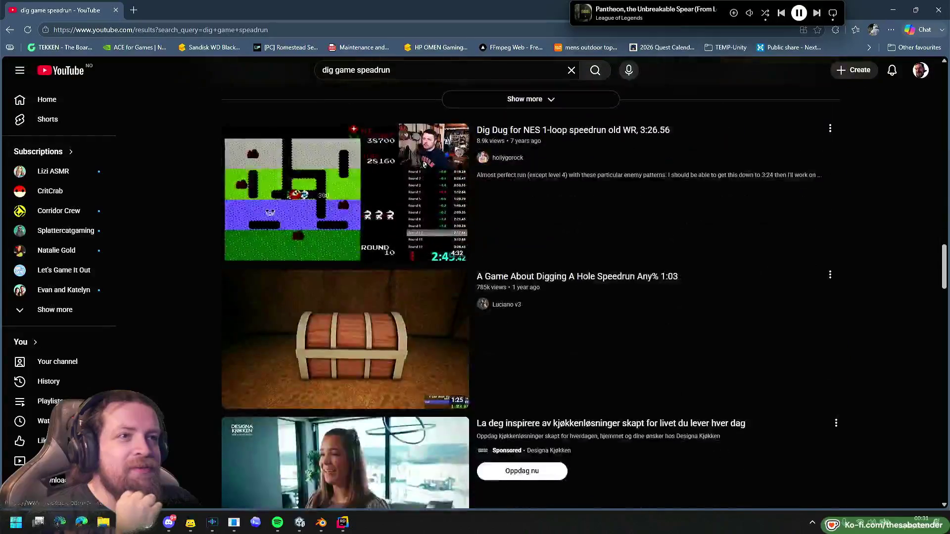
{"action": "scroll", "coordinate": [400, 249], "scroll_direction": "down", "scroll_amount": 2}
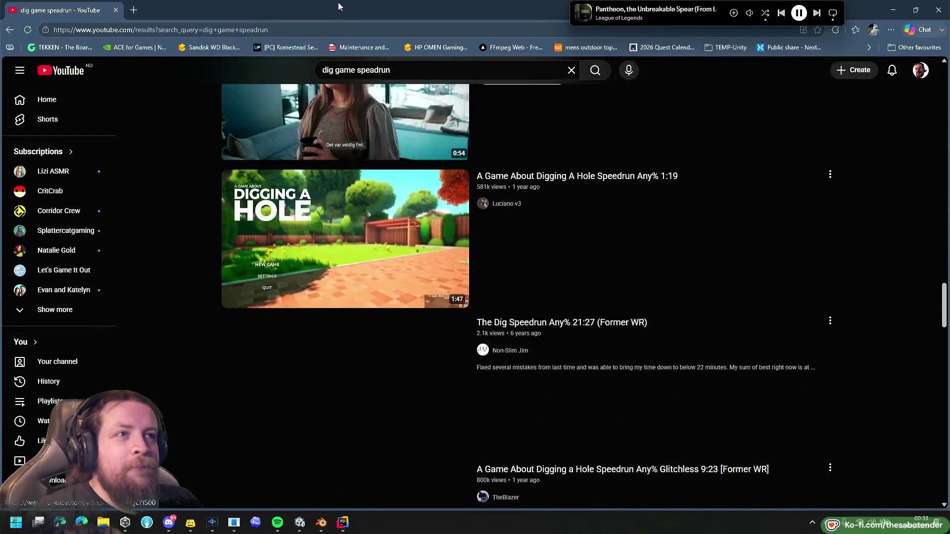
Refine the search to 'dig dark codex game speadrun' and open a video in a new tab.
{"action": "left_click", "coordinate": [344, 74]}
{"action": "type", "text": "ark code"}
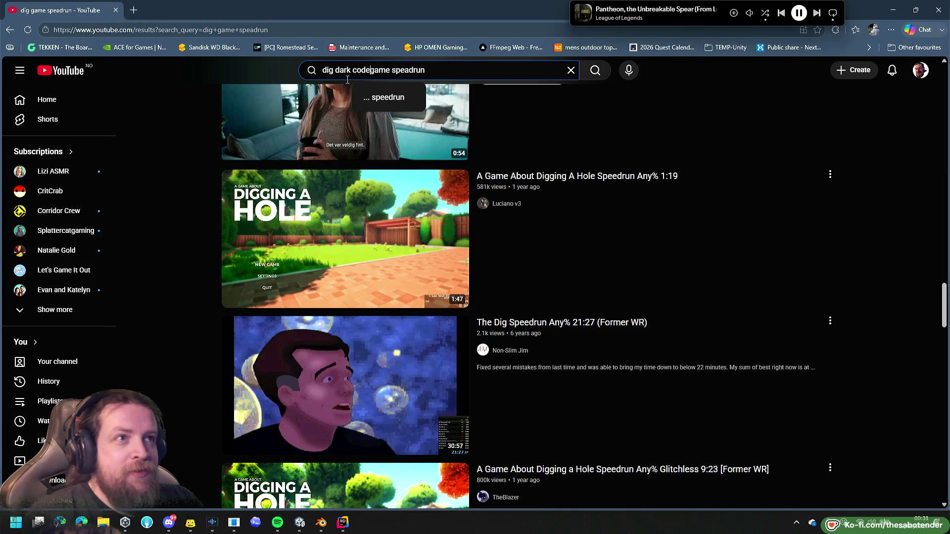
{"action": "type", "text": "x"}
{"action": "key", "text": "Return"}
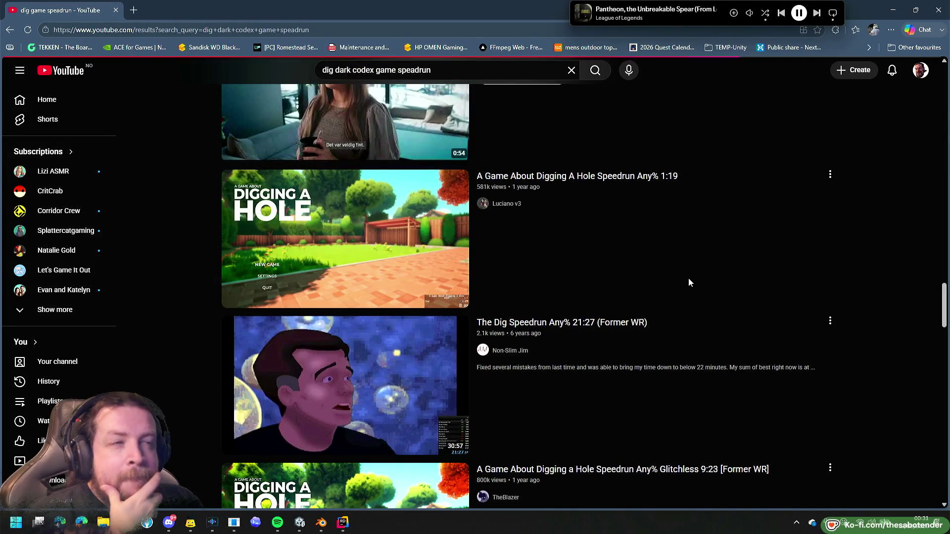
{"action": "scroll", "coordinate": [616, 165], "scroll_direction": "down", "scroll_amount": 6}
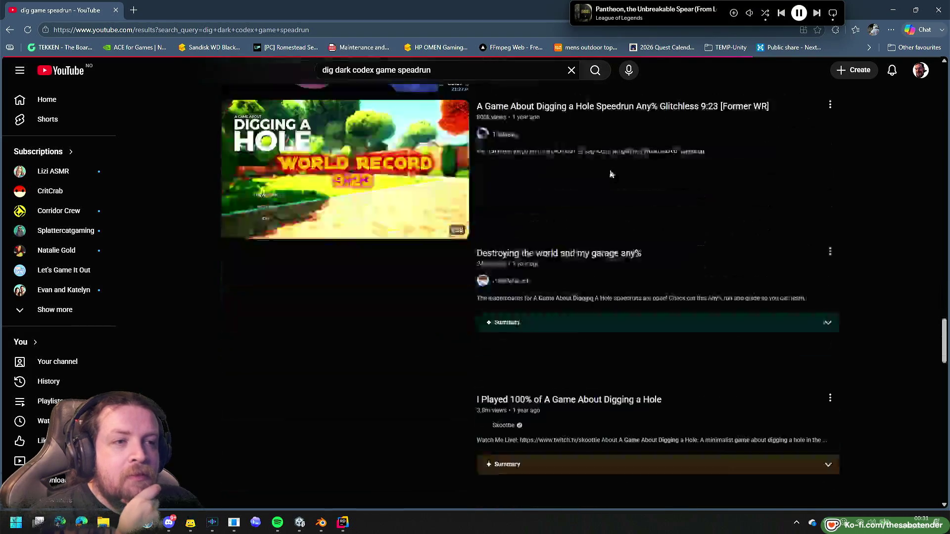
{"action": "scroll", "coordinate": [612, 175], "scroll_direction": "down", "scroll_amount": 13}
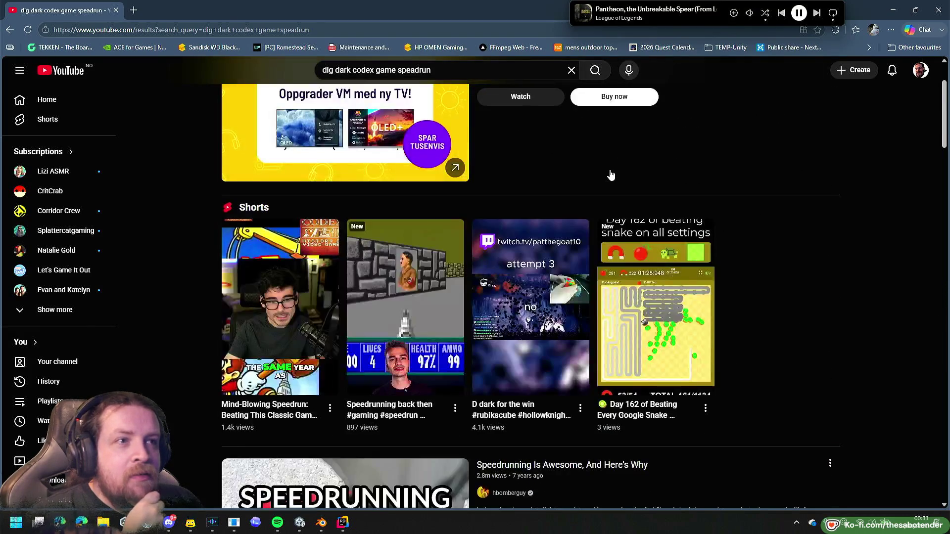
{"action": "scroll", "coordinate": [612, 176], "scroll_direction": "down", "scroll_amount": 15}
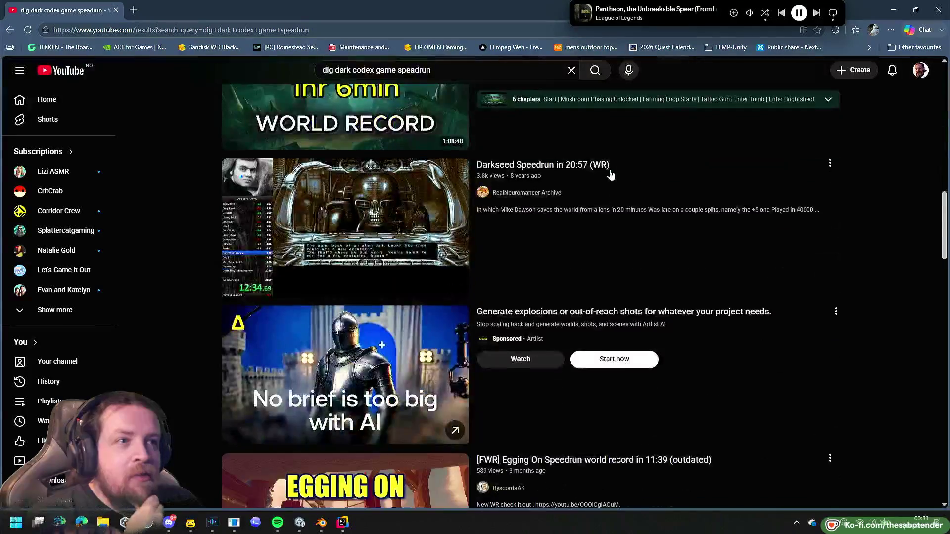
{"action": "scroll", "coordinate": [609, 175], "scroll_direction": "down", "scroll_amount": 9}
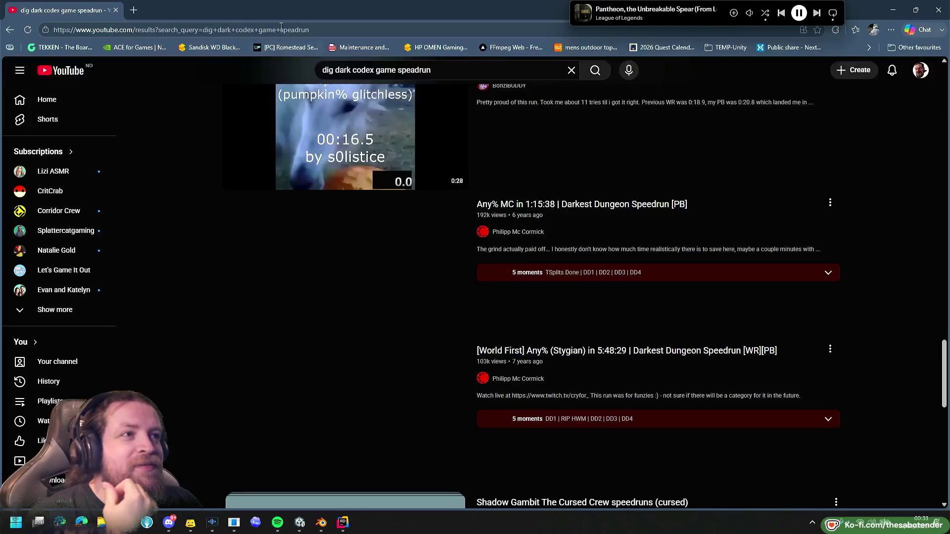
{"action": "scroll", "coordinate": [376, 183], "scroll_direction": "down", "scroll_amount": 6}
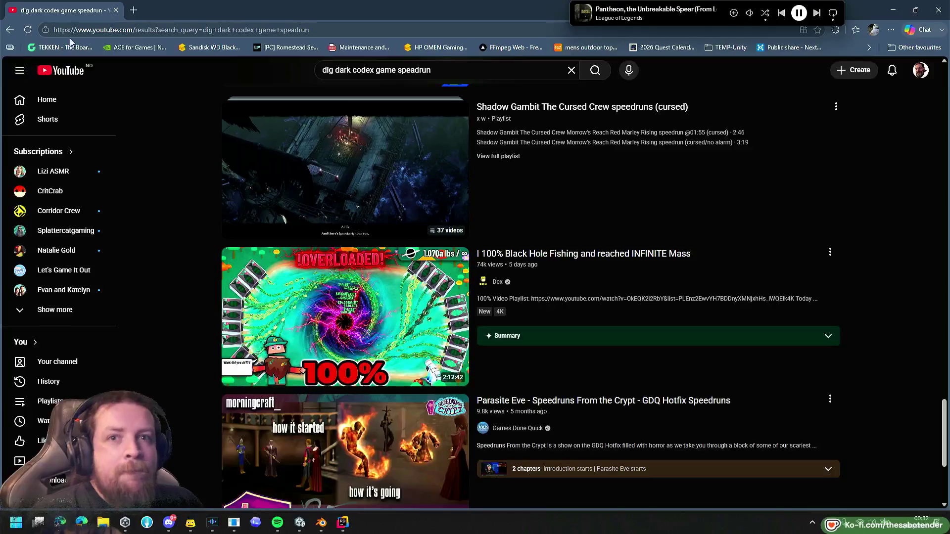
{"action": "key", "text": "ctrl+shift+t"}
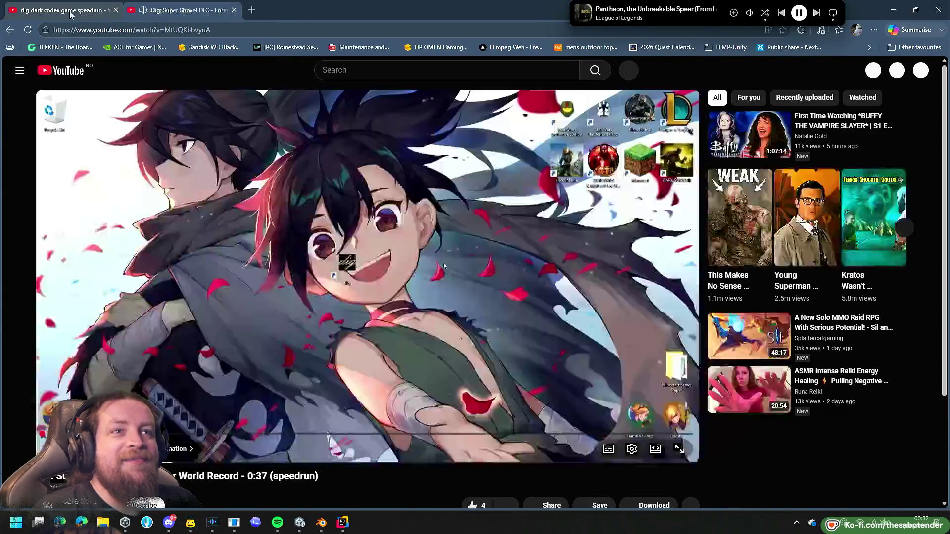
Close the old results tab, pause the speedrun, and select the 0:37 time in its title.
{"action": "middle_click", "coordinate": [71, 14]}
{"action": "left_click", "coordinate": [265, 299]}
{"action": "scroll", "coordinate": [224, 325], "scroll_direction": "down", "scroll_amount": 2}
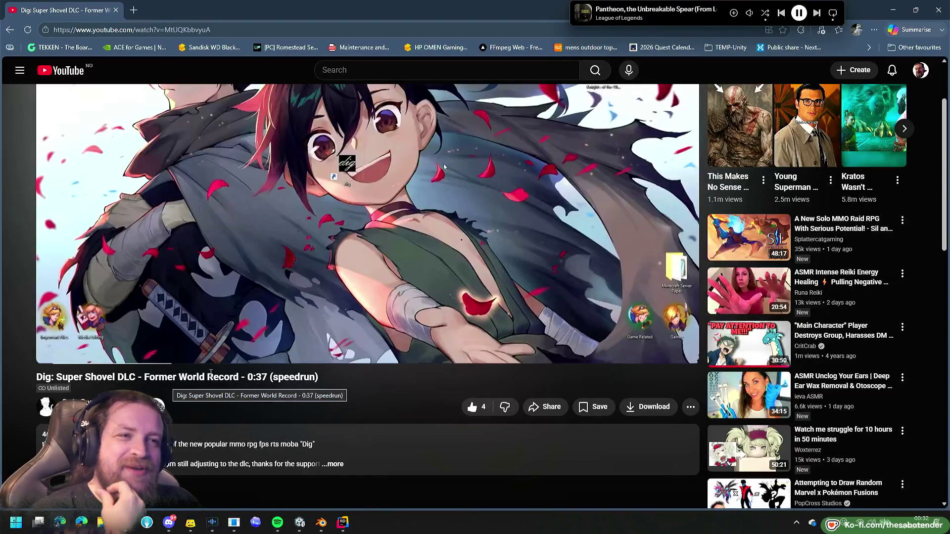
{"action": "double_click", "coordinate": [255, 377]}
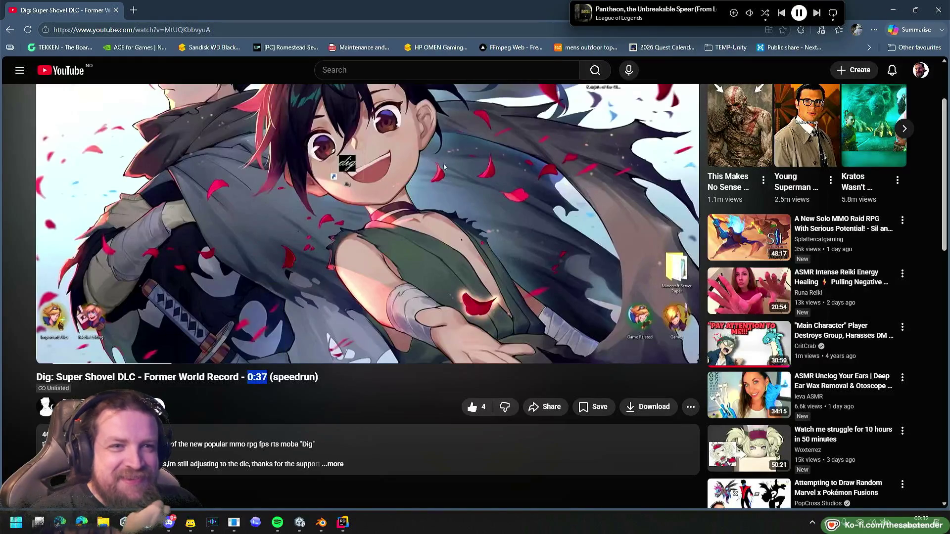
Visit the uploader's channel, list its videos, then go back to the video.
{"action": "left_click", "coordinate": [99, 403]}
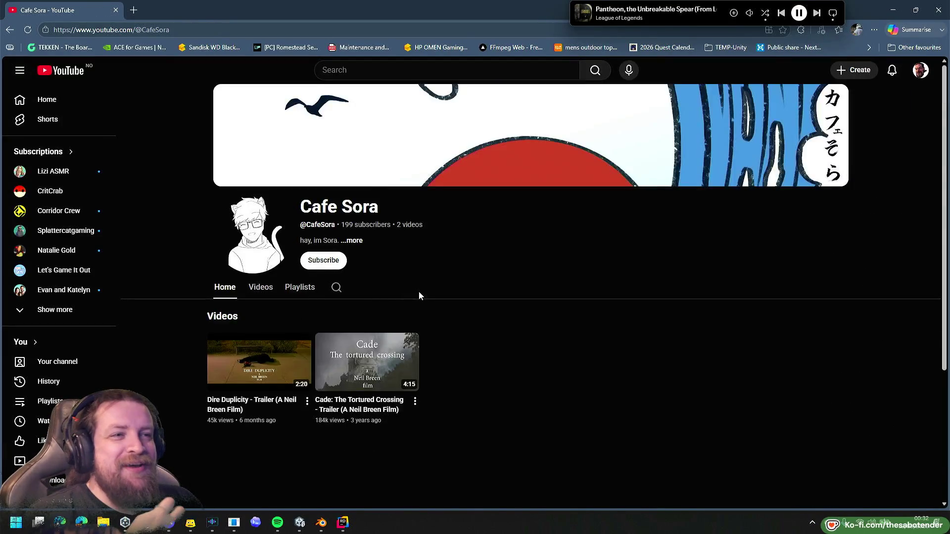
{"action": "left_click", "coordinate": [263, 288]}
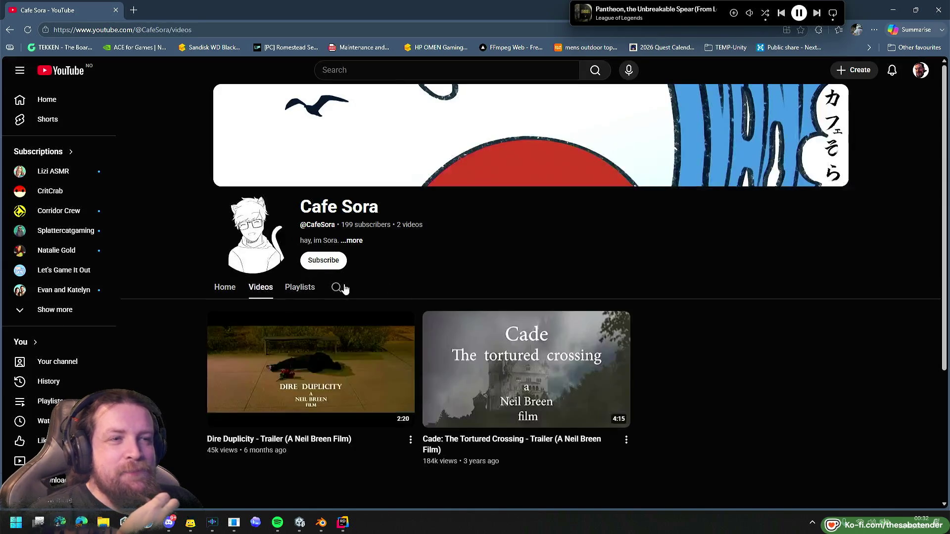
{"action": "scroll", "coordinate": [426, 260], "scroll_direction": "down", "scroll_amount": 2}
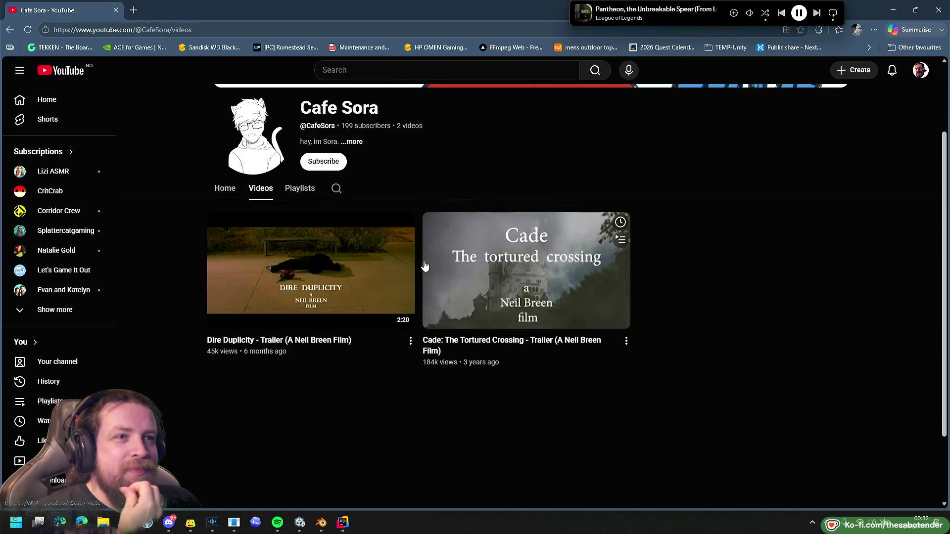
{"action": "key", "text": "alt+Left"}
{"action": "key", "text": "alt+Left"}
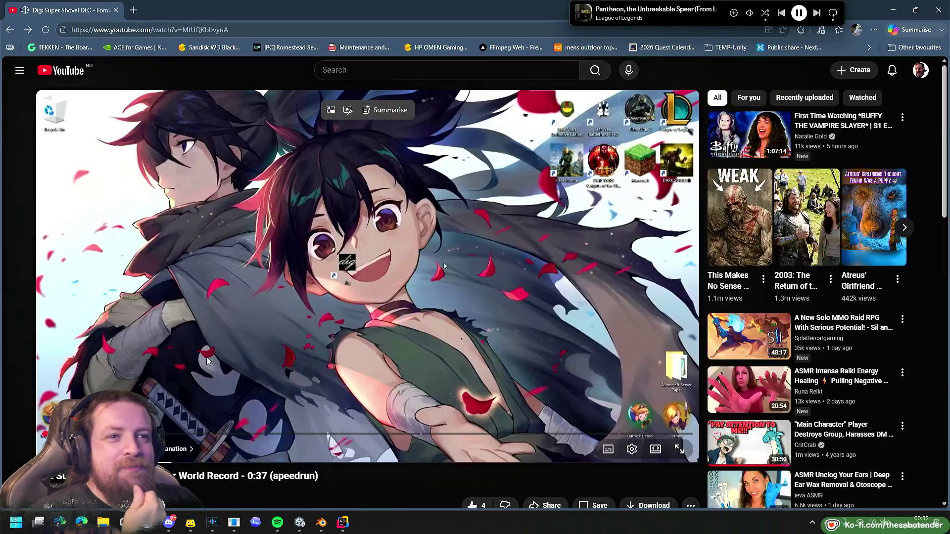
Pause the Dig speedrun and read through its 'Super Shovel DLC' title and comments.
{"action": "left_click", "coordinate": [206, 358]}
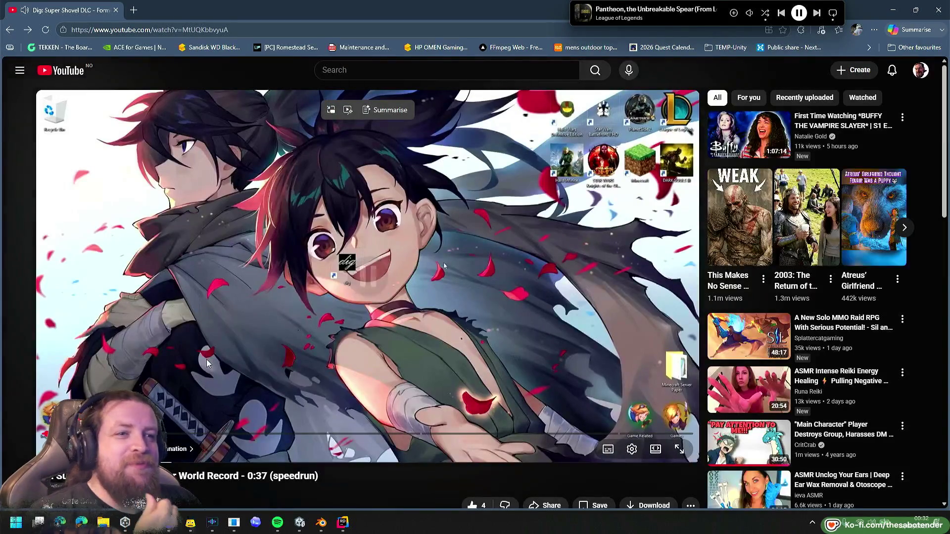
{"action": "scroll", "coordinate": [297, 402], "scroll_direction": "down", "scroll_amount": 4}
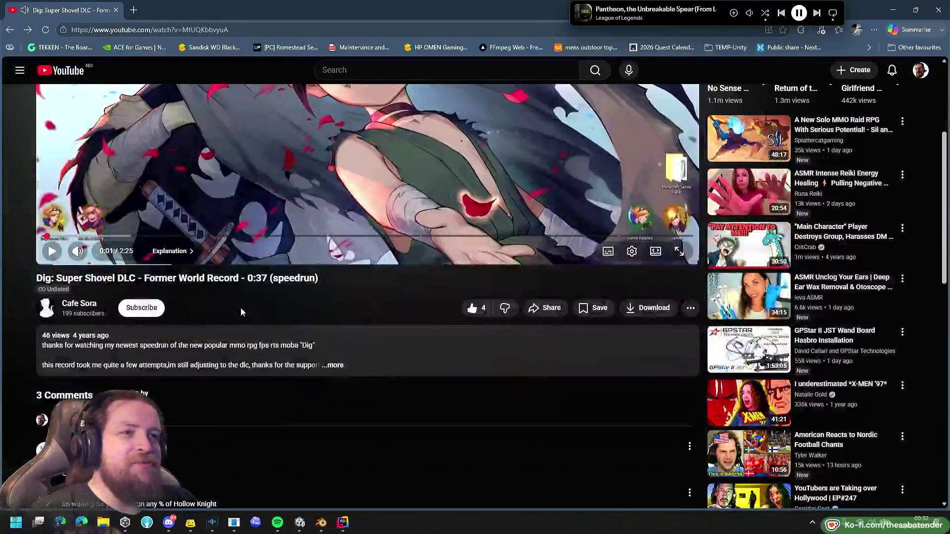
{"action": "scroll", "coordinate": [116, 282], "scroll_direction": "up", "scroll_amount": 1}
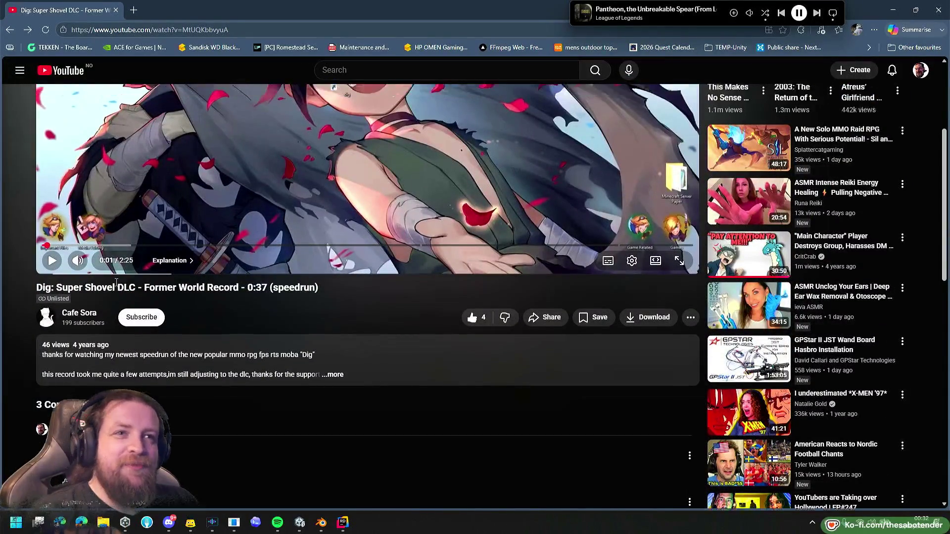
{"action": "mouse_move", "coordinate": [135, 324]}
{"action": "left_mouse_down"}
{"action": "mouse_move", "coordinate": [307, 330]}
{"action": "mouse_move", "coordinate": [75, 330]}
{"action": "left_mouse_up"}
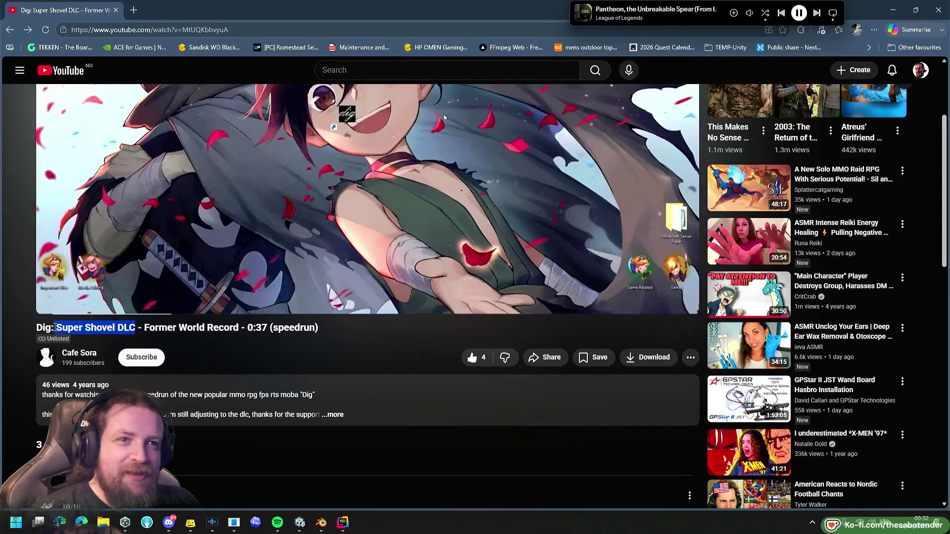
{"action": "left_click", "coordinate": [381, 358]}
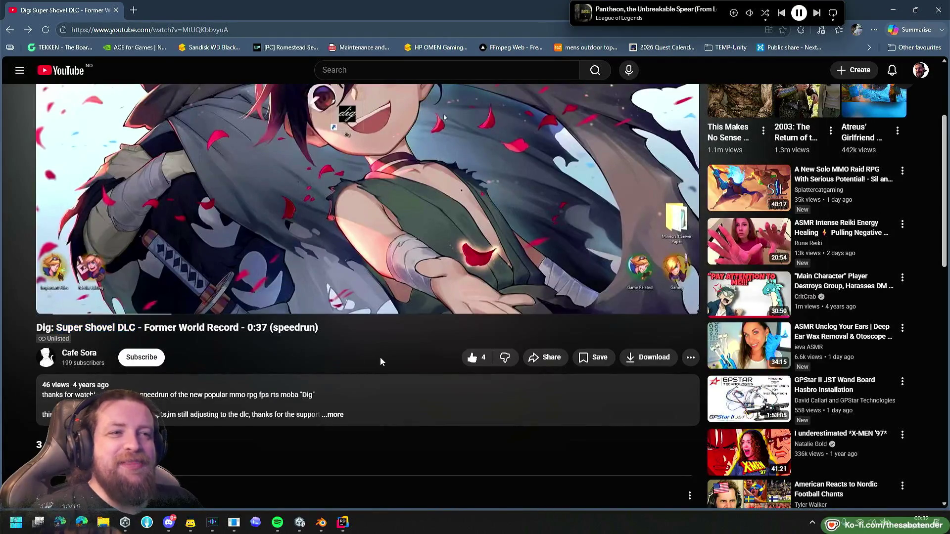
{"action": "scroll", "coordinate": [380, 357], "scroll_direction": "down", "scroll_amount": 3}
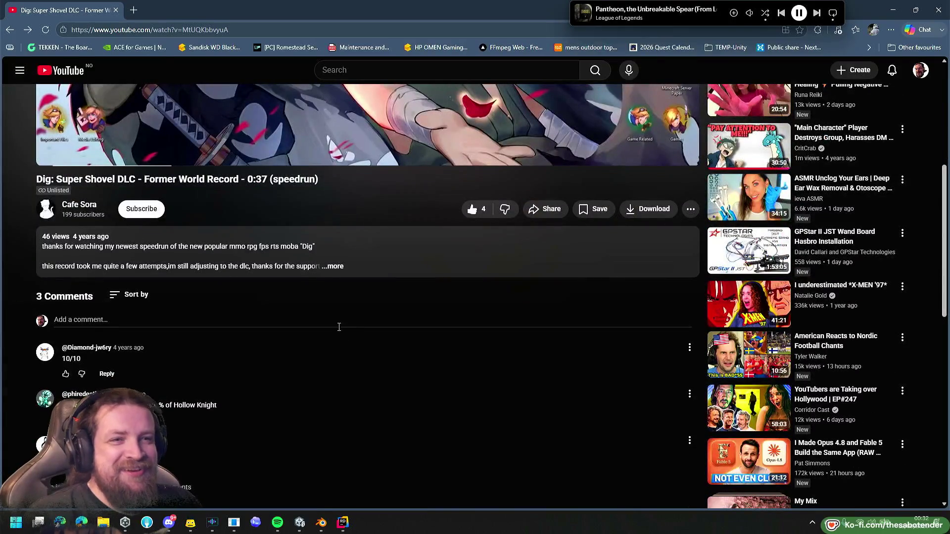
{"action": "scroll", "coordinate": [211, 225], "scroll_direction": "up", "scroll_amount": 3}
{"action": "scroll", "coordinate": [159, 196], "scroll_direction": "down", "scroll_amount": 4}
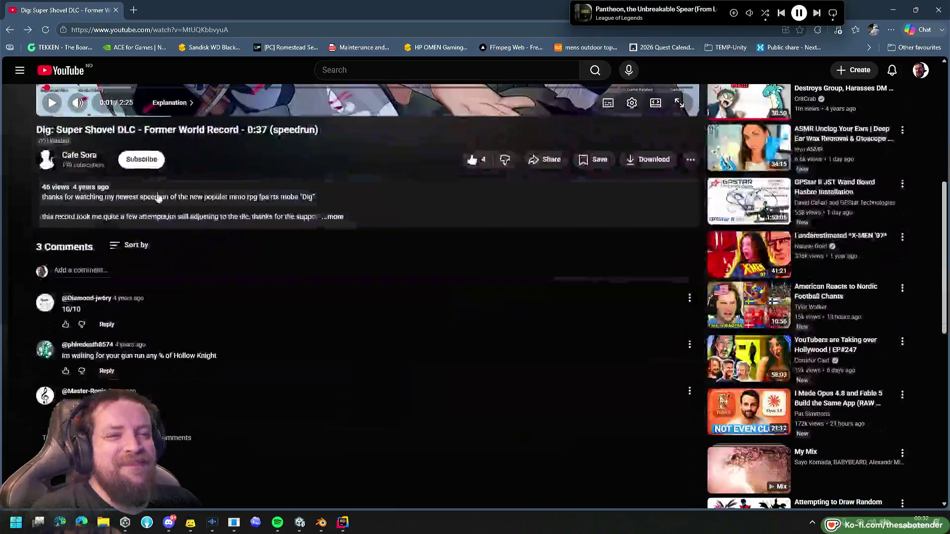
{"action": "scroll", "coordinate": [158, 197], "scroll_direction": "up", "scroll_amount": 7}
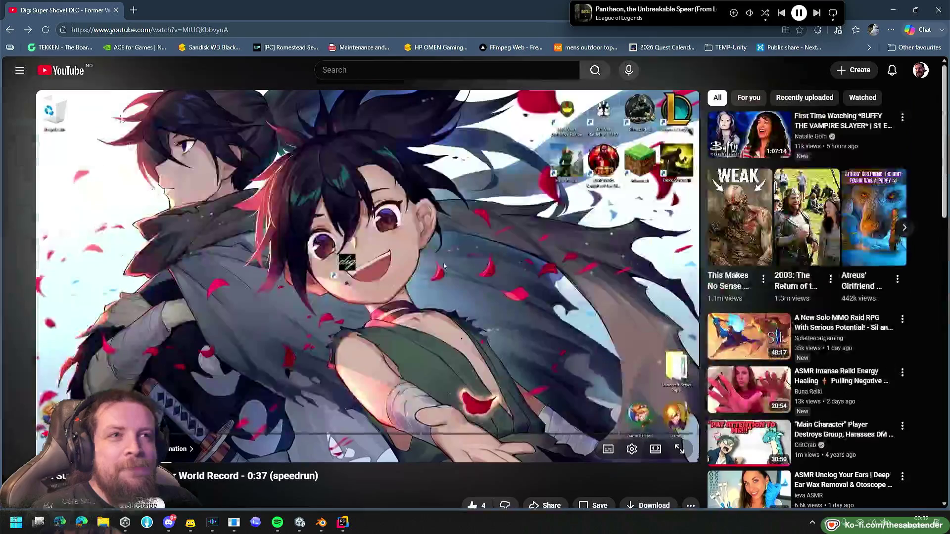
{"action": "key", "text": "alt+Tab"}
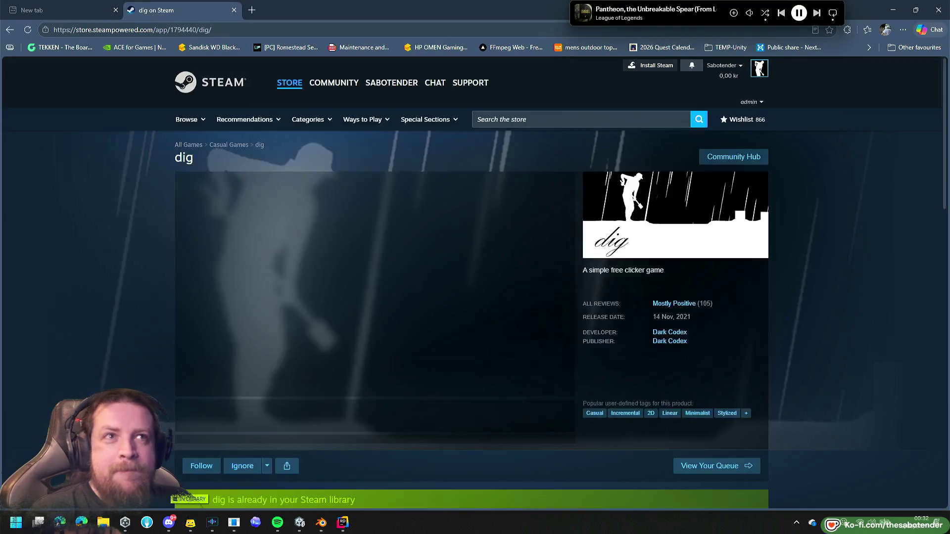
Scroll down dig's Steam store page and back up.
{"action": "scroll", "coordinate": [839, 290], "scroll_direction": "down", "scroll_amount": 9}
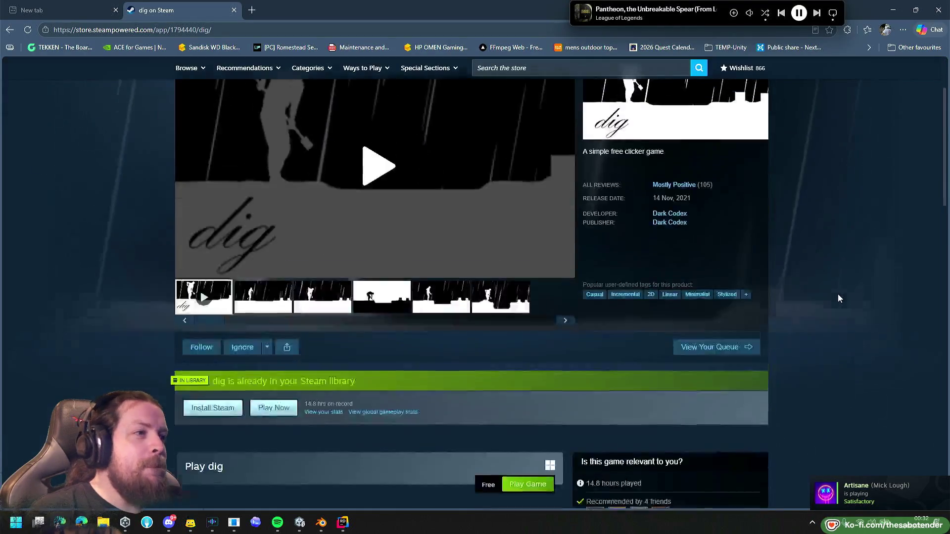
{"action": "scroll", "coordinate": [831, 286], "scroll_direction": "down", "scroll_amount": 5}
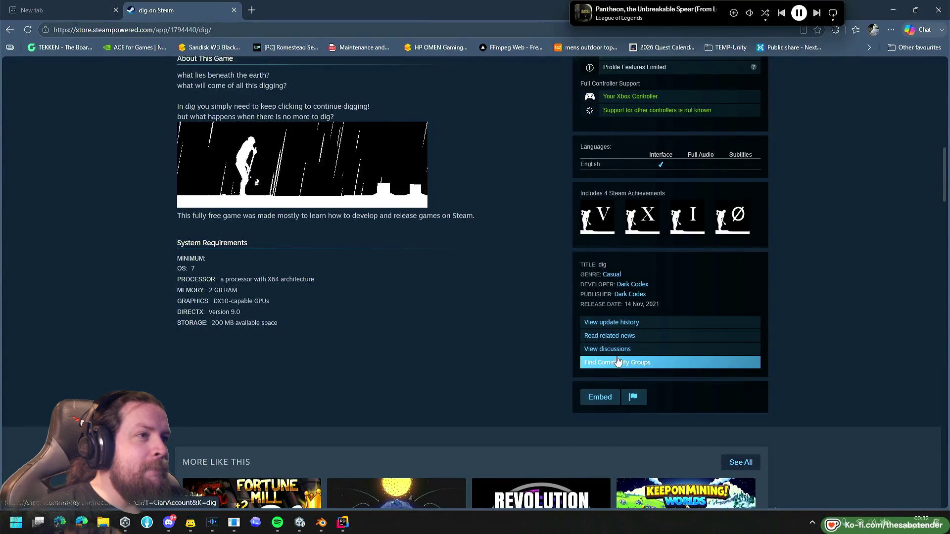
{"action": "scroll", "coordinate": [619, 345], "scroll_direction": "up", "scroll_amount": 14}
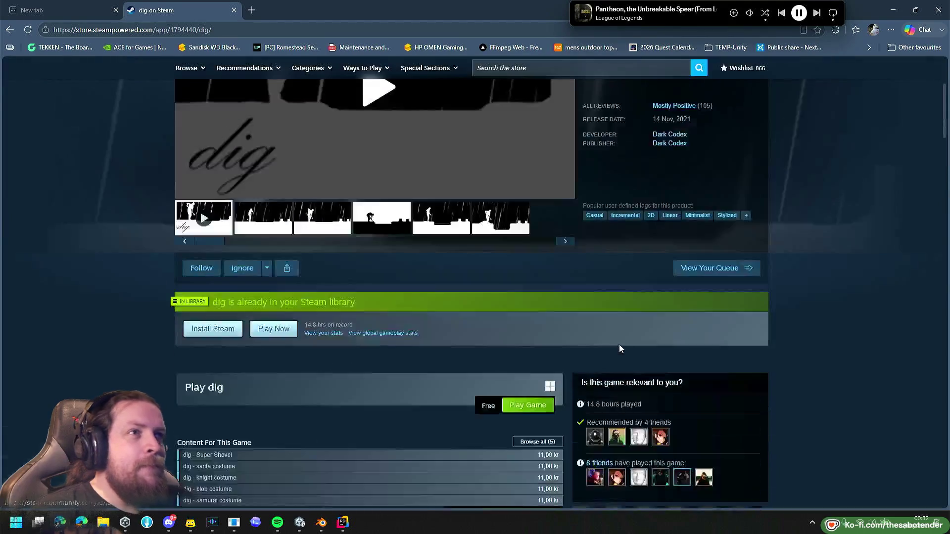
{"action": "scroll", "coordinate": [460, 293], "scroll_direction": "up", "scroll_amount": 2}
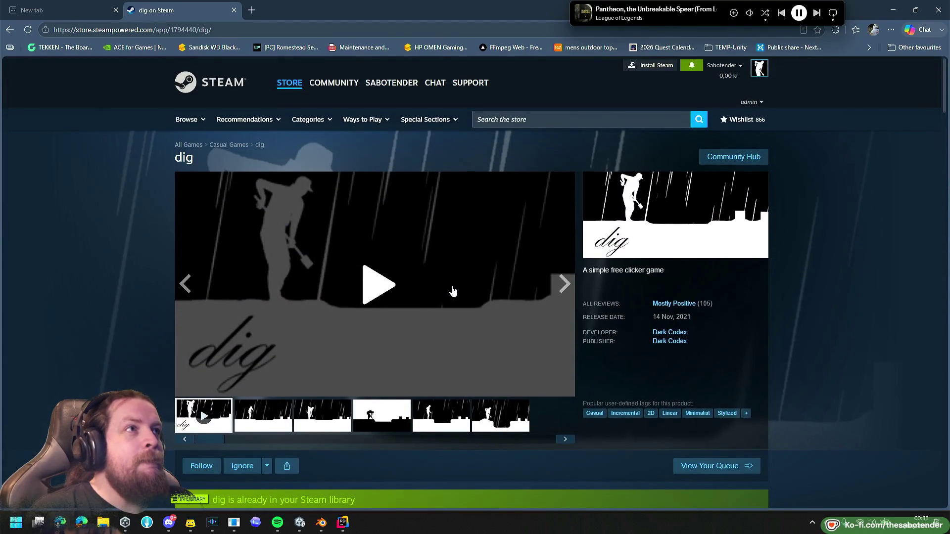
Enlarge the Spotify mini player to show album art, then shrink it back to a compact bar.
{"action": "mouse_move", "coordinate": [657, 15]}
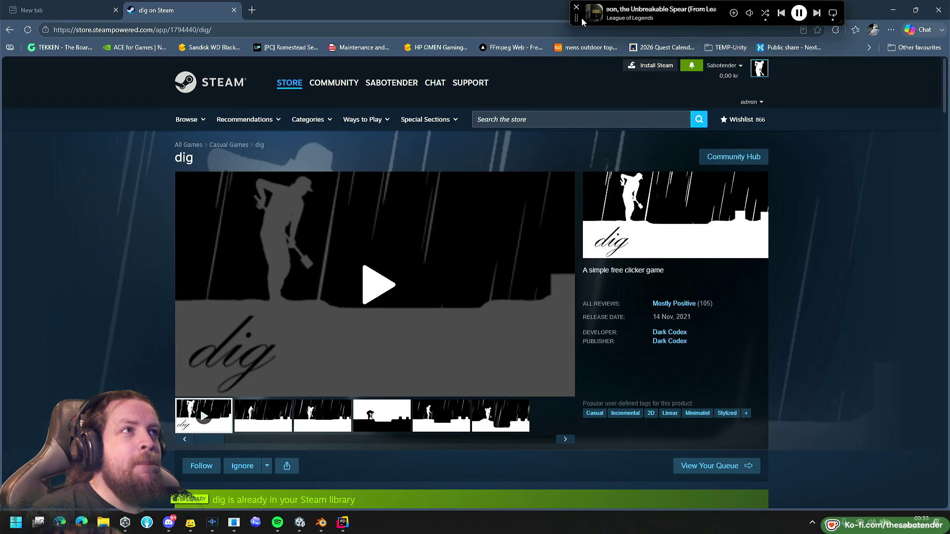
{"action": "mouse_move", "coordinate": [573, 28]}
{"action": "left_mouse_down"}
{"action": "mouse_move", "coordinate": [392, 361]}
{"action": "mouse_move", "coordinate": [364, 386]}
{"action": "left_mouse_up"}
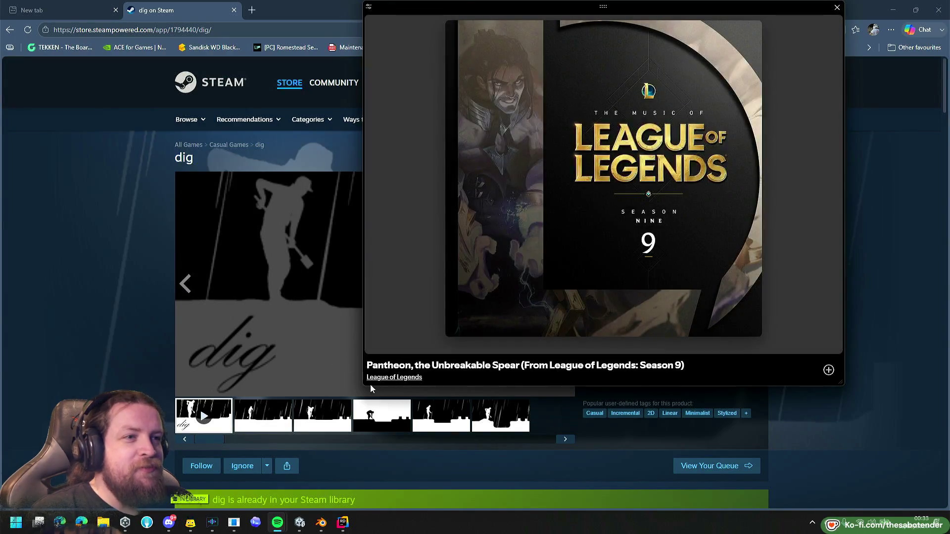
{"action": "mouse_move", "coordinate": [363, 388]}
{"action": "left_mouse_down"}
{"action": "mouse_move", "coordinate": [435, 47]}
{"action": "mouse_move", "coordinate": [456, 26]}
{"action": "left_mouse_up"}
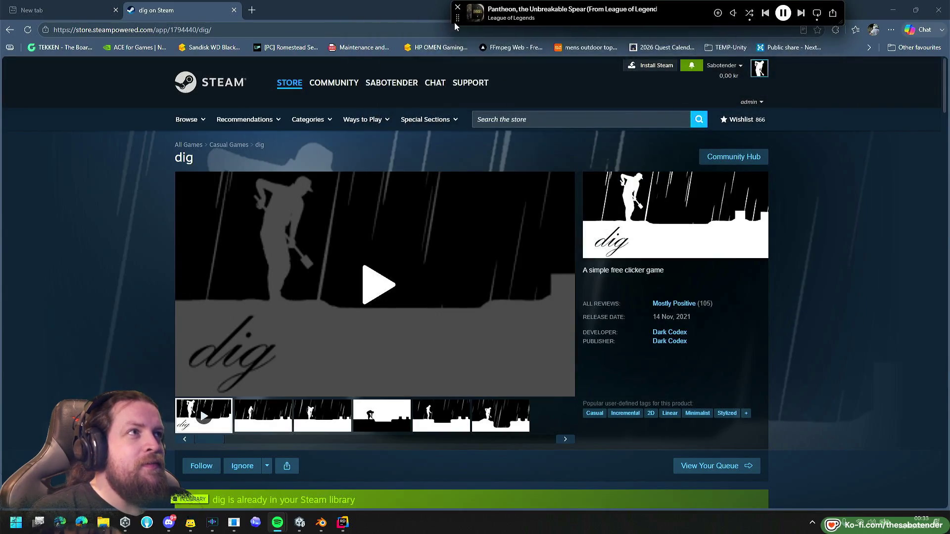
{"action": "mouse_move", "coordinate": [738, 20]}
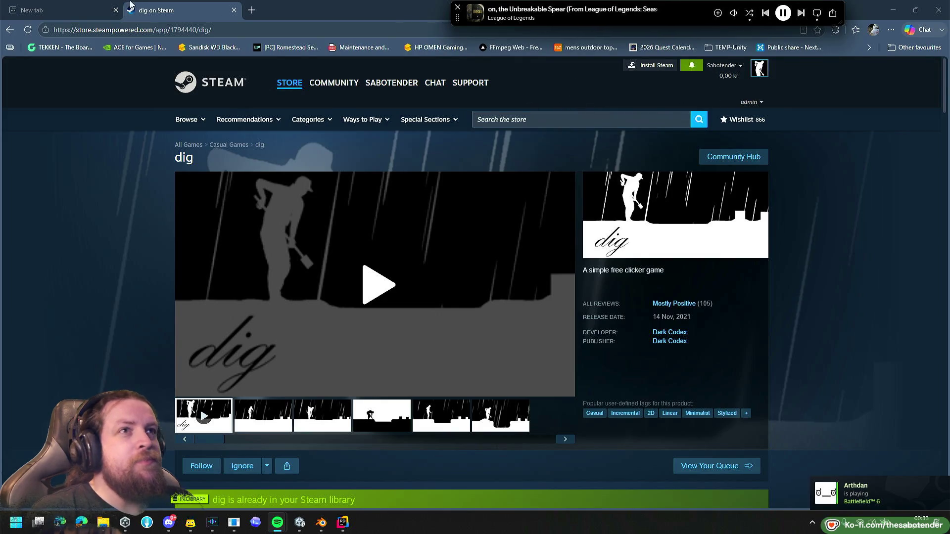
{"action": "left_click", "coordinate": [237, 522]}
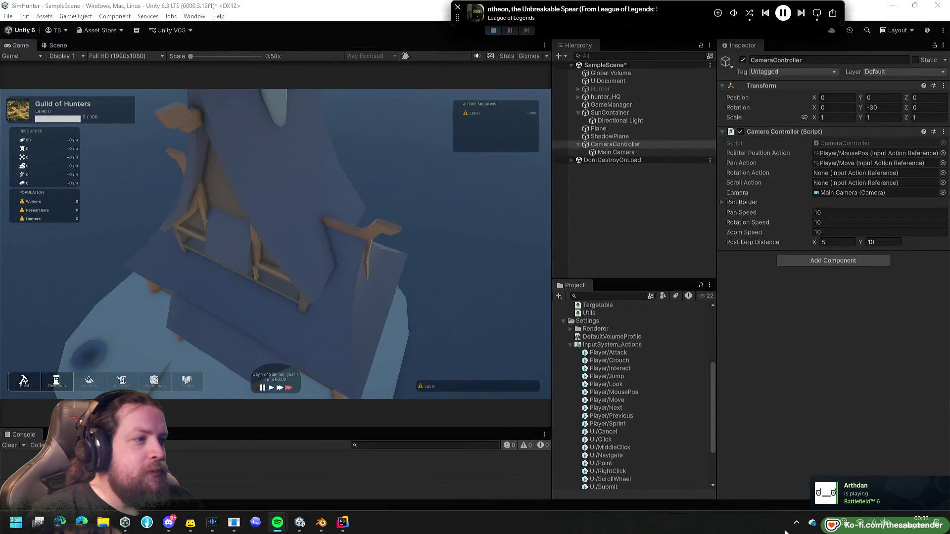
Open the Steam client from the tray and go to dig's community hub from the library.
{"action": "left_click", "coordinate": [797, 522]}
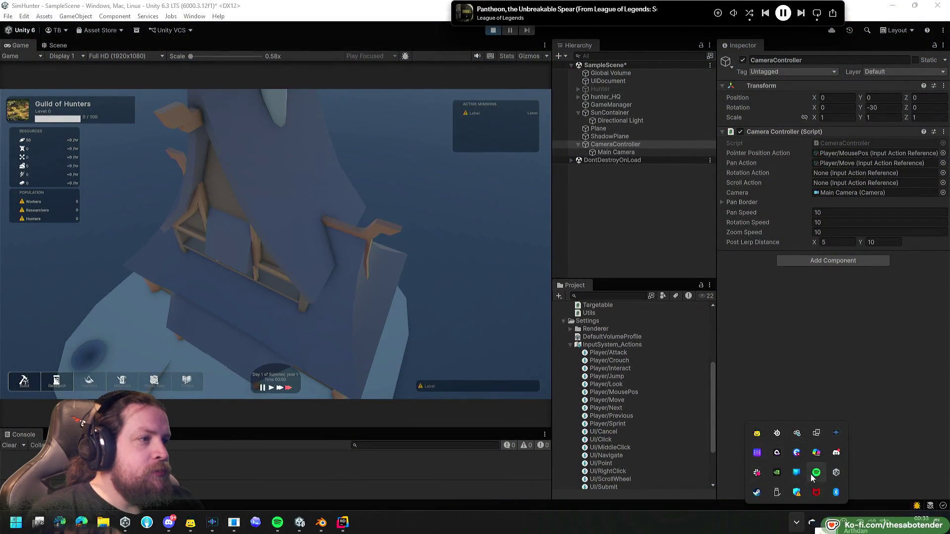
{"action": "left_click", "coordinate": [757, 492]}
{"action": "left_click", "coordinate": [95, 23]}
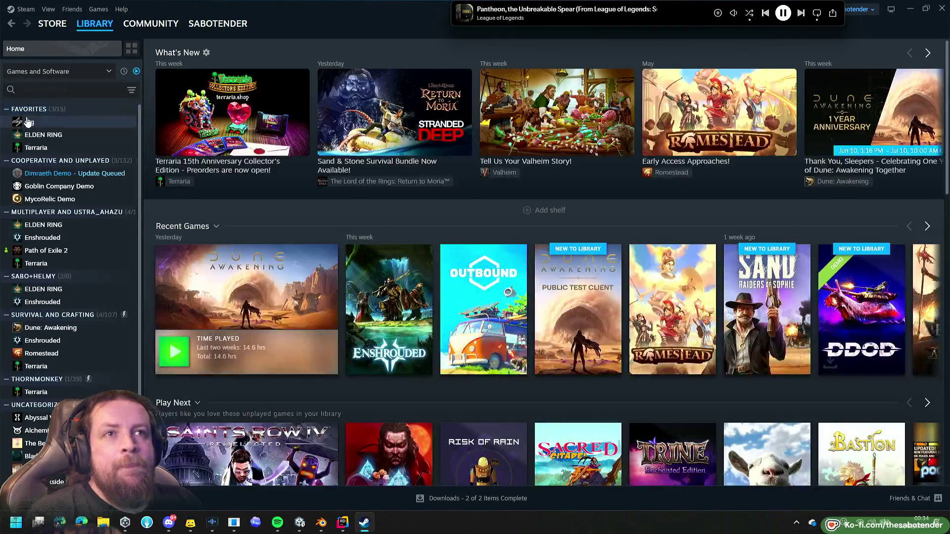
{"action": "left_click", "coordinate": [45, 122]}
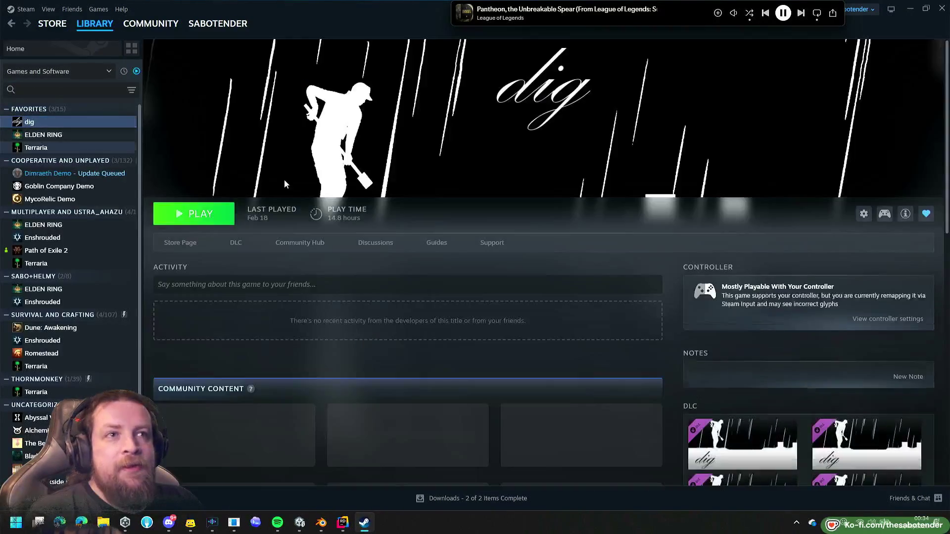
{"action": "left_click", "coordinate": [316, 246]}
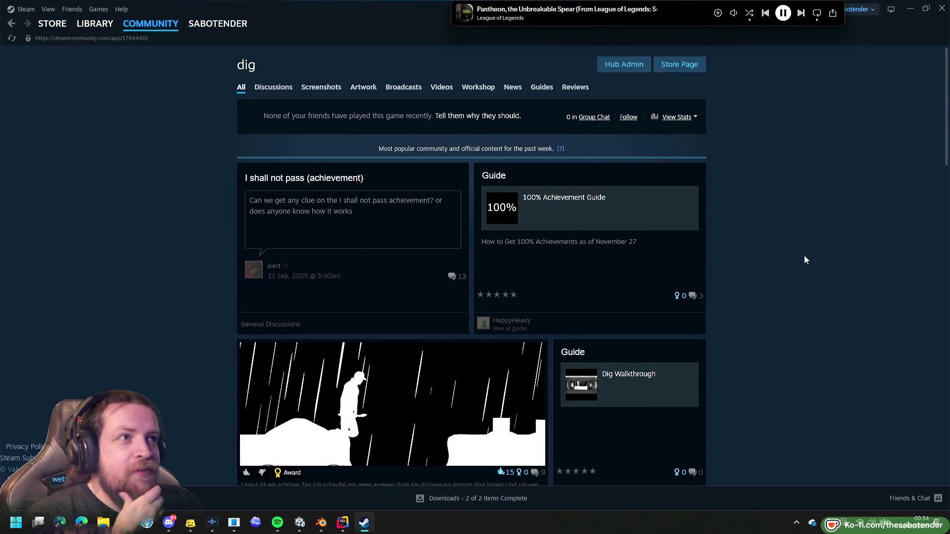
Open the Dig Walkthrough guide and close it again.
{"action": "scroll", "coordinate": [820, 198], "scroll_direction": "down", "scroll_amount": 3}
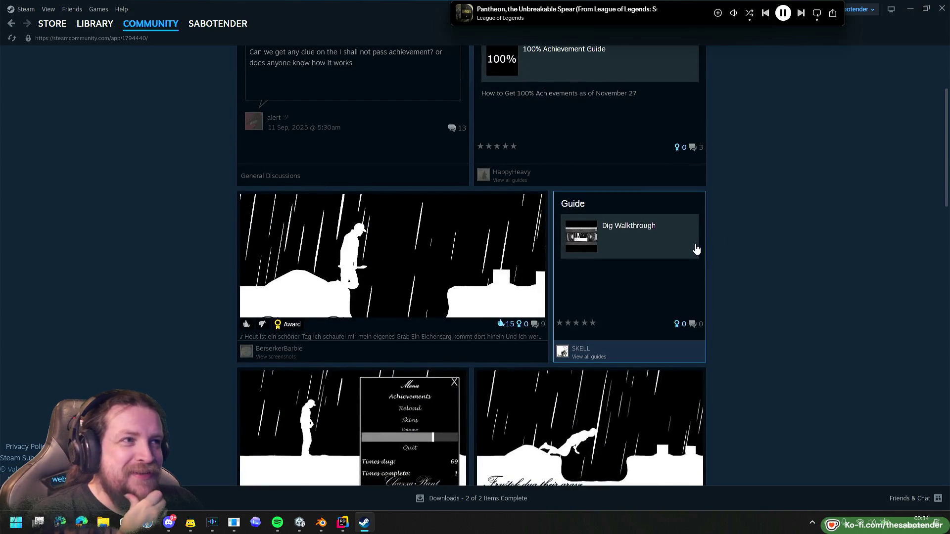
{"action": "left_click", "coordinate": [648, 269]}
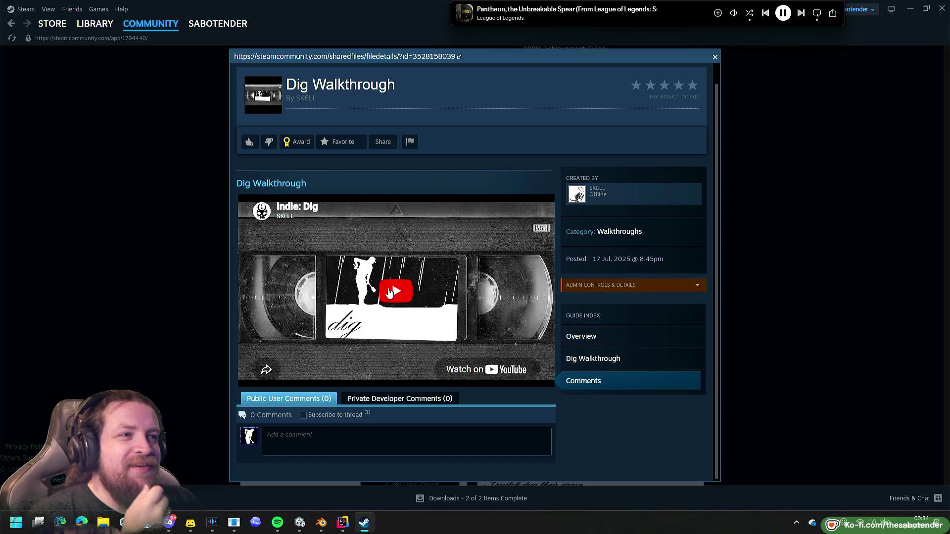
{"action": "left_click", "coordinate": [715, 57]}
Scroll down the community hub feed toward the dig HD Remaster announcement.
{"action": "scroll", "coordinate": [774, 312], "scroll_direction": "down", "scroll_amount": 4}
{"action": "scroll", "coordinate": [781, 307], "scroll_direction": "down", "scroll_amount": 4}
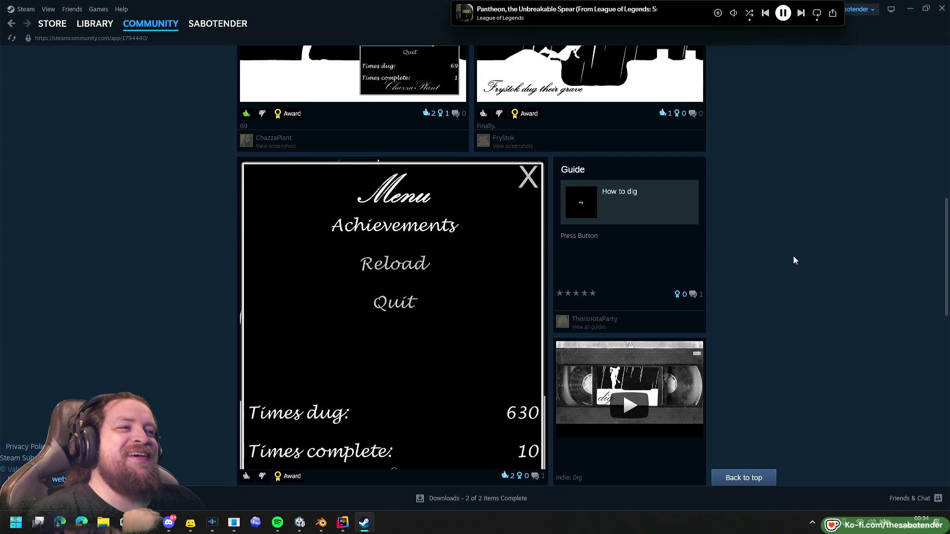
{"action": "scroll", "coordinate": [872, 275], "scroll_direction": "down", "scroll_amount": 4}
{"action": "scroll", "coordinate": [872, 280], "scroll_direction": "down", "scroll_amount": 5}
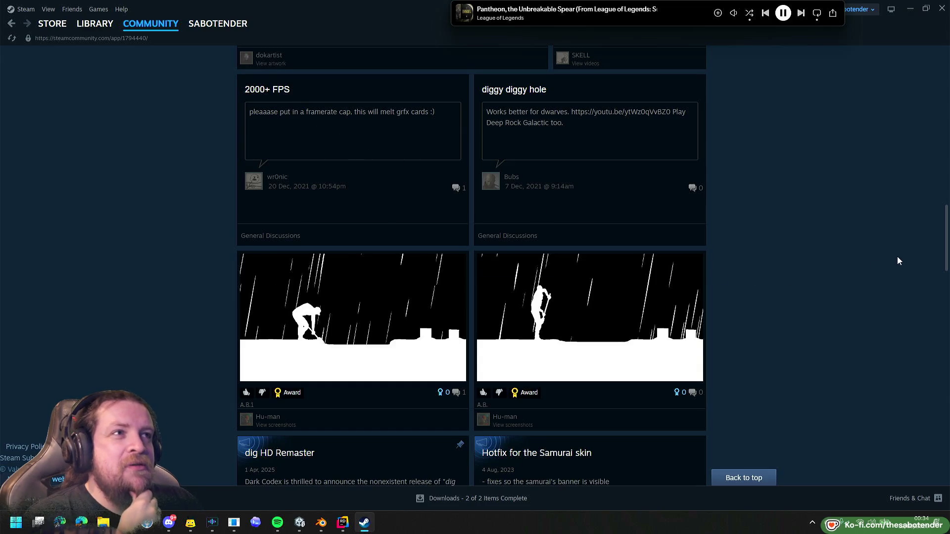
{"action": "scroll", "coordinate": [899, 261], "scroll_direction": "down", "scroll_amount": 2}
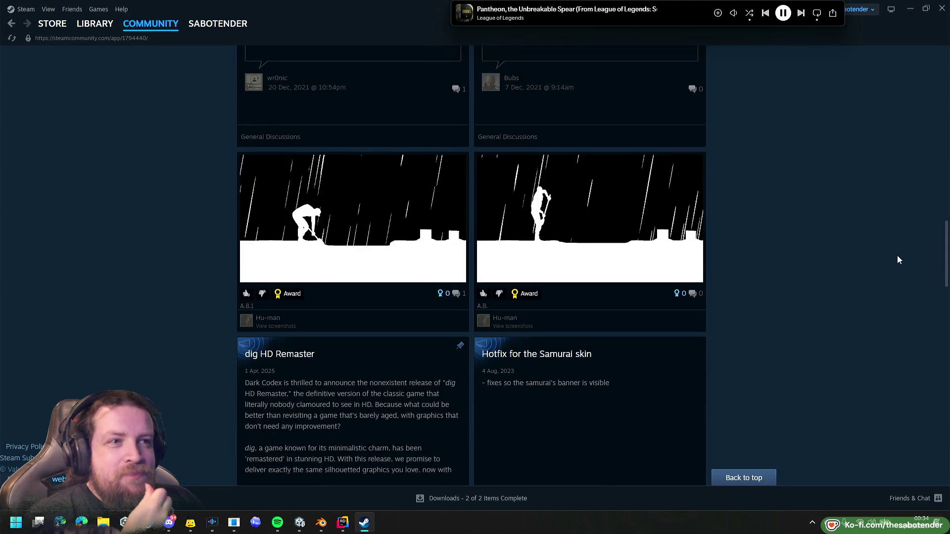
{"action": "scroll", "coordinate": [900, 259], "scroll_direction": "down", "scroll_amount": 2}
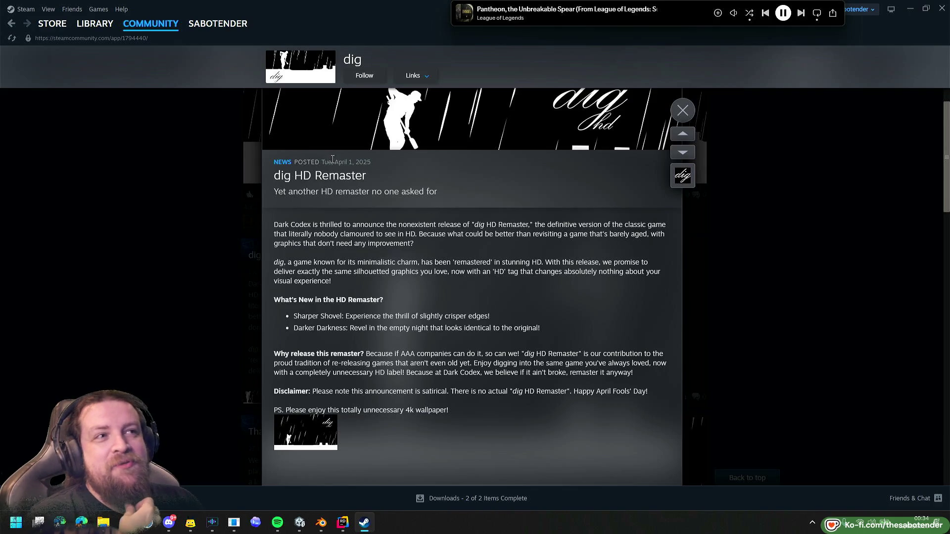
{"action": "left_click_drag", "start_coordinate": [334, 162], "coordinate": [364, 161]}
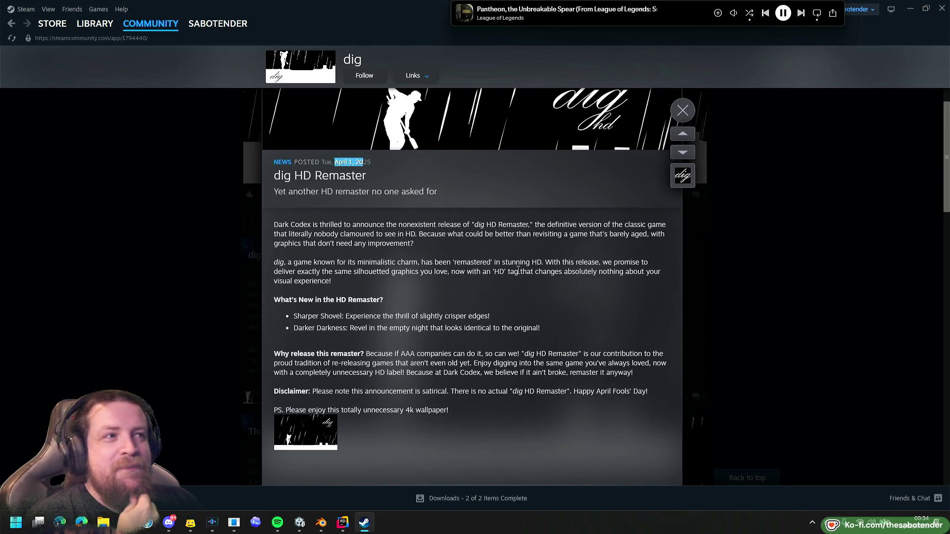
{"action": "left_click", "coordinate": [530, 275]}
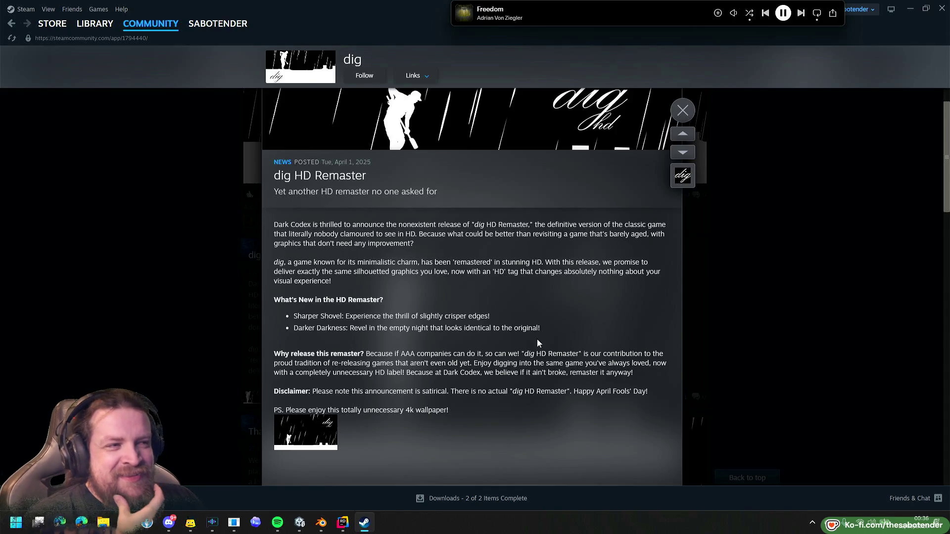
{"action": "left_click", "coordinate": [336, 424]}
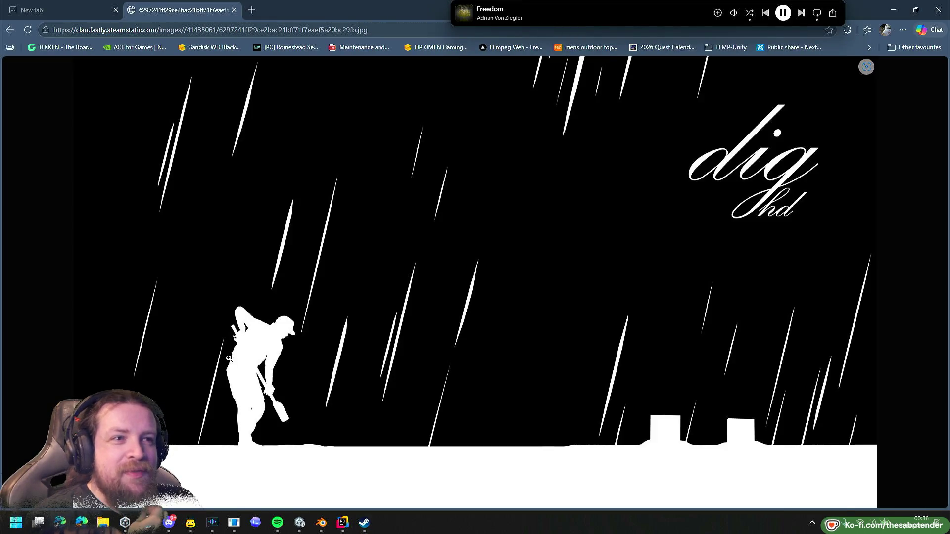
{"action": "left_click", "coordinate": [228, 359]}
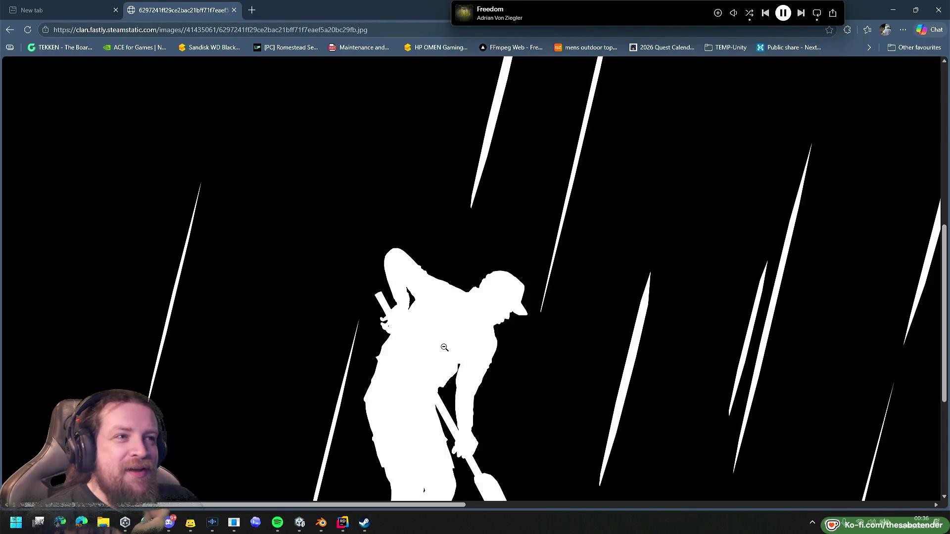
{"action": "left_click", "coordinate": [490, 351]}
{"action": "left_click", "coordinate": [761, 218]}
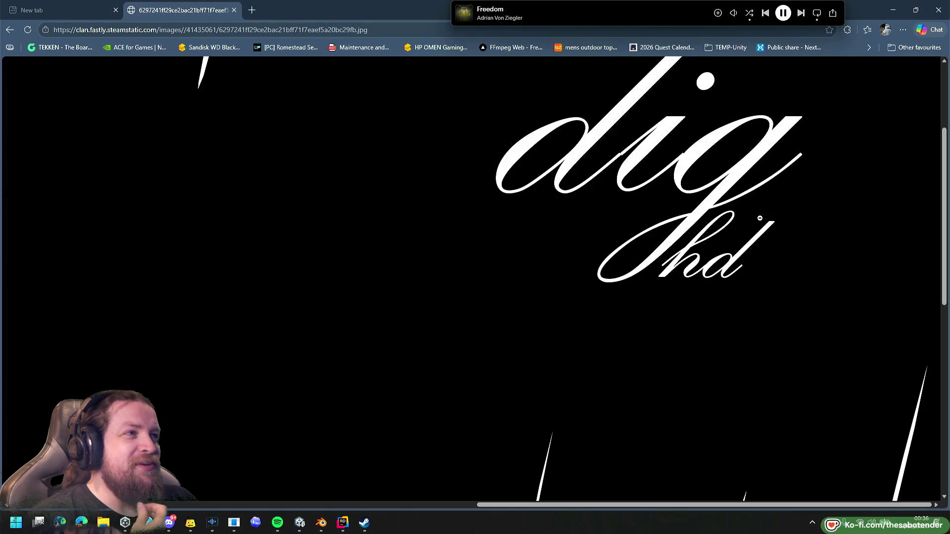
{"action": "left_click", "coordinate": [598, 320]}
{"action": "left_click", "coordinate": [241, 358]}
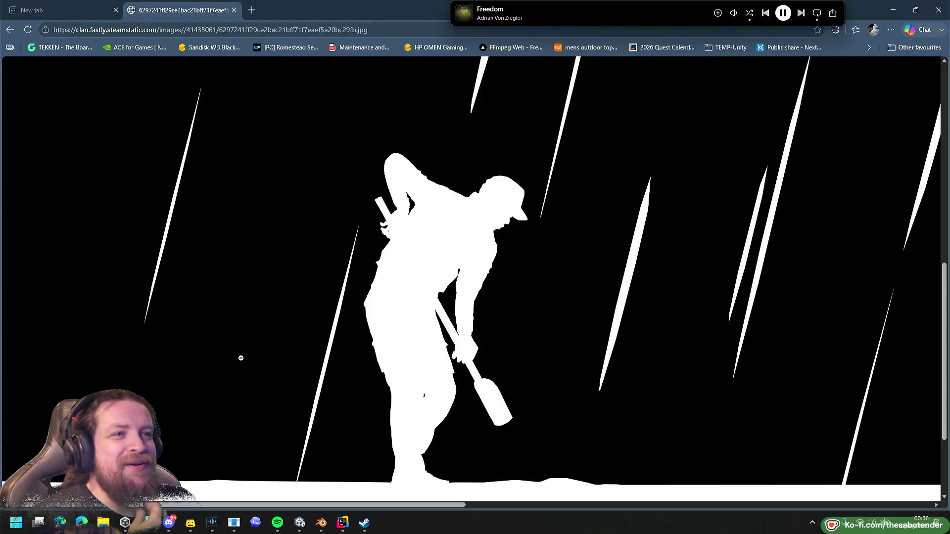
{"action": "left_click", "coordinate": [428, 320]}
{"action": "left_click", "coordinate": [530, 195]}
{"action": "left_click", "coordinate": [543, 199]}
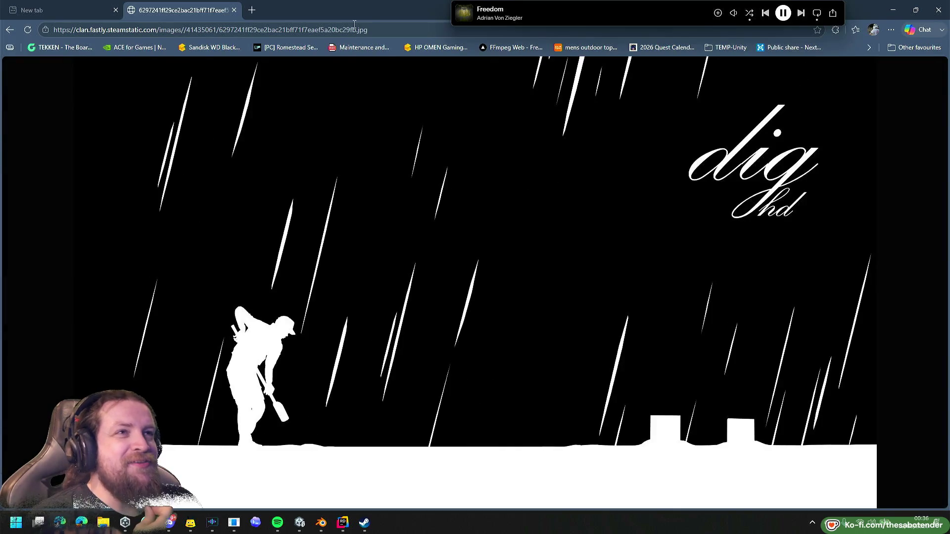
{"action": "left_click", "coordinate": [234, 10]}
{"action": "key", "text": "ctrl+w"}
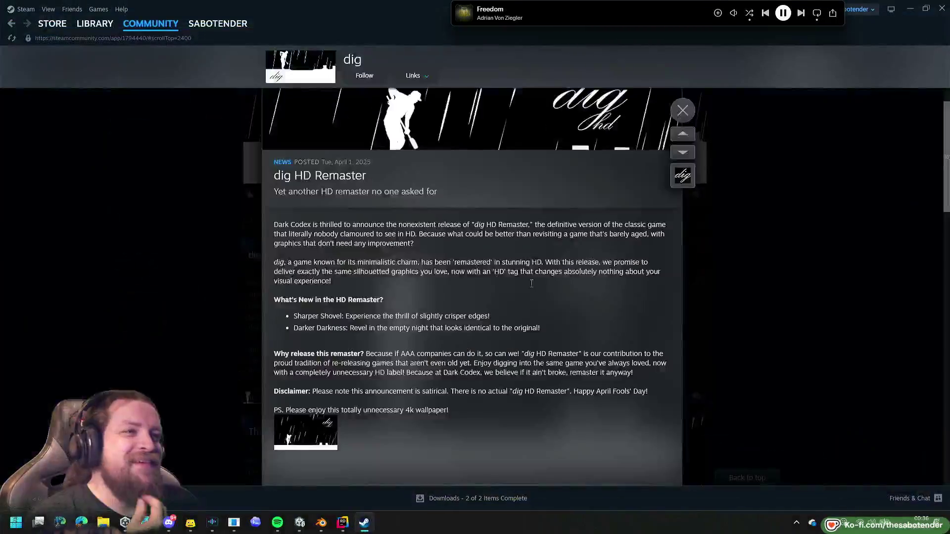
Scroll the dig news post, open its discussion thread, then go back to the community hub.
{"action": "scroll", "coordinate": [632, 357], "scroll_direction": "down", "scroll_amount": 5}
{"action": "scroll", "coordinate": [605, 350], "scroll_direction": "up", "scroll_amount": 2}
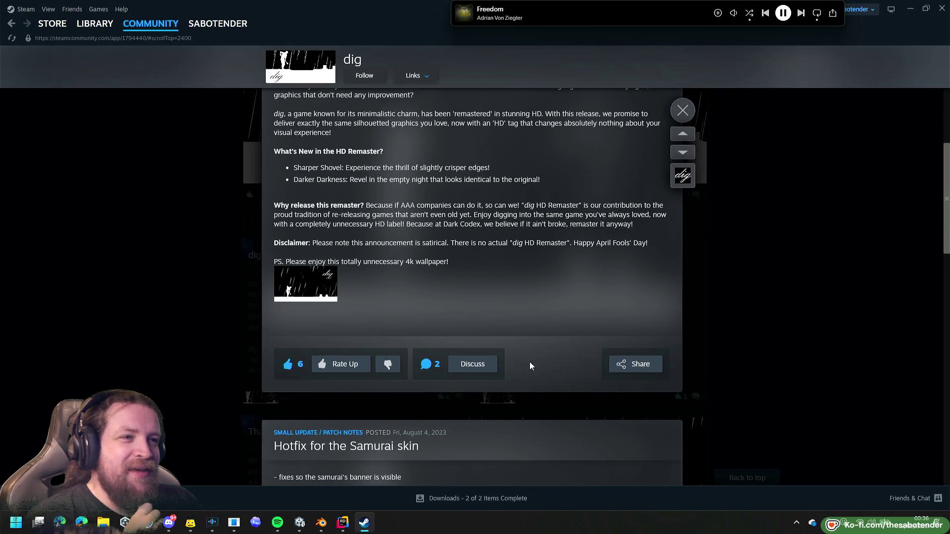
{"action": "scroll", "coordinate": [530, 365], "scroll_direction": "down", "scroll_amount": 2}
{"action": "scroll", "coordinate": [438, 267], "scroll_direction": "down", "scroll_amount": 5}
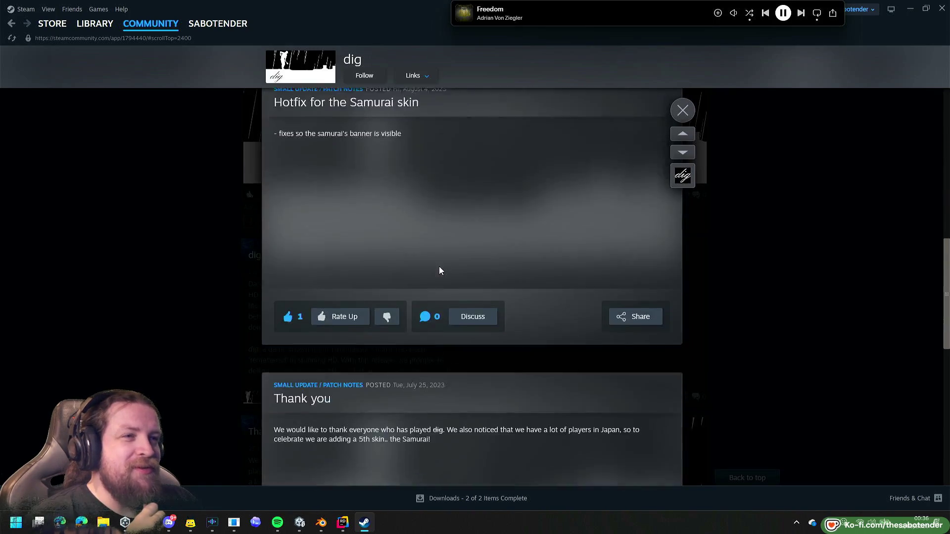
{"action": "scroll", "coordinate": [440, 266], "scroll_direction": "up", "scroll_amount": 7}
{"action": "left_click", "coordinate": [478, 366]}
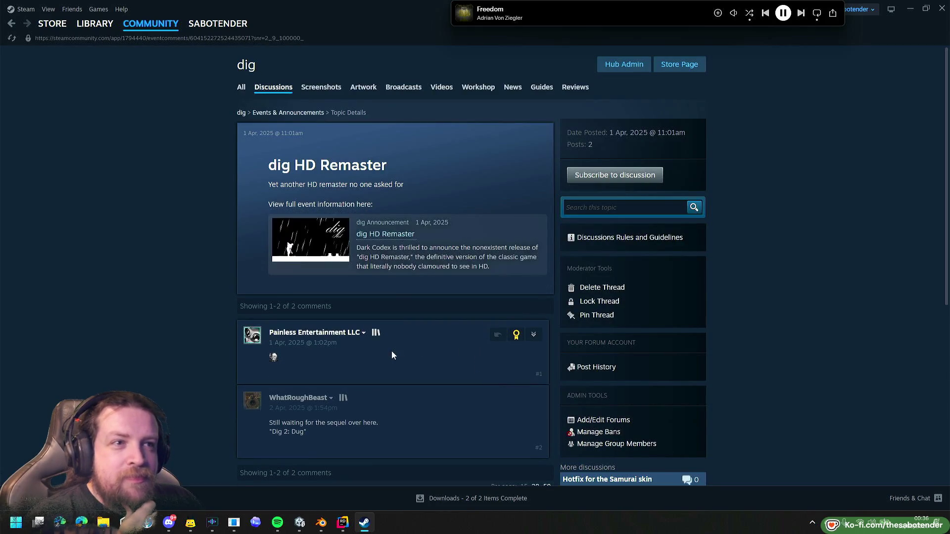
{"action": "mouse_move", "coordinate": [276, 359]}
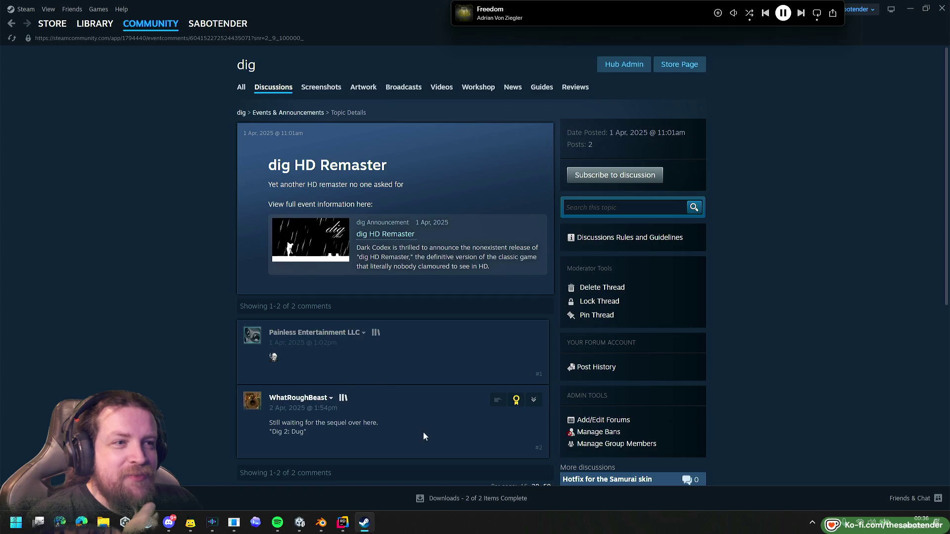
{"action": "key", "text": "alt+Left"}
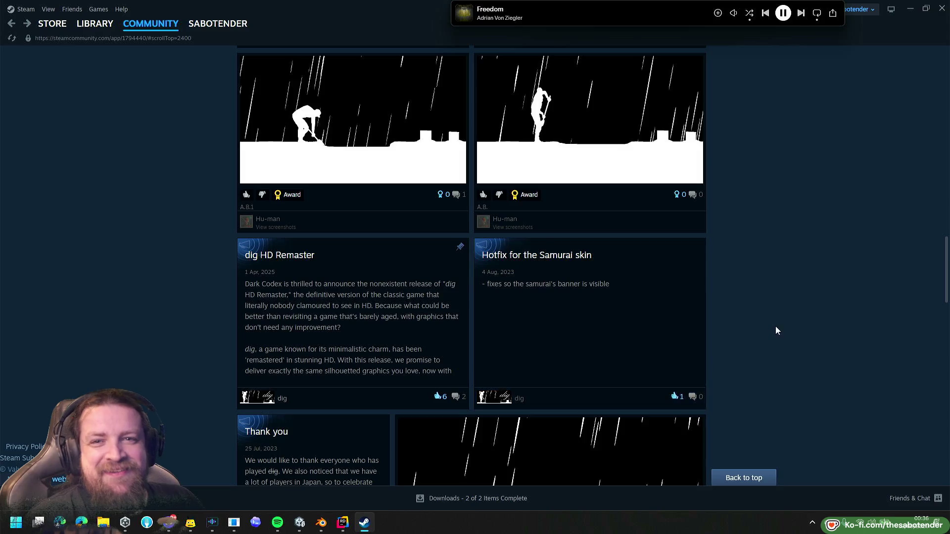
Scroll up and down through the dig community hub page.
{"action": "scroll", "coordinate": [845, 310], "scroll_direction": "up", "scroll_amount": 3}
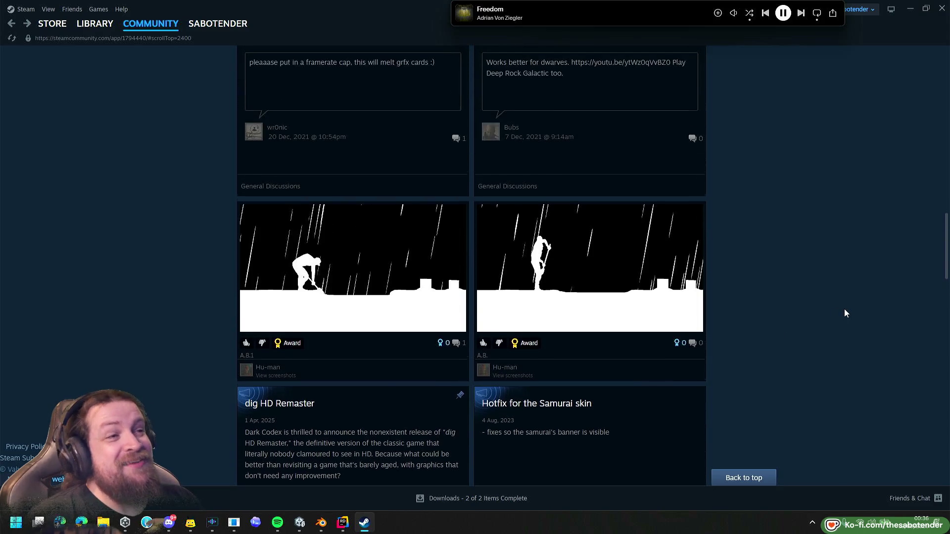
{"action": "scroll", "coordinate": [842, 316], "scroll_direction": "up", "scroll_amount": 1}
{"action": "scroll", "coordinate": [842, 316], "scroll_direction": "down", "scroll_amount": 5}
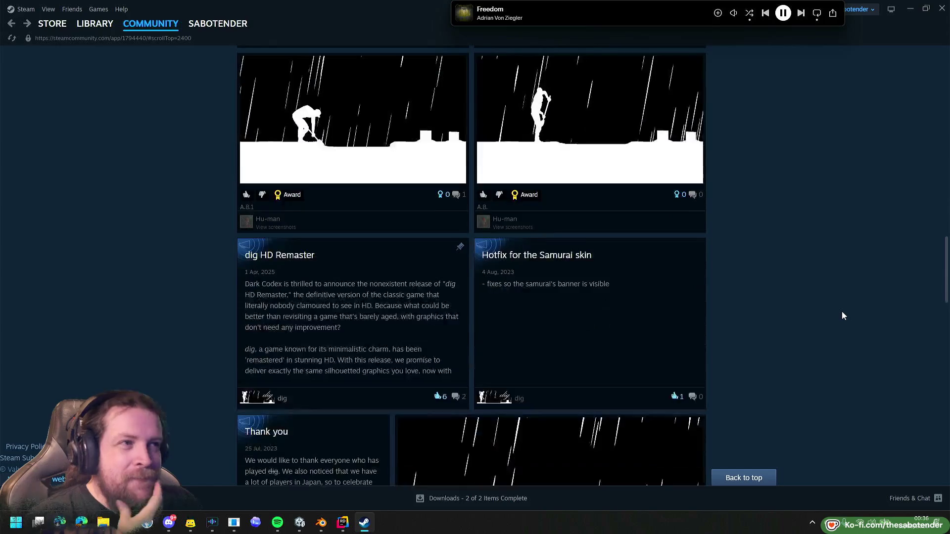
{"action": "scroll", "coordinate": [839, 312], "scroll_direction": "down", "scroll_amount": 2}
{"action": "scroll", "coordinate": [838, 313], "scroll_direction": "down", "scroll_amount": 6}
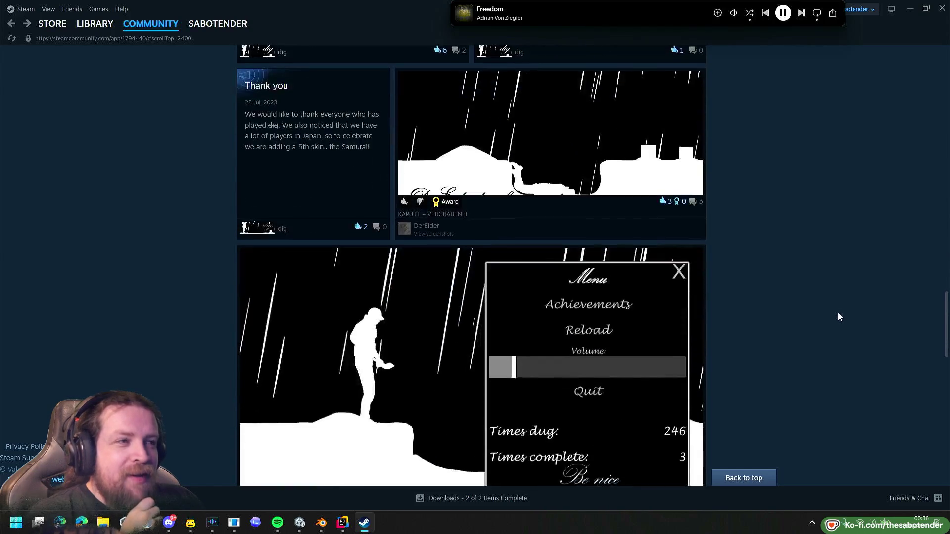
{"action": "scroll", "coordinate": [839, 313], "scroll_direction": "down", "scroll_amount": 2}
{"action": "scroll", "coordinate": [838, 313], "scroll_direction": "up", "scroll_amount": 6}
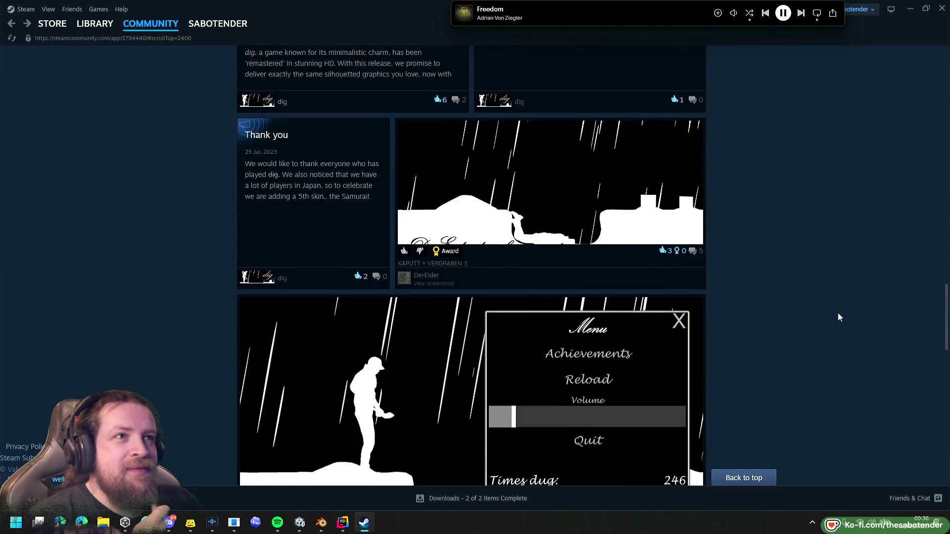
{"action": "scroll", "coordinate": [837, 313], "scroll_direction": "down", "scroll_amount": 5}
{"action": "scroll", "coordinate": [837, 318], "scroll_direction": "down", "scroll_amount": 18}
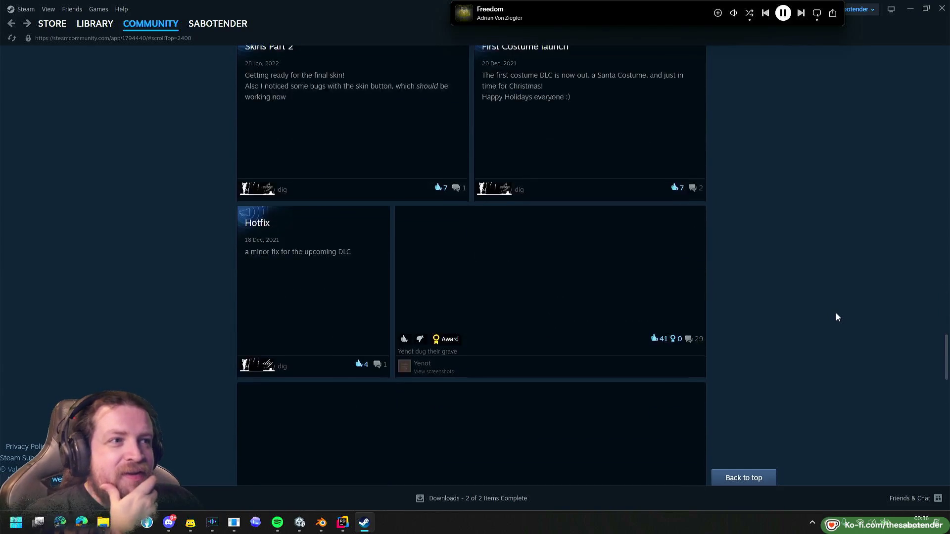
{"action": "scroll", "coordinate": [836, 314], "scroll_direction": "down", "scroll_amount": 13}
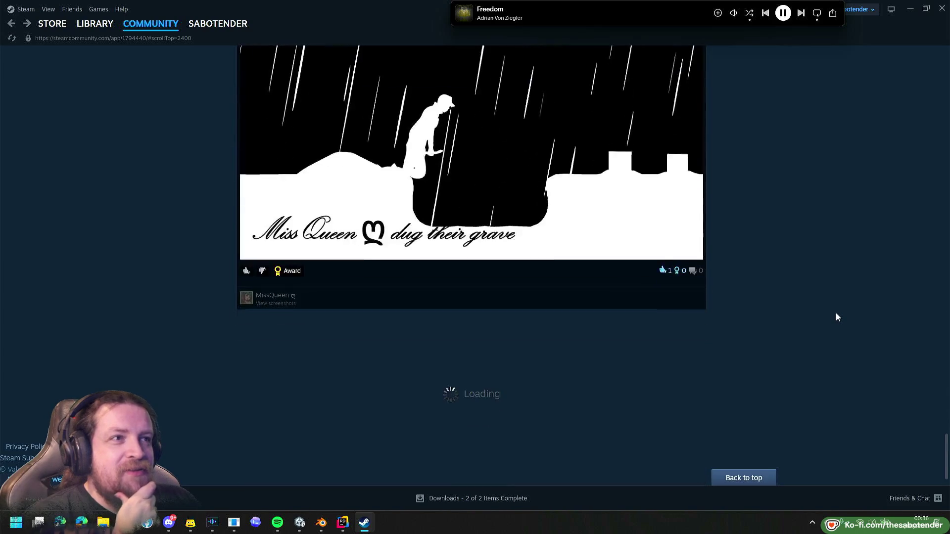
{"action": "scroll", "coordinate": [836, 313], "scroll_direction": "down", "scroll_amount": 12}
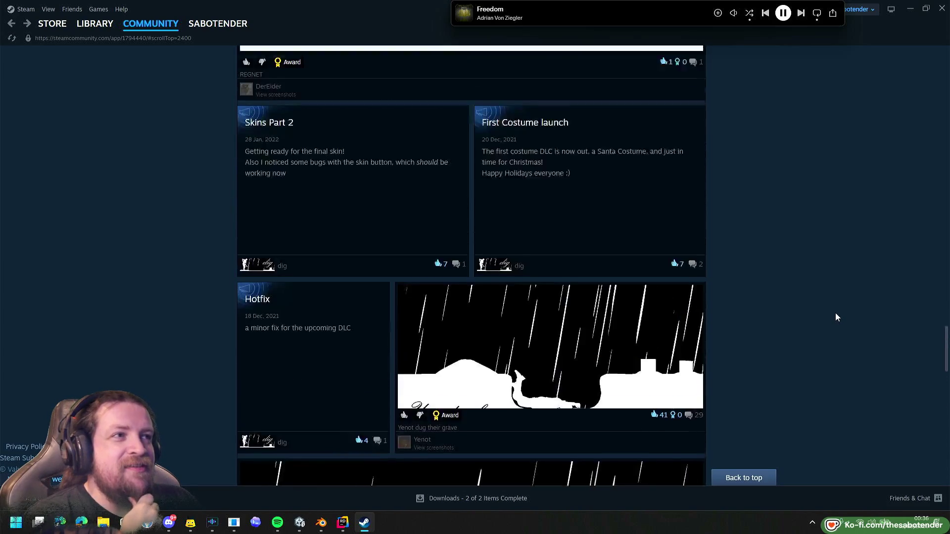
{"action": "scroll", "coordinate": [835, 317], "scroll_direction": "up", "scroll_amount": 20}
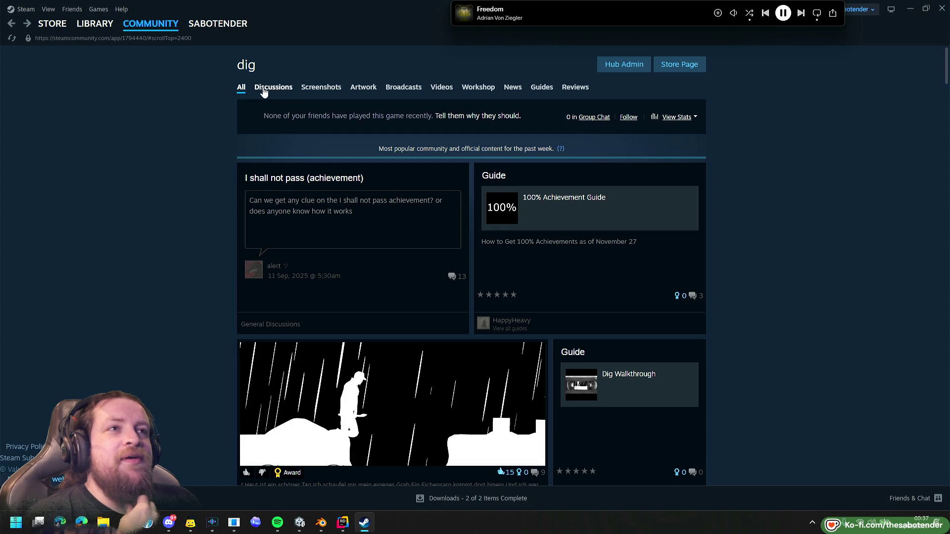
Open and dismiss the View Stats achievement options, then close the Steam window.
{"action": "left_click", "coordinate": [678, 117]}
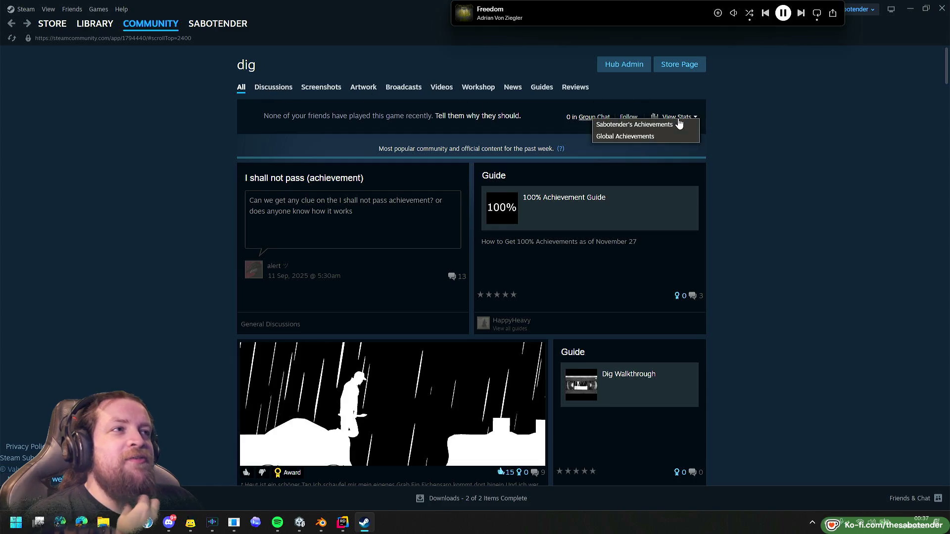
{"action": "left_click", "coordinate": [186, 104]}
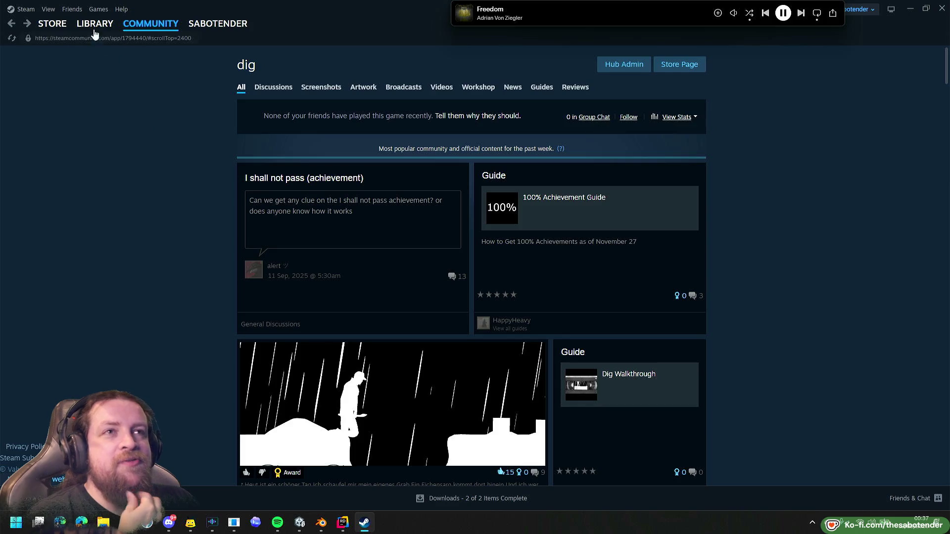
{"action": "mouse_move", "coordinate": [155, 28]}
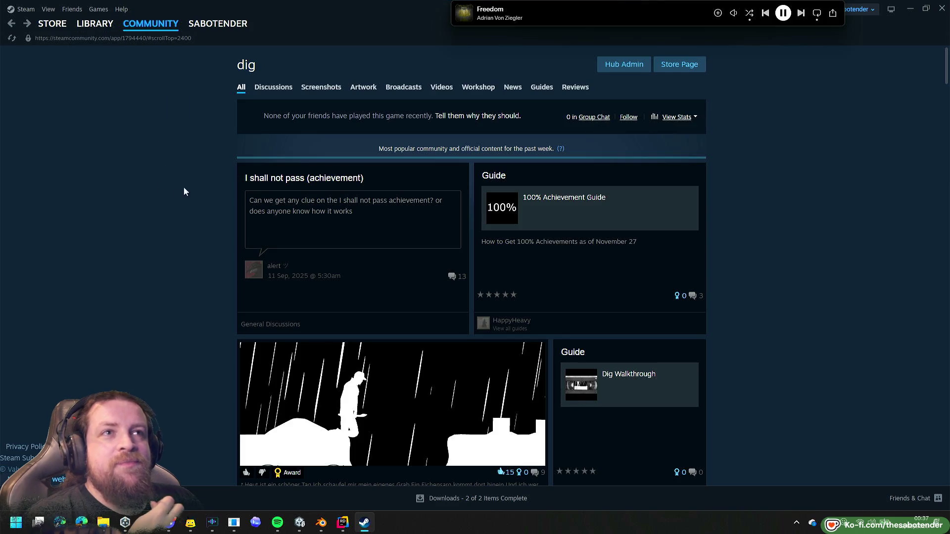
{"action": "left_click", "coordinate": [942, 10]}
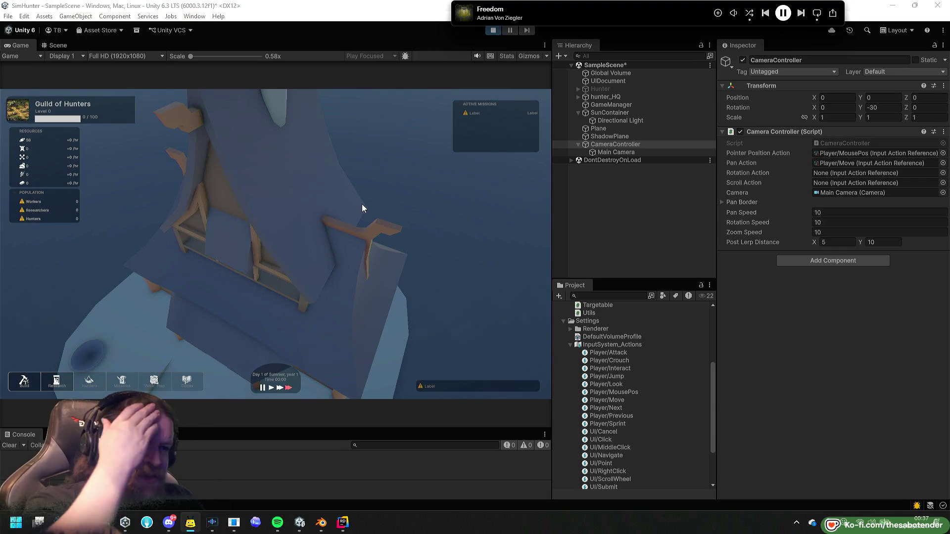
Load delvr.darkcodex.com in a new Edge window, then switch back to the Unity editor.
{"action": "left_click", "coordinate": [82, 522]}
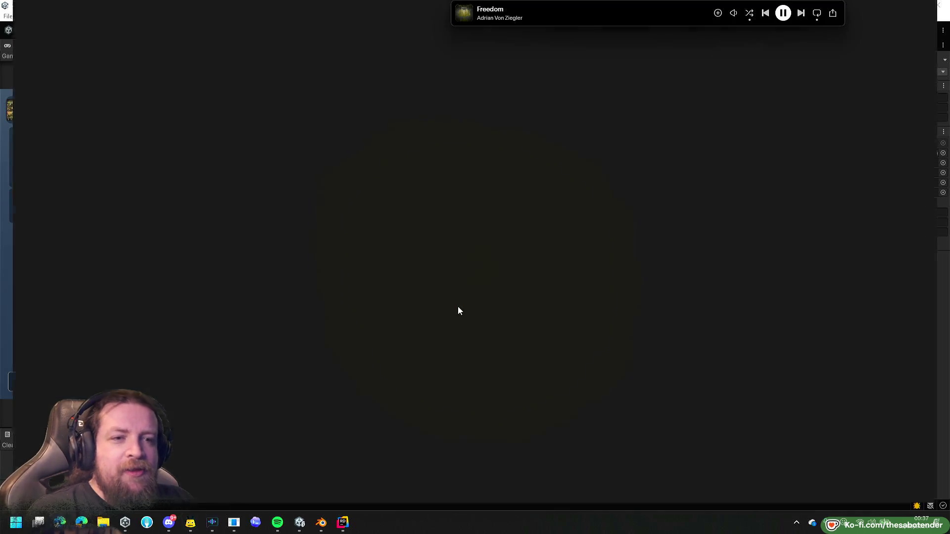
{"action": "type", "text": "delvr."}
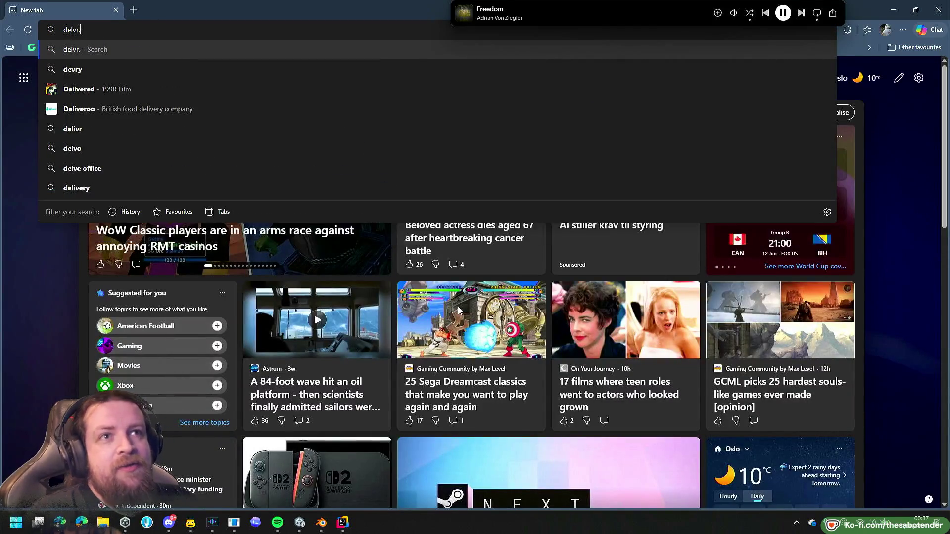
{"action": "type", "text": "darkco"}
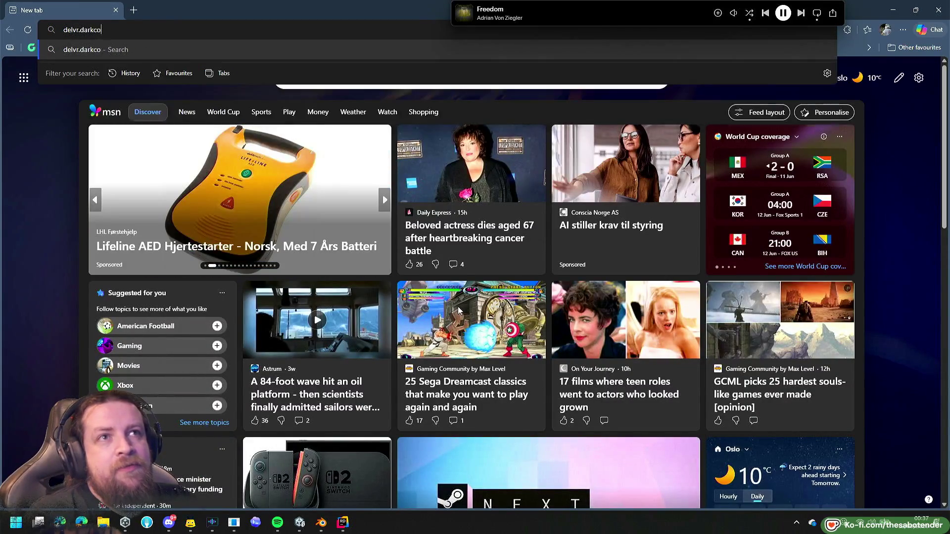
{"action": "type", "text": "dex.com"}
{"action": "key", "text": "Return"}
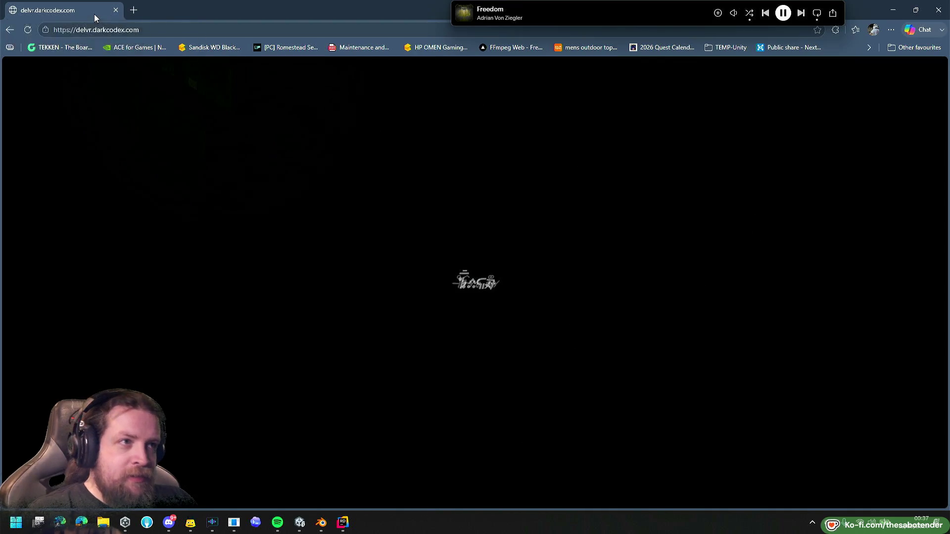
{"action": "key", "text": "alt+Tab"}
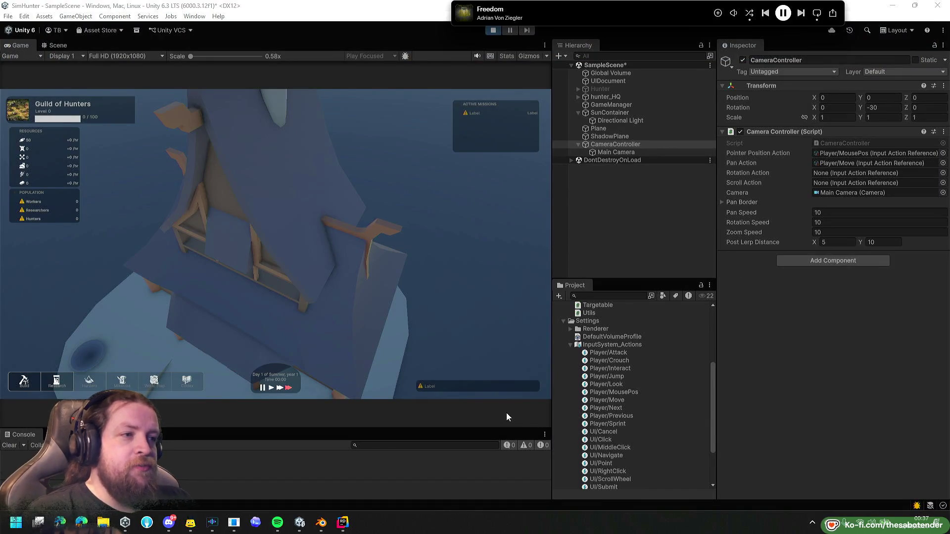
Widen and heighten the Game view, then pan the camera right, toward the house and back.
{"action": "left_click_drag", "start_coordinate": [551, 399], "coordinate": [715, 399]}
{"action": "left_click_drag", "start_coordinate": [661, 429], "coordinate": [641, 452]}
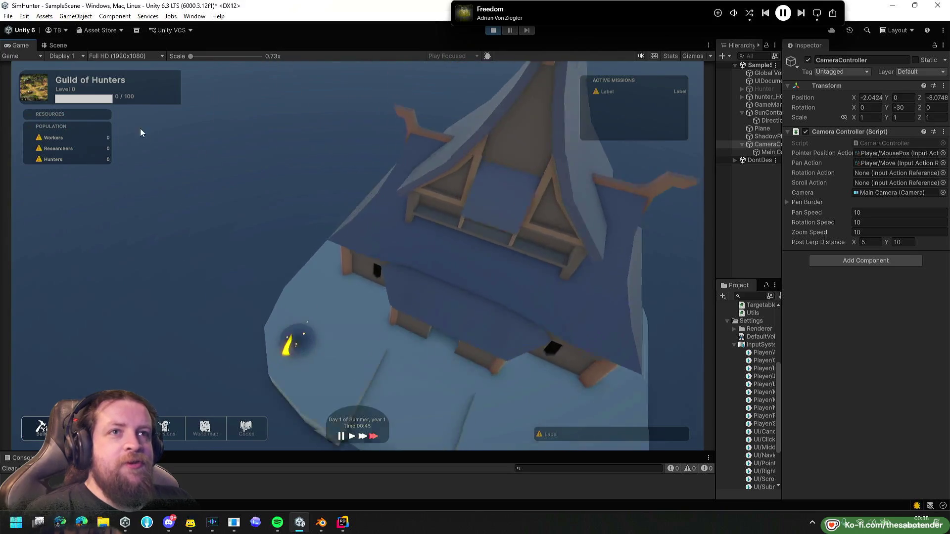
{"action": "key", "text": "d"}
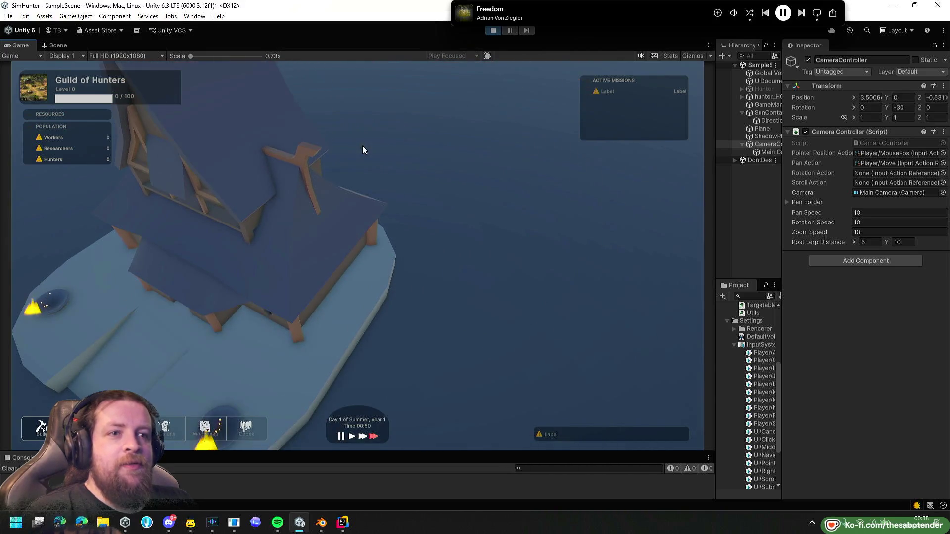
{"action": "key", "text": "w"}
{"action": "key", "text": "a"}
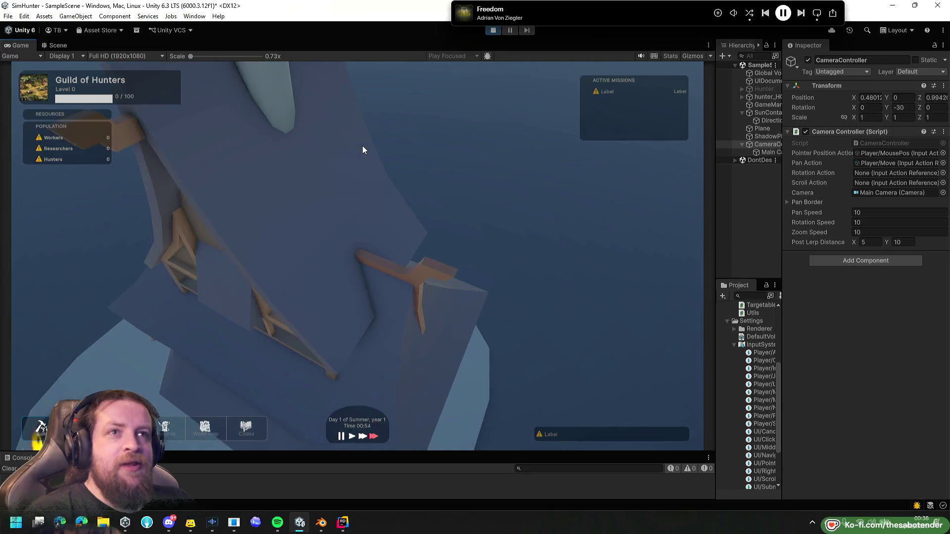
{"action": "key", "text": "s"}
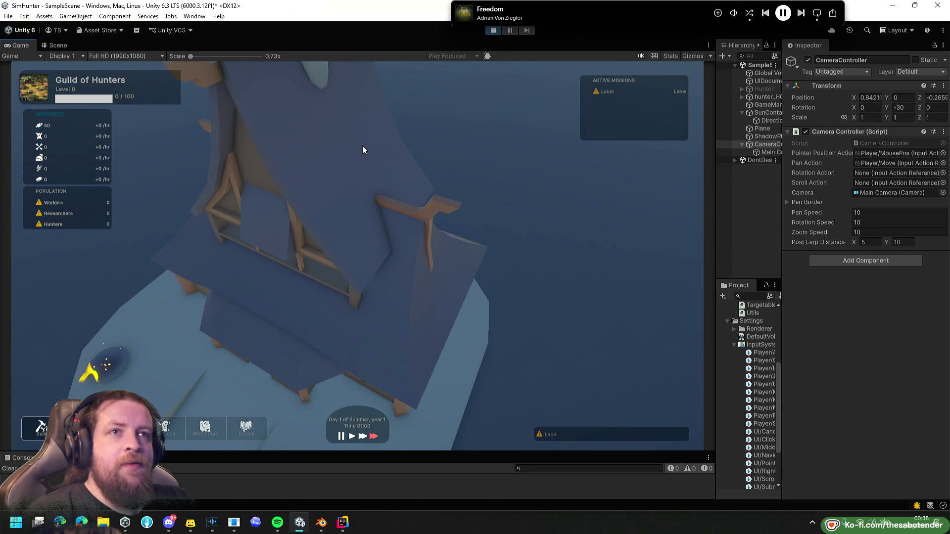
{"action": "key", "text": "s"}
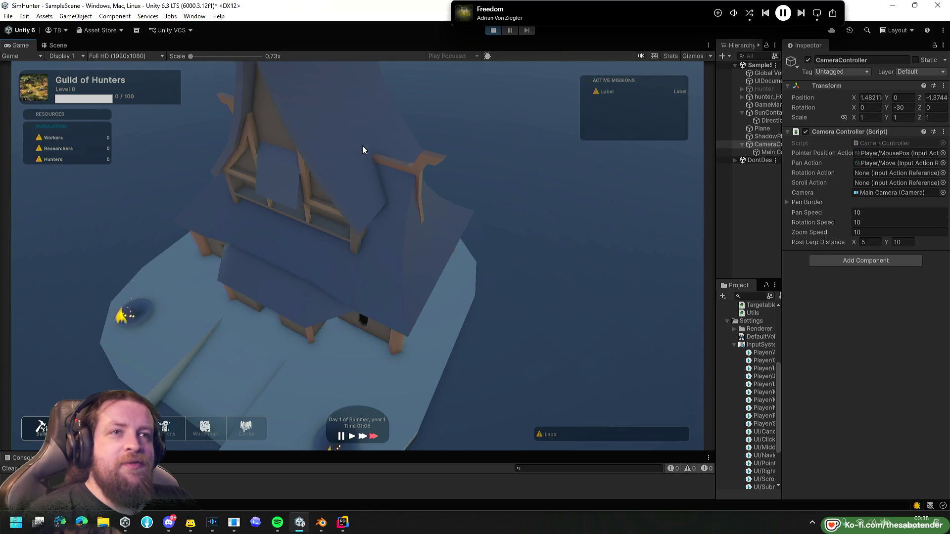
{"action": "key", "text": "w"}
Keep panning the camera diagonally around the house with WASD key combinations.
{"action": "key", "text": "s"}
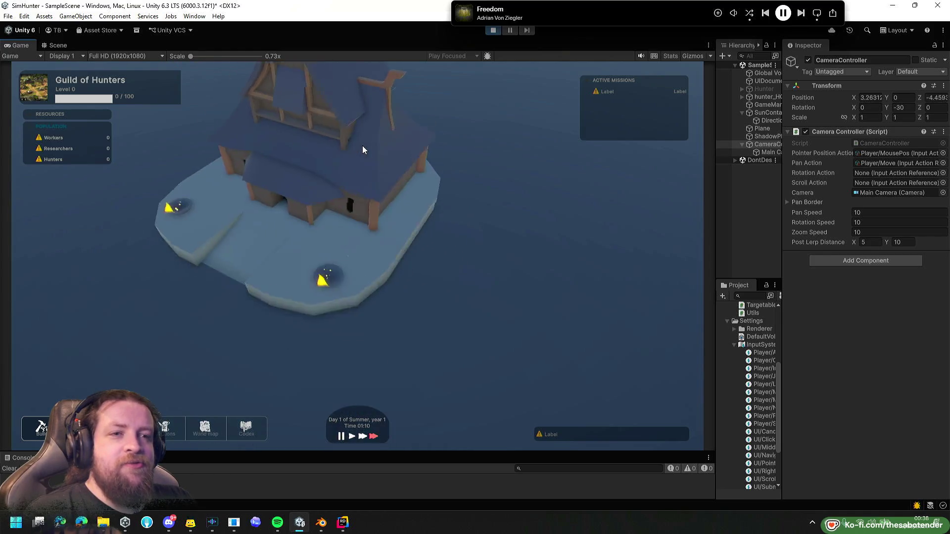
{"action": "key", "text": "w"}
{"action": "key", "text": "a"}
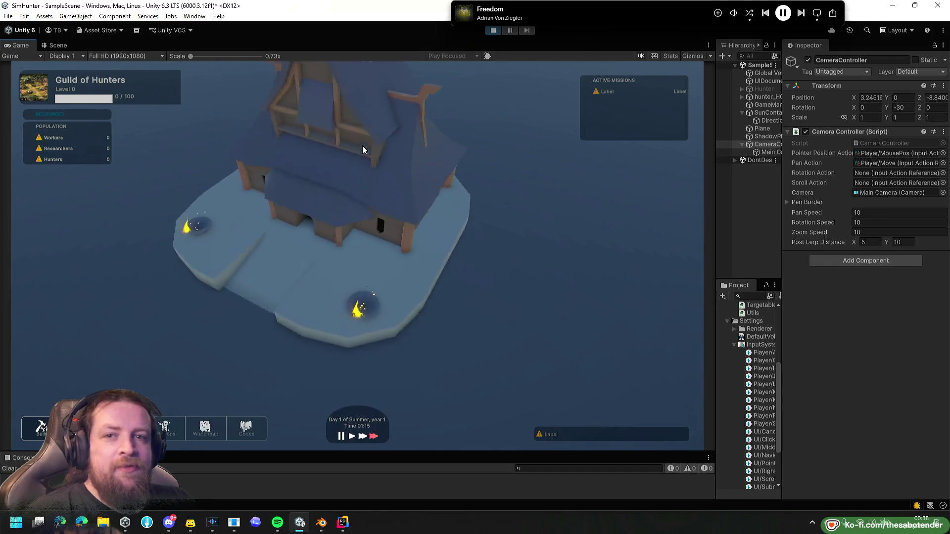
{"action": "key", "text": "w"}
{"action": "key", "text": "d"}
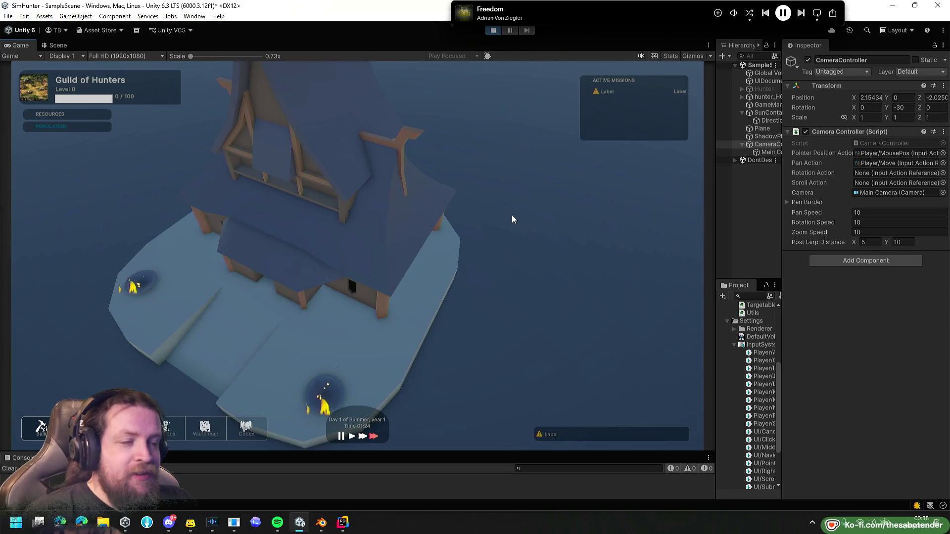
{"action": "key", "text": "w"}
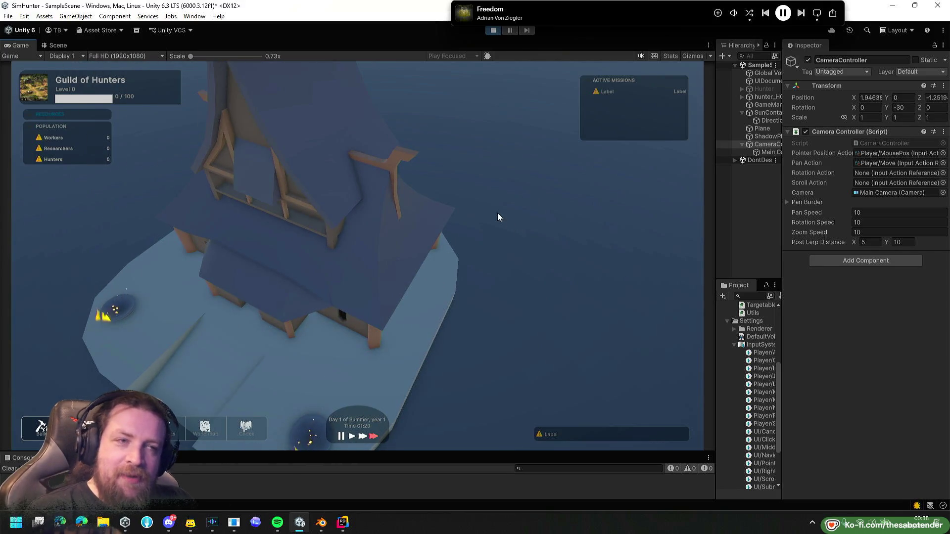
{"action": "key", "text": "a"}
{"action": "key", "text": "s"}
{"action": "key", "text": "d"}
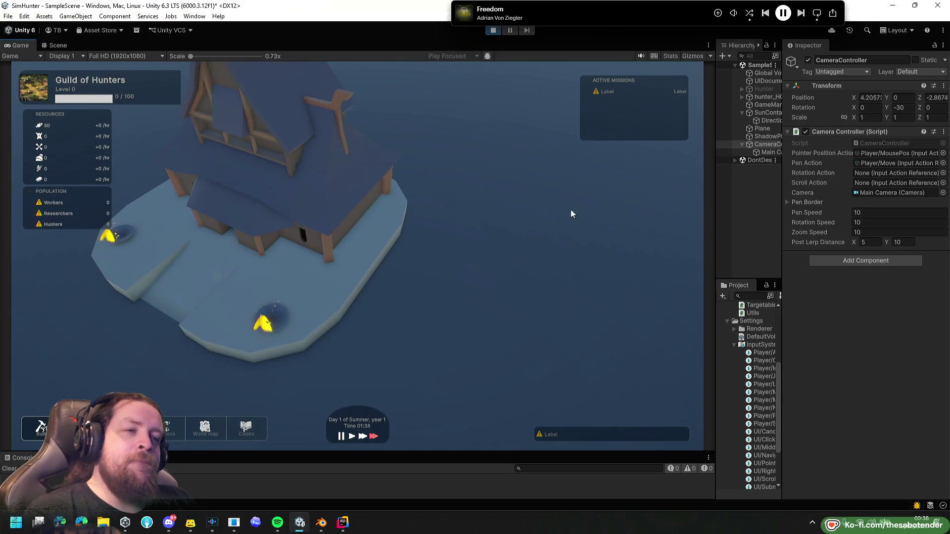
{"action": "key", "text": "a"}
{"action": "key", "text": "s"}
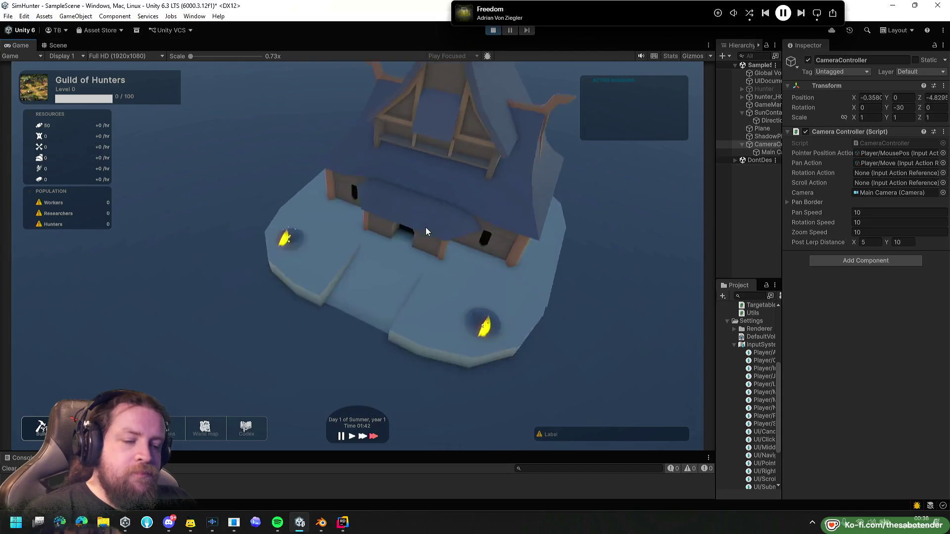
{"action": "key", "text": "d"}
{"action": "key", "text": "w"}
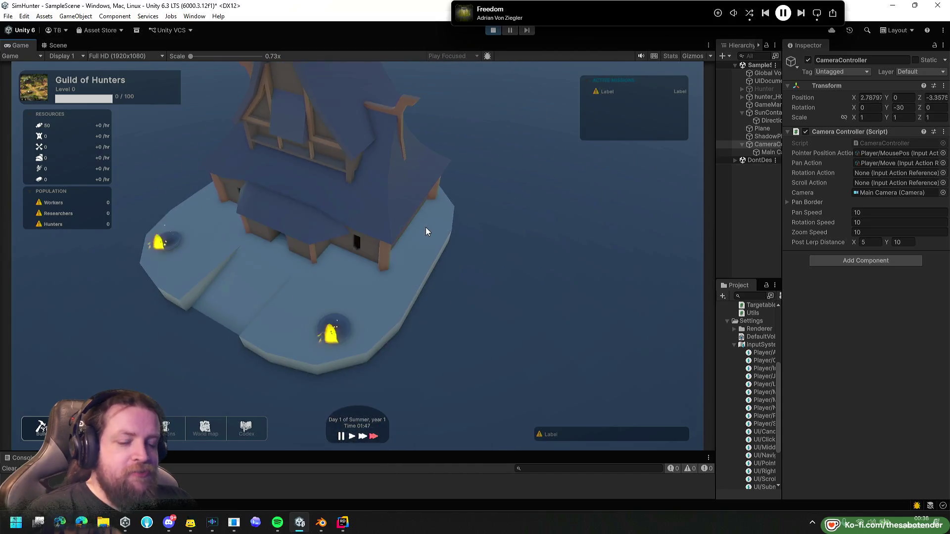
{"action": "key", "text": "a"}
Zoom the camera in and out with the scroll wheel, then widen the hierarchy and project panels.
{"action": "scroll", "coordinate": [426, 225], "scroll_direction": "up", "scroll_amount": 3}
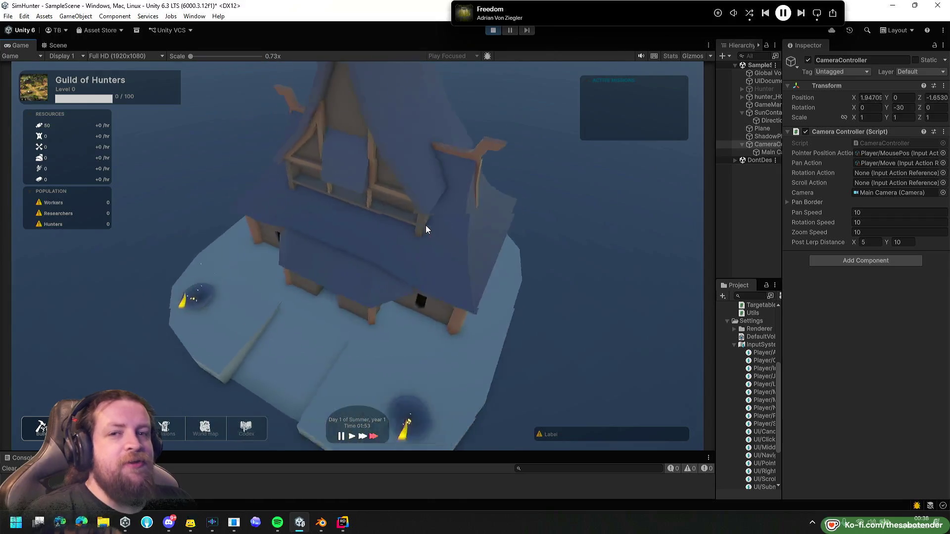
{"action": "scroll", "coordinate": [425, 225], "scroll_direction": "down", "scroll_amount": 3}
{"action": "scroll", "coordinate": [524, 221], "scroll_direction": "up", "scroll_amount": 3}
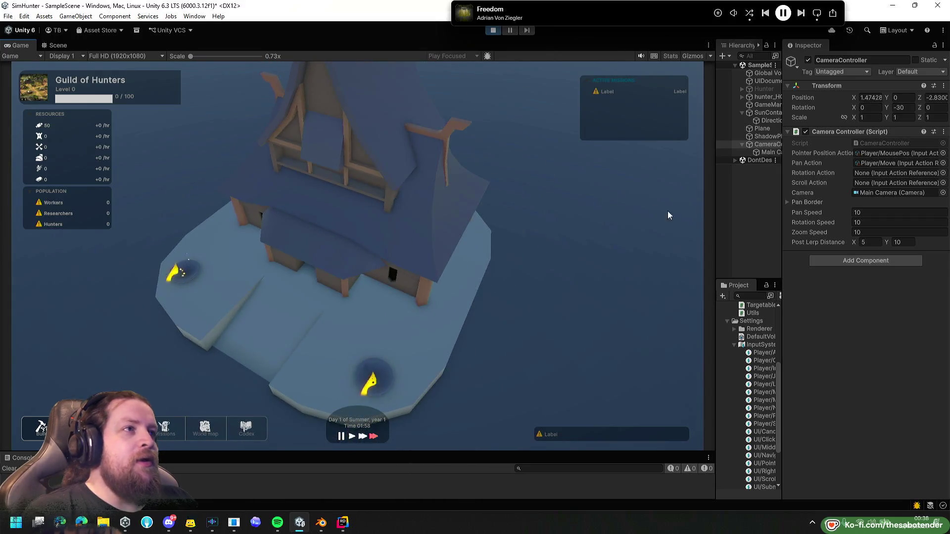
{"action": "left_click_drag", "start_coordinate": [715, 231], "coordinate": [496, 235]}
Stop play mode and frame the Main Camera and CameraController in the Scene view.
{"action": "left_click", "coordinate": [492, 31]}
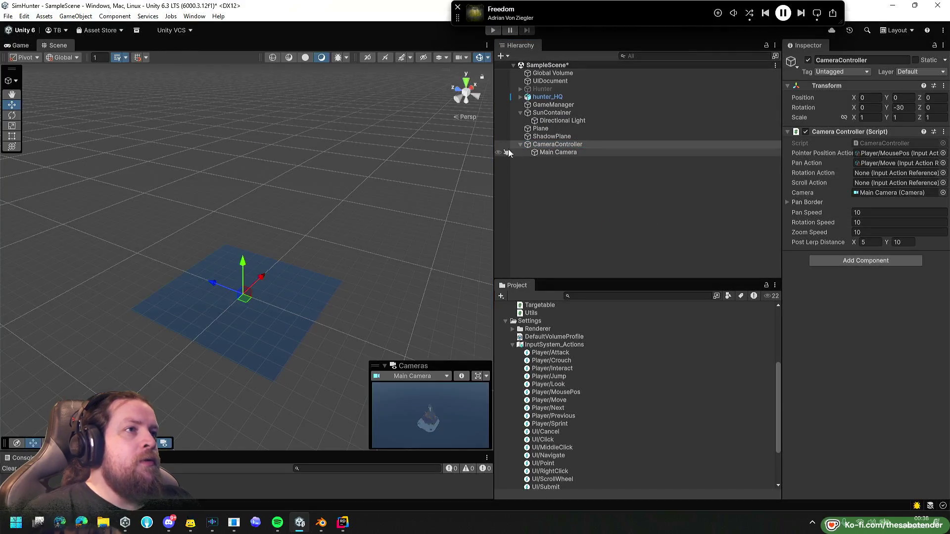
{"action": "double_click", "coordinate": [558, 152]}
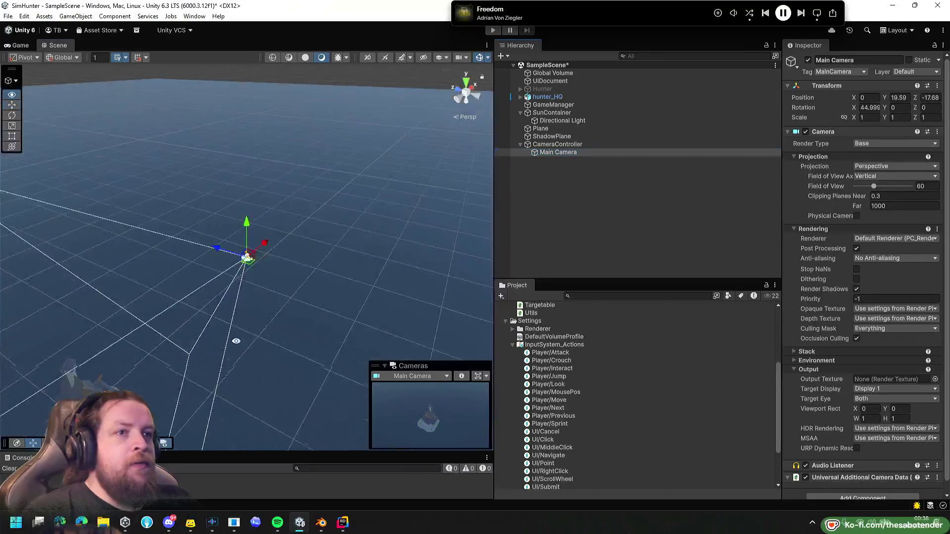
{"action": "left_click_drag", "start_coordinate": [287, 291], "coordinate": [287, 267]}
{"action": "left_click", "coordinate": [549, 144]}
{"action": "left_click", "coordinate": [548, 153]}
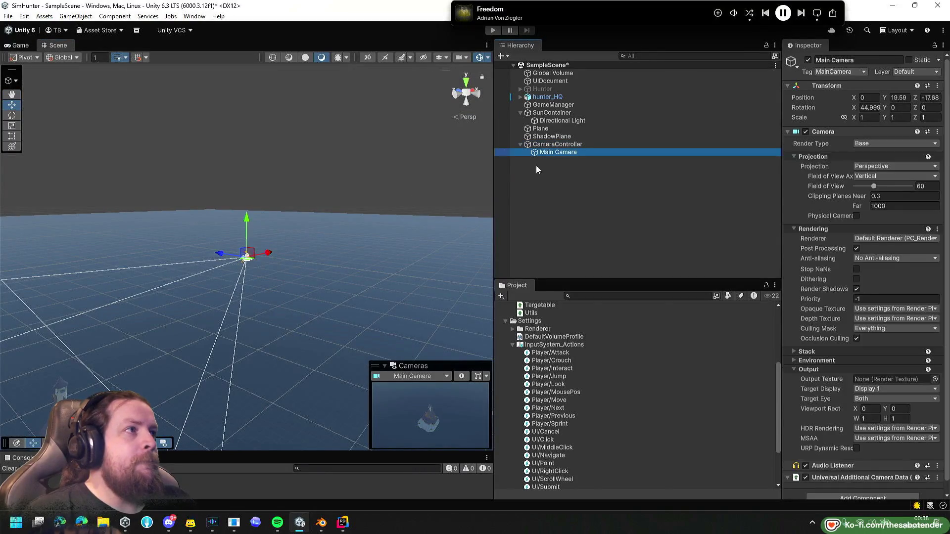
{"action": "double_click", "coordinate": [554, 153]}
{"action": "double_click", "coordinate": [570, 145]}
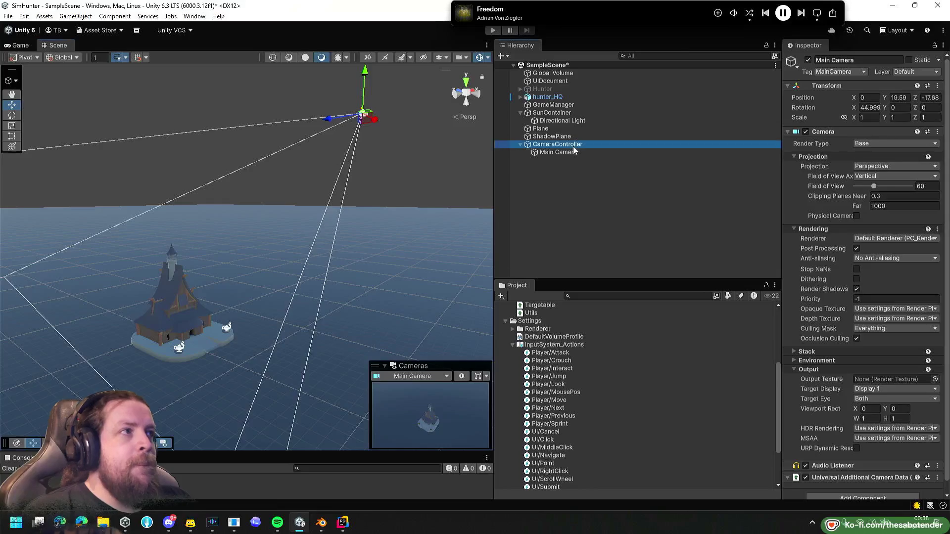
Switch windows to CameraController.cs in Rider.
{"action": "key", "text": "alt+Tab"}
{"action": "key", "text": "Tab"}
{"action": "key", "text": "Tab"}
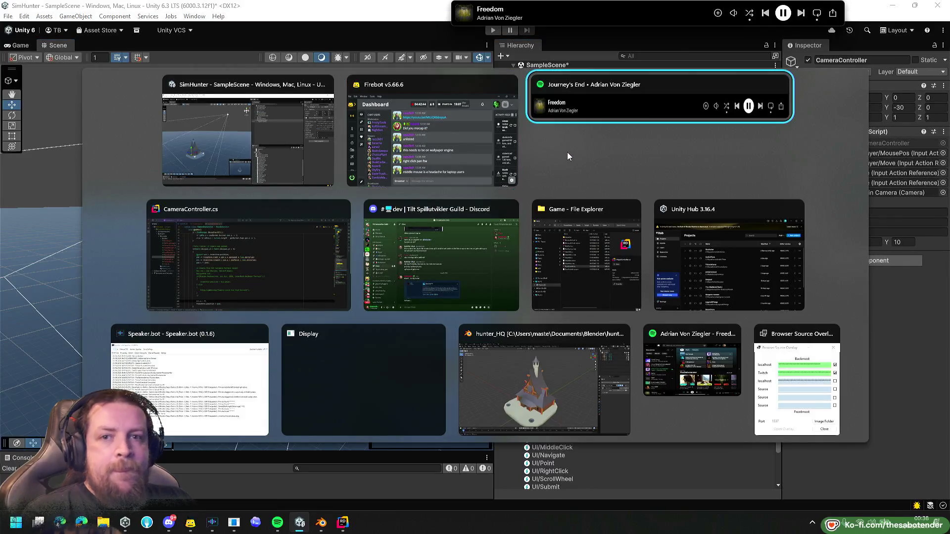
{"action": "key", "text": "Tab"}
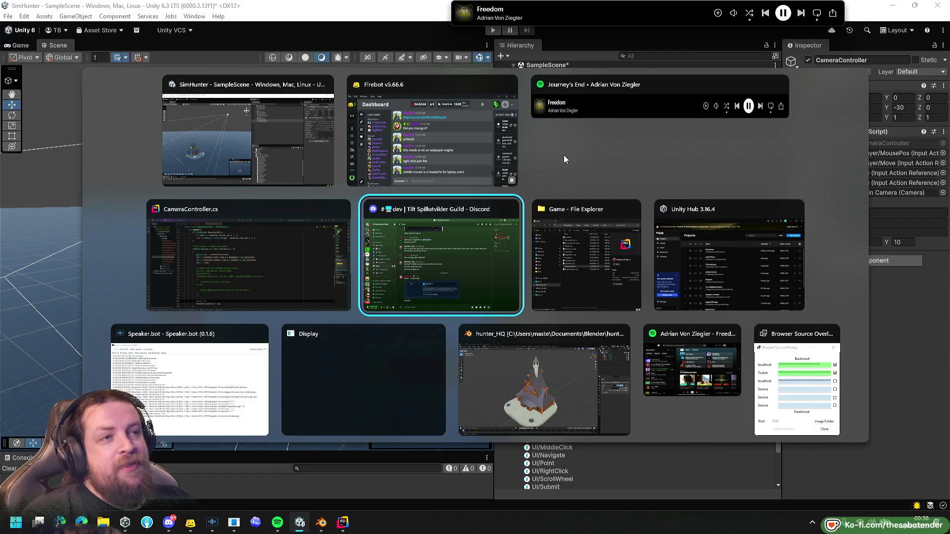
{"action": "key", "text": "shift+Tab"}
{"action": "key", "text": "Tab"}
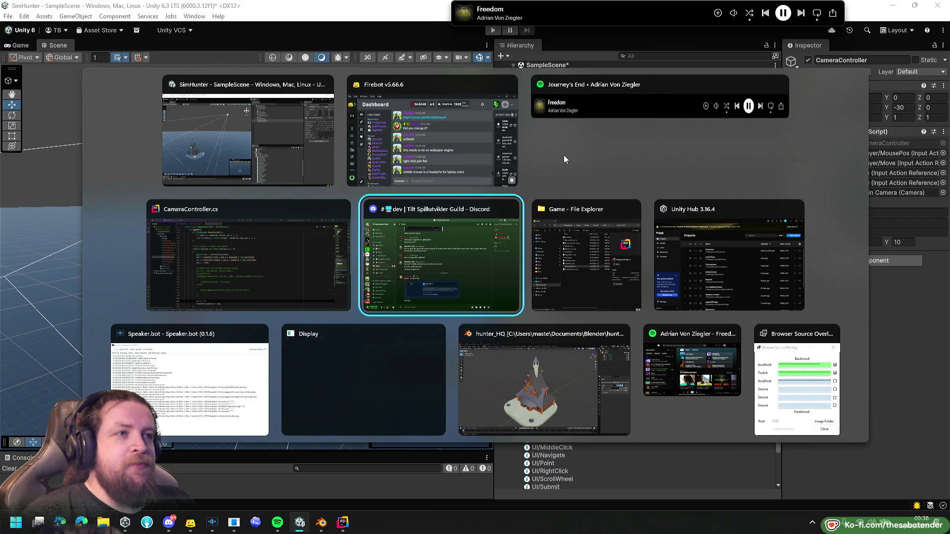
{"action": "key", "text": "shift+Tab"}
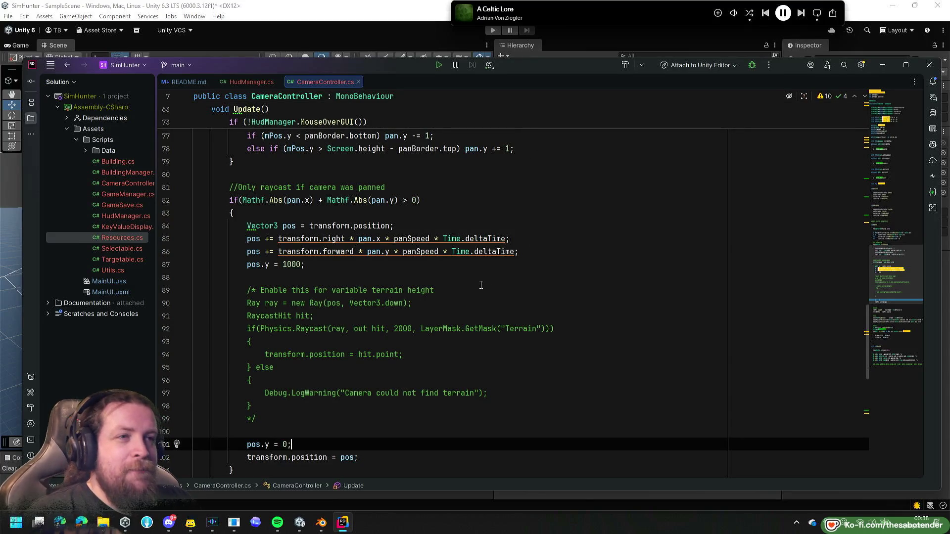
Highlight every use of the zoom variable in Update's //Zoom code.
{"action": "scroll", "coordinate": [461, 283], "scroll_direction": "up", "scroll_amount": 1}
{"action": "scroll", "coordinate": [568, 282], "scroll_direction": "down", "scroll_amount": 5}
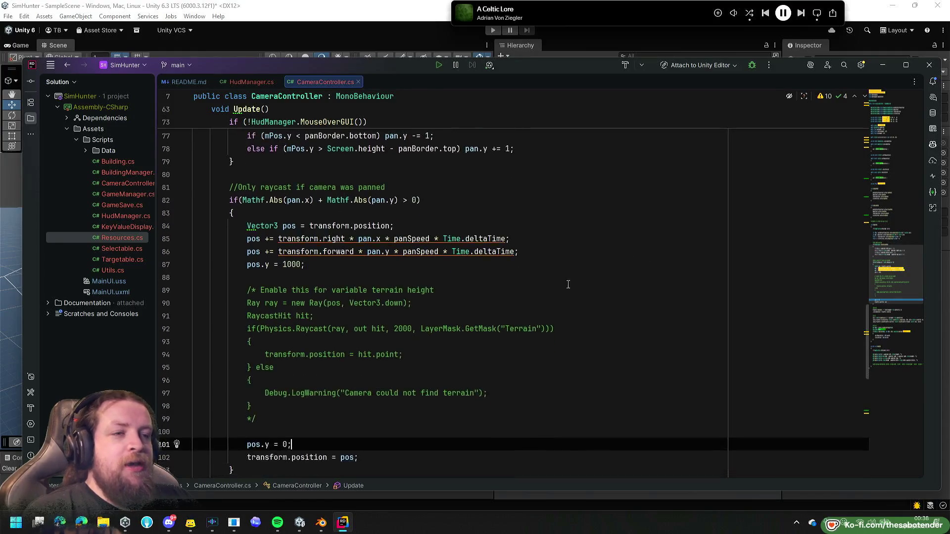
{"action": "scroll", "coordinate": [547, 286], "scroll_direction": "down", "scroll_amount": 3}
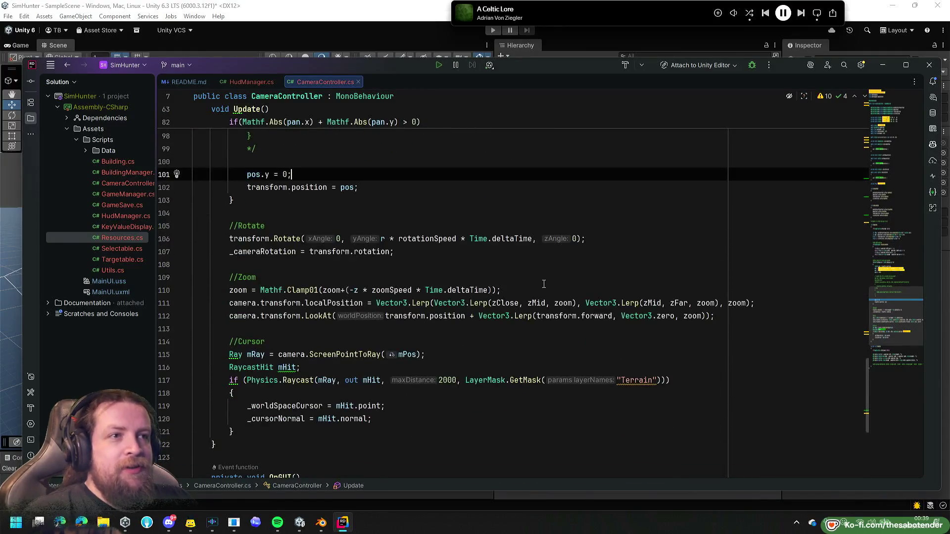
{"action": "left_click", "coordinate": [245, 291]}
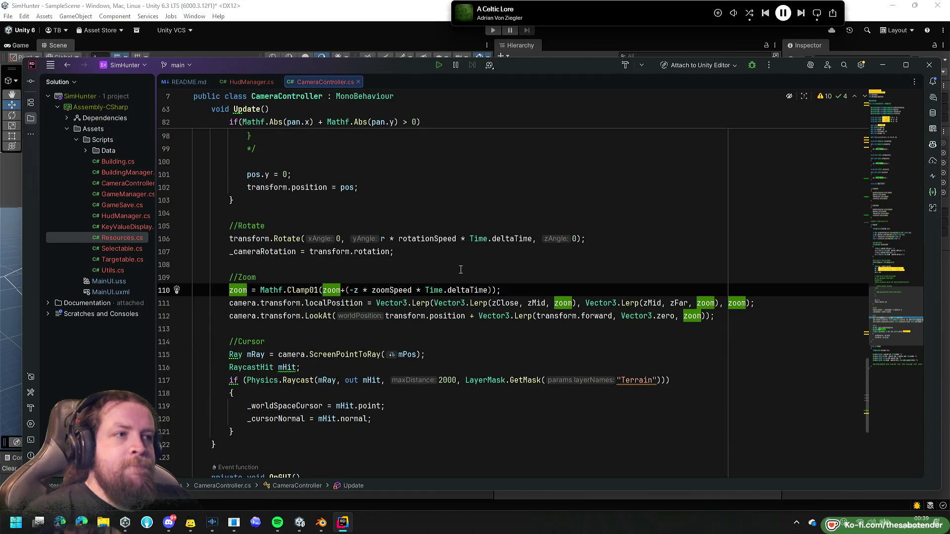
Inspect the _worldSpaceCursor and _cursorNormal fields in the //Cursor code, then return to Unity.
{"action": "scroll", "coordinate": [460, 270], "scroll_direction": "down", "scroll_amount": 1}
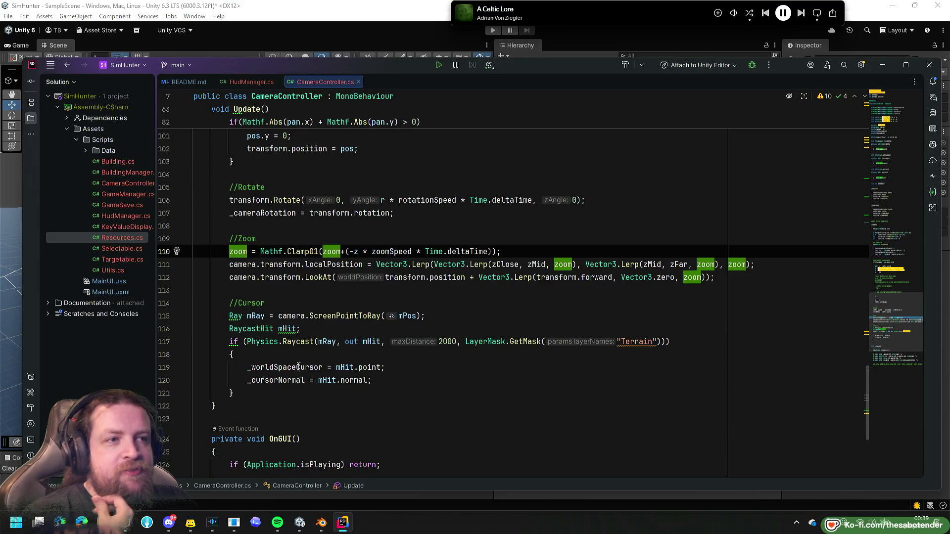
{"action": "double_click", "coordinate": [280, 380]}
{"action": "double_click", "coordinate": [289, 368]}
{"action": "double_click", "coordinate": [287, 380]}
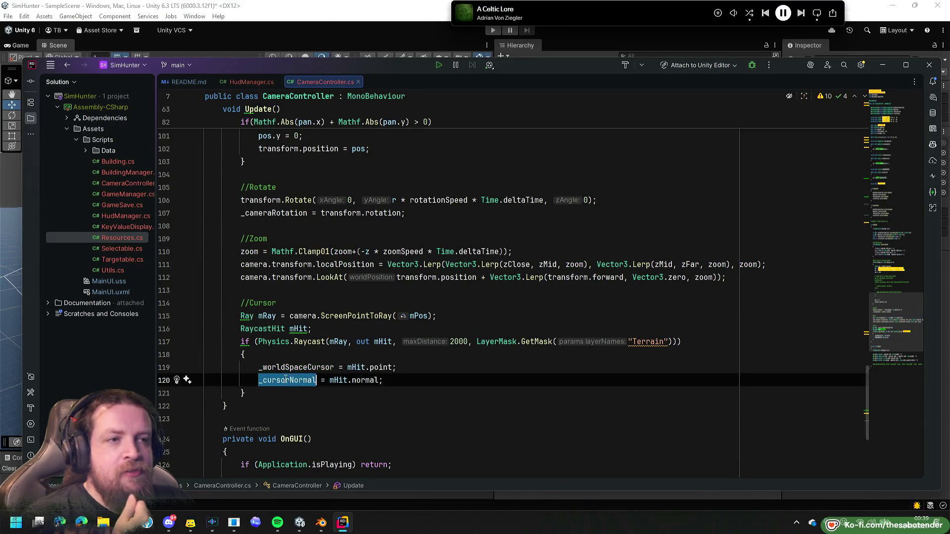
{"action": "scroll", "coordinate": [307, 322], "scroll_direction": "down", "scroll_amount": 2}
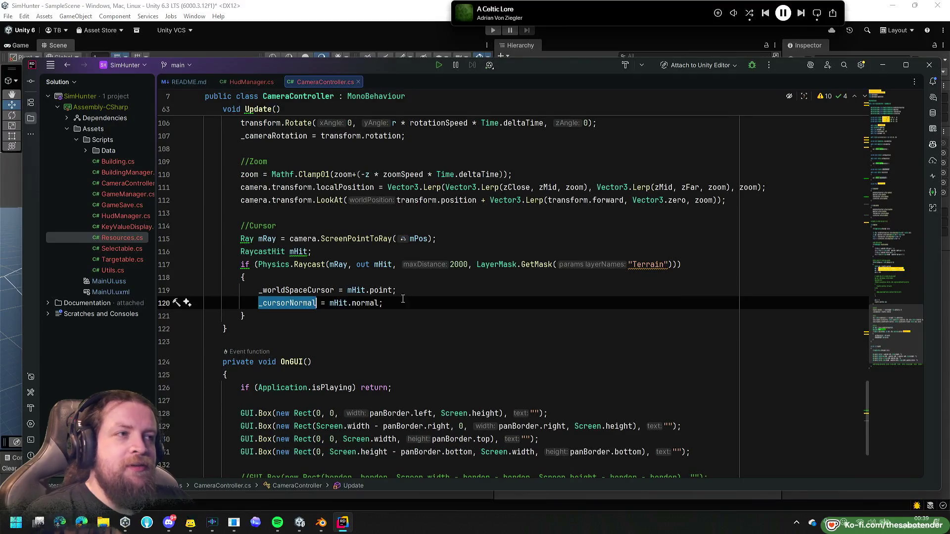
{"action": "scroll", "coordinate": [421, 297], "scroll_direction": "down", "scroll_amount": 1}
{"action": "scroll", "coordinate": [438, 293], "scroll_direction": "up", "scroll_amount": 1}
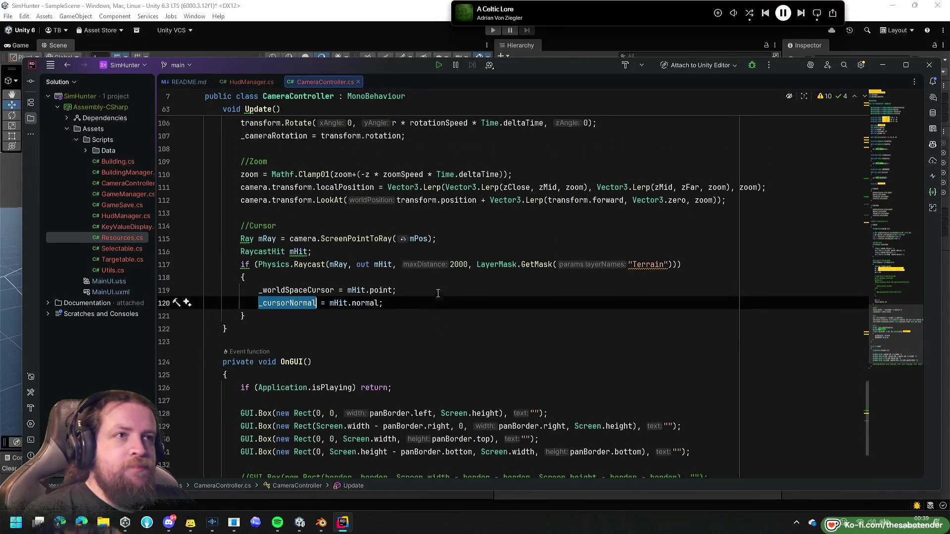
{"action": "key", "text": "alt+Tab"}
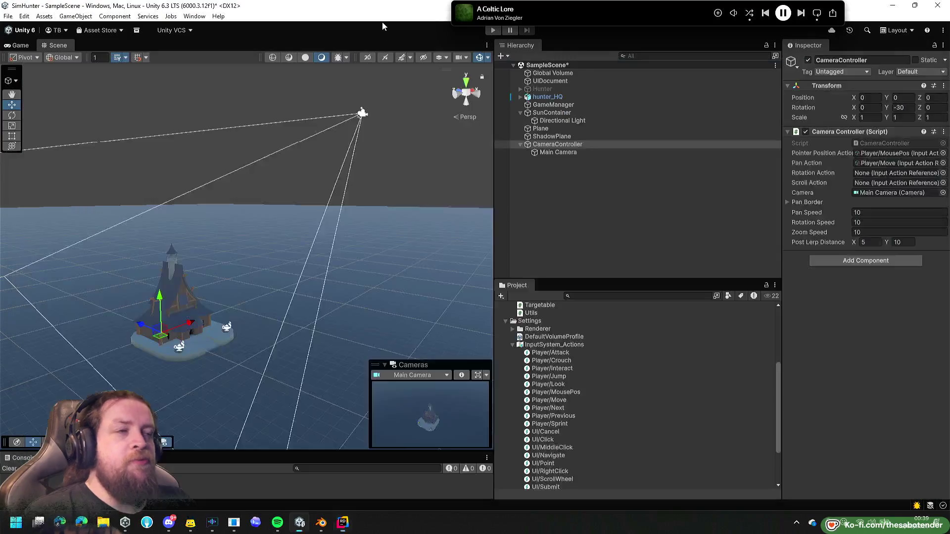
Add a 'Terrain' layer as User Layer 3 and put the Plane on it.
{"action": "left_click", "coordinate": [544, 128]}
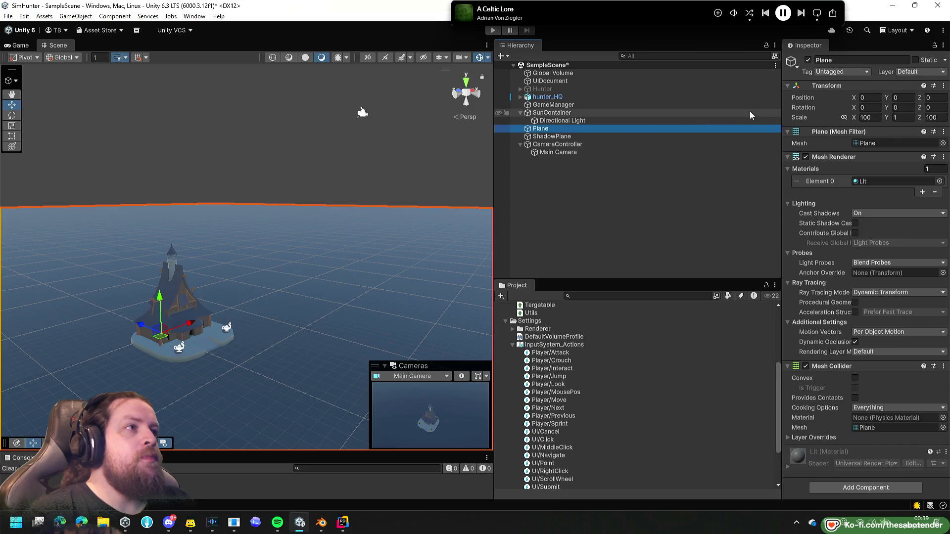
{"action": "left_click", "coordinate": [902, 73]}
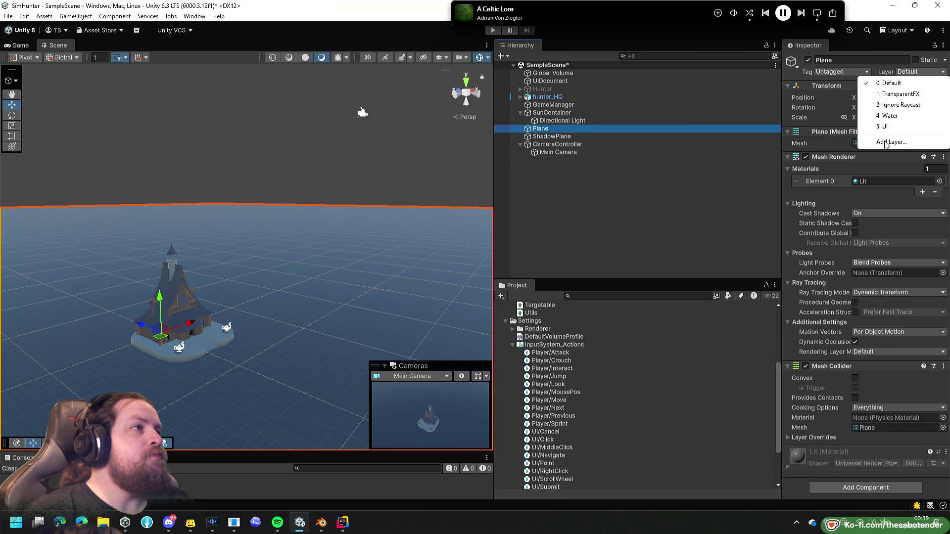
{"action": "left_click", "coordinate": [886, 142]}
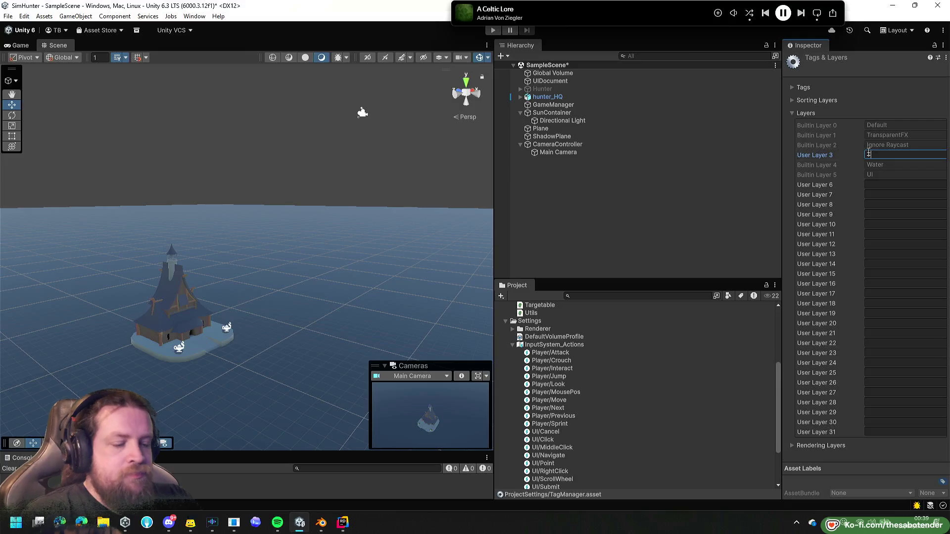
{"action": "left_click", "coordinate": [573, 130]}
{"action": "left_click", "coordinate": [909, 73]}
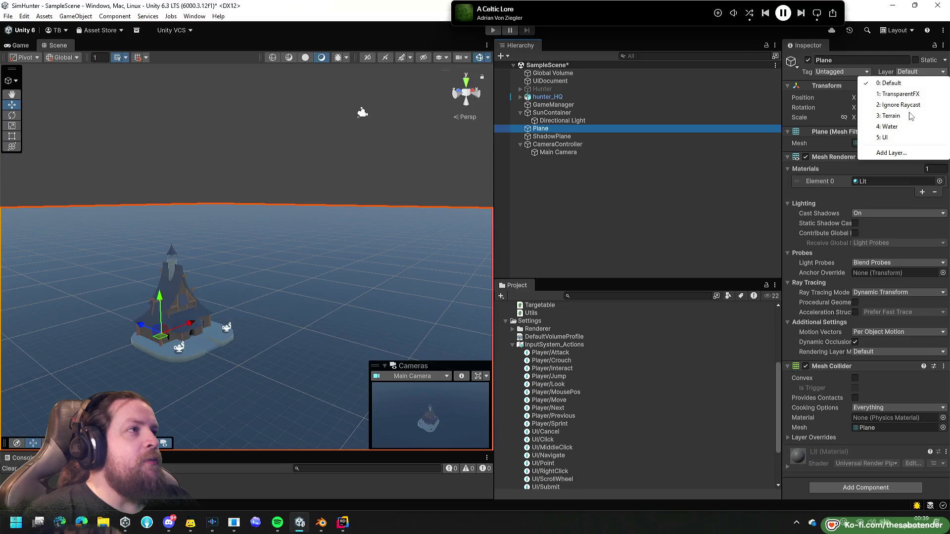
{"action": "left_click", "coordinate": [692, 182]}
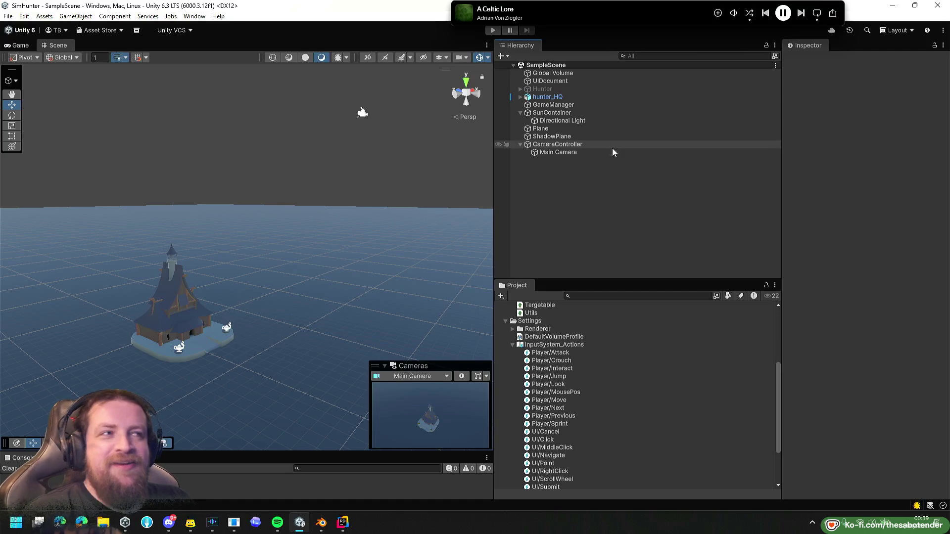
Confirm the Plane's Terrain layer, deselect it, and enter play mode.
{"action": "left_click", "coordinate": [562, 128]}
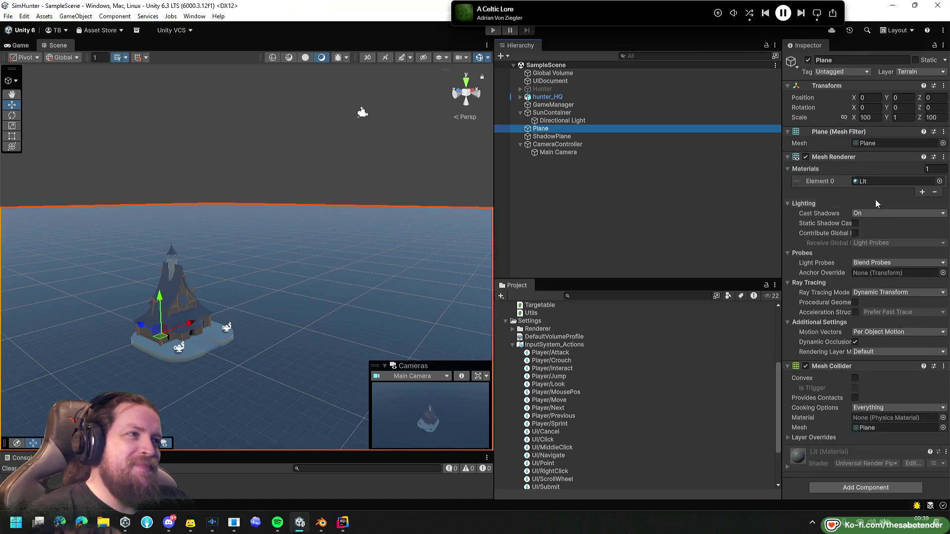
{"action": "left_click", "coordinate": [581, 176]}
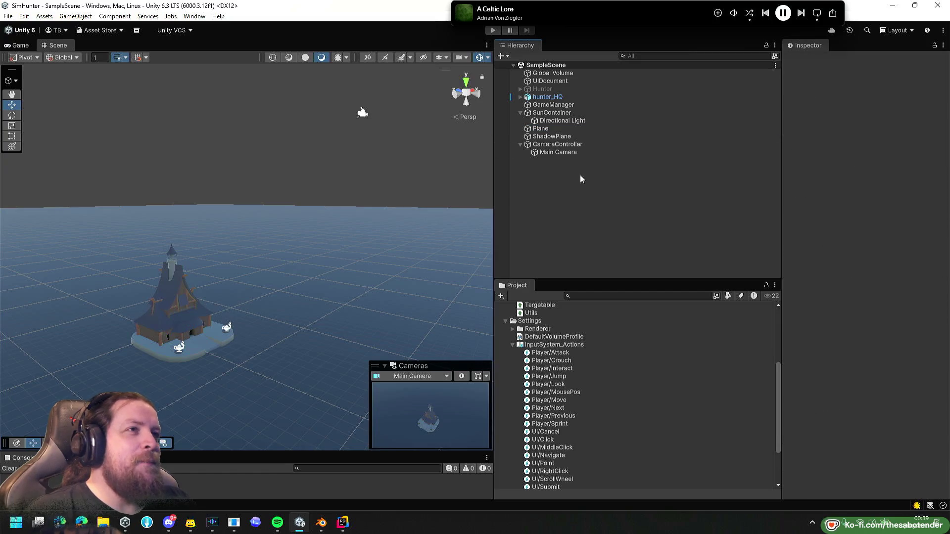
{"action": "left_click", "coordinate": [493, 31]}
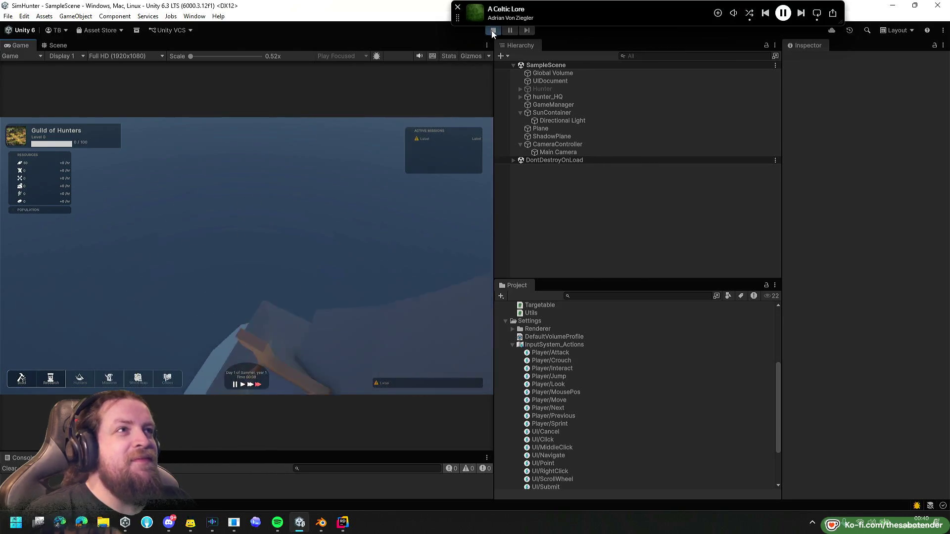
{"action": "left_click", "coordinate": [493, 31]}
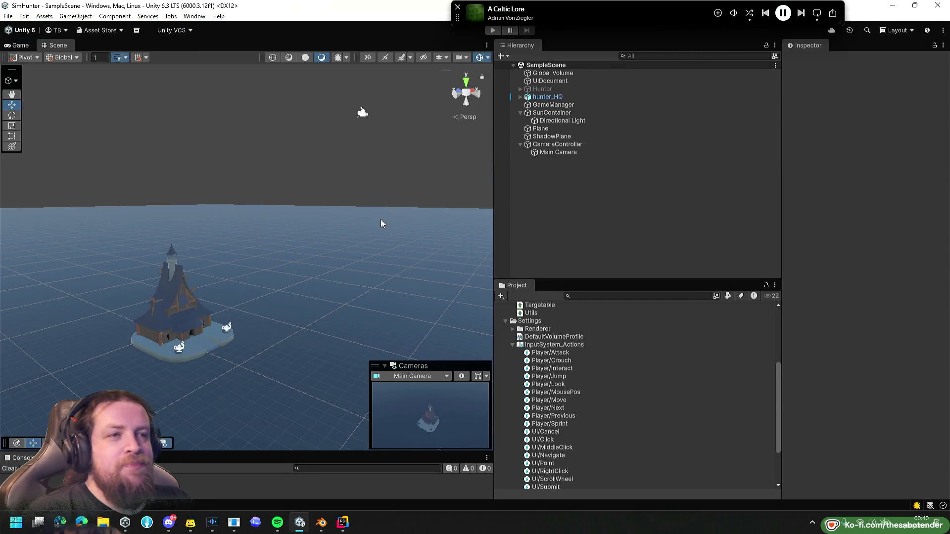
{"action": "left_click", "coordinate": [343, 523]}
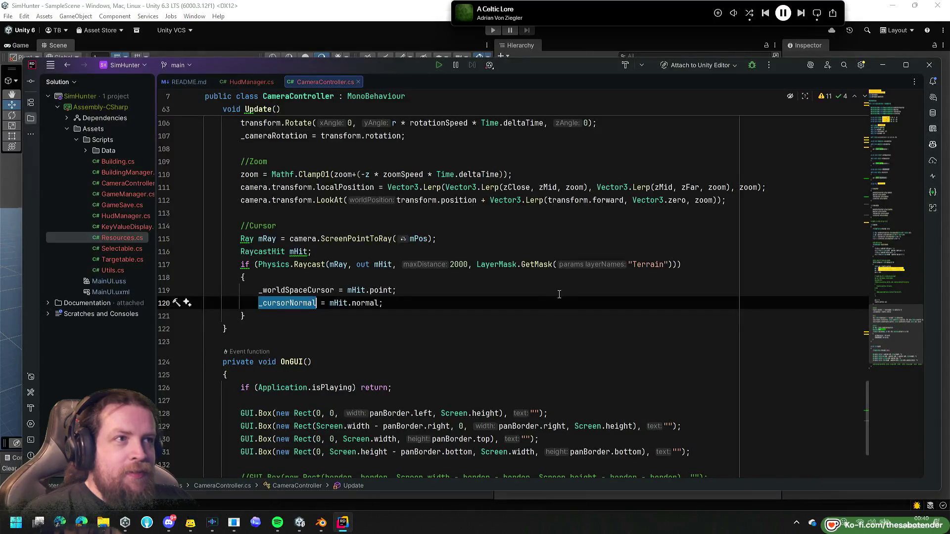
{"action": "scroll", "coordinate": [533, 297], "scroll_direction": "up", "scroll_amount": 2}
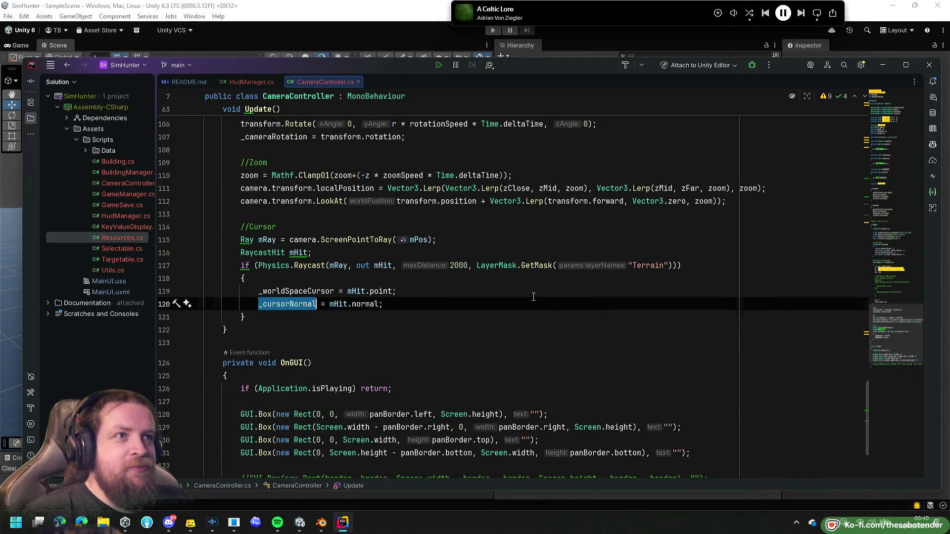
{"action": "scroll", "coordinate": [533, 297], "scroll_direction": "down", "scroll_amount": 1}
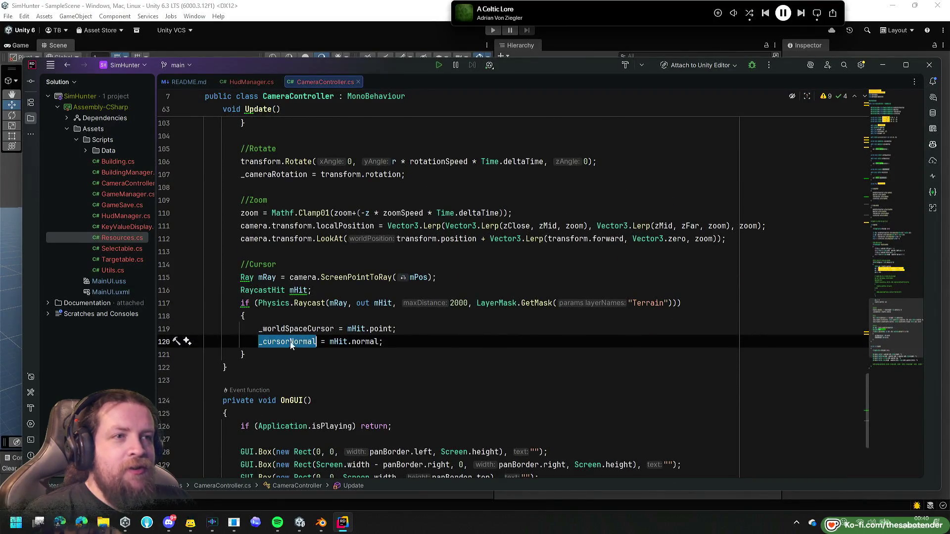
{"action": "key", "text": "Up"}
{"action": "key", "text": "ctrl+w"}
{"action": "left_click", "coordinate": [293, 342]}
{"action": "key", "text": "ctrl+w"}
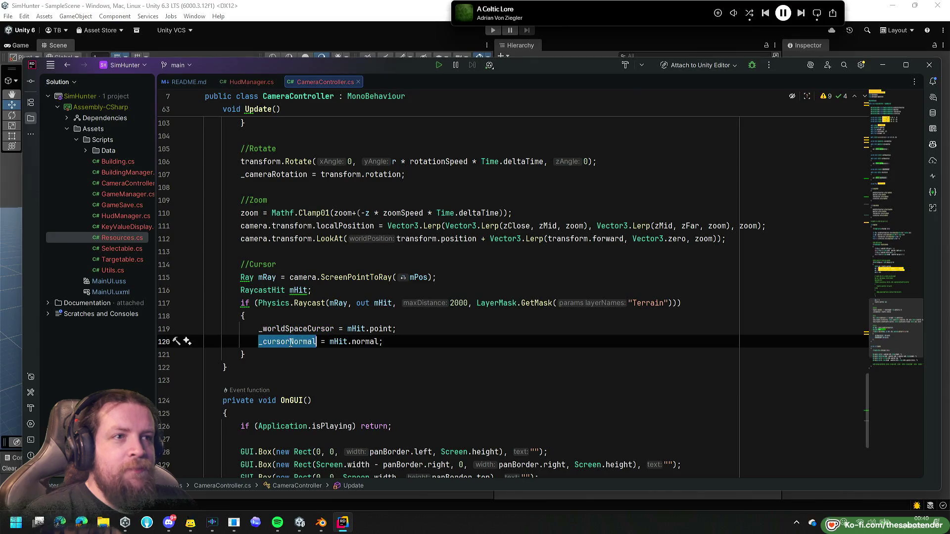
{"action": "key", "text": "ctrl+f"}
{"action": "scroll", "coordinate": [370, 359], "scroll_direction": "up", "scroll_amount": 10}
{"action": "scroll", "coordinate": [372, 359], "scroll_direction": "down", "scroll_amount": 7}
{"action": "scroll", "coordinate": [372, 359], "scroll_direction": "down", "scroll_amount": 3}
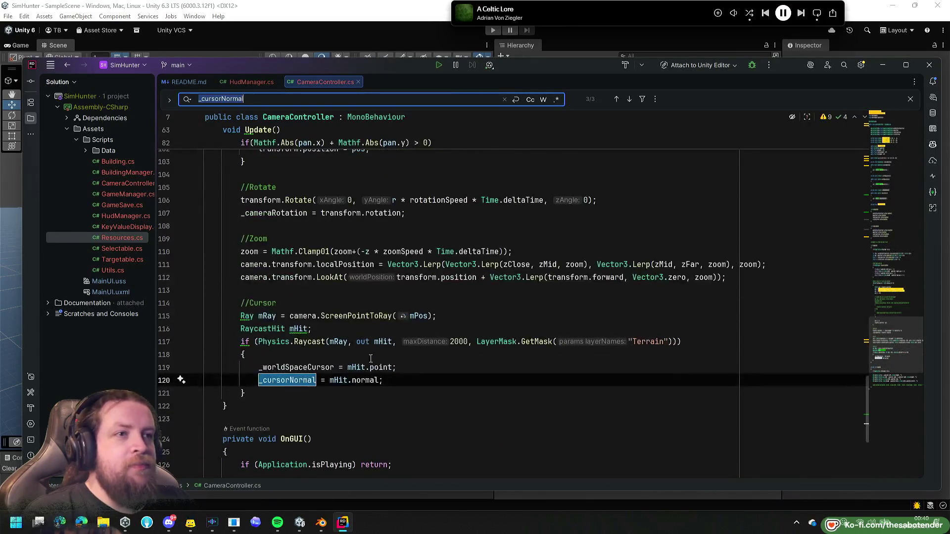
{"action": "double_click", "coordinate": [303, 366]}
{"action": "key", "text": "ctrl+f"}
{"action": "scroll", "coordinate": [358, 316], "scroll_direction": "down", "scroll_amount": 3}
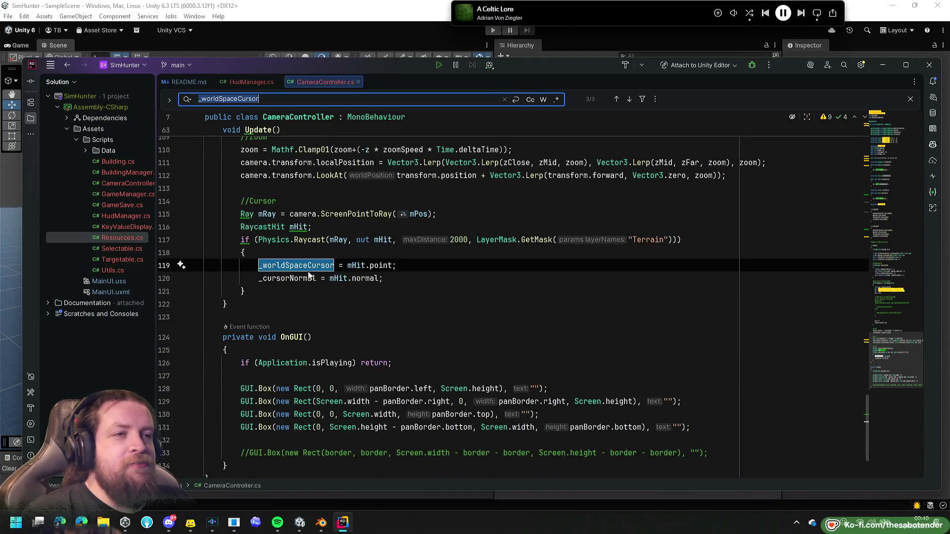
{"action": "double_click", "coordinate": [290, 278]}
{"action": "left_click", "coordinate": [287, 278]}
{"action": "key", "text": "Escape"}
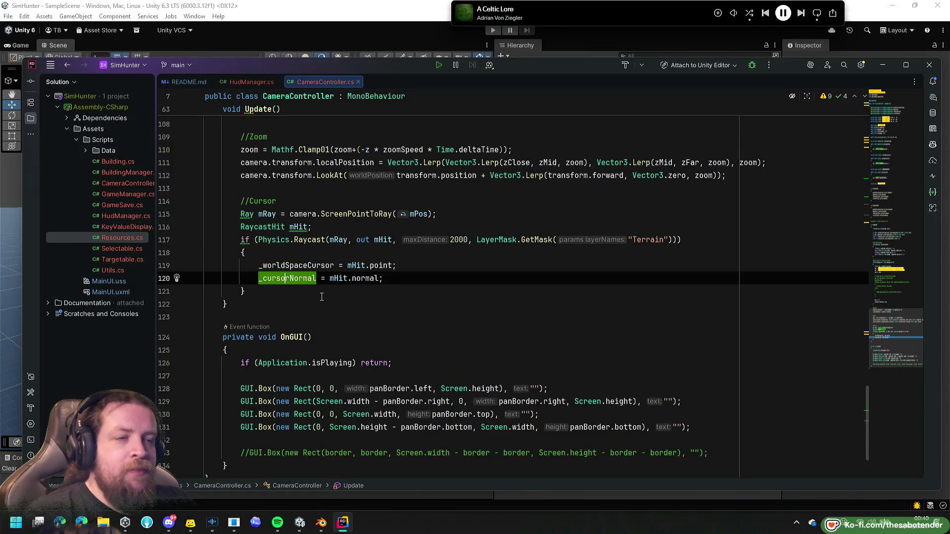
{"action": "scroll", "coordinate": [321, 297], "scroll_direction": "down", "scroll_amount": 2}
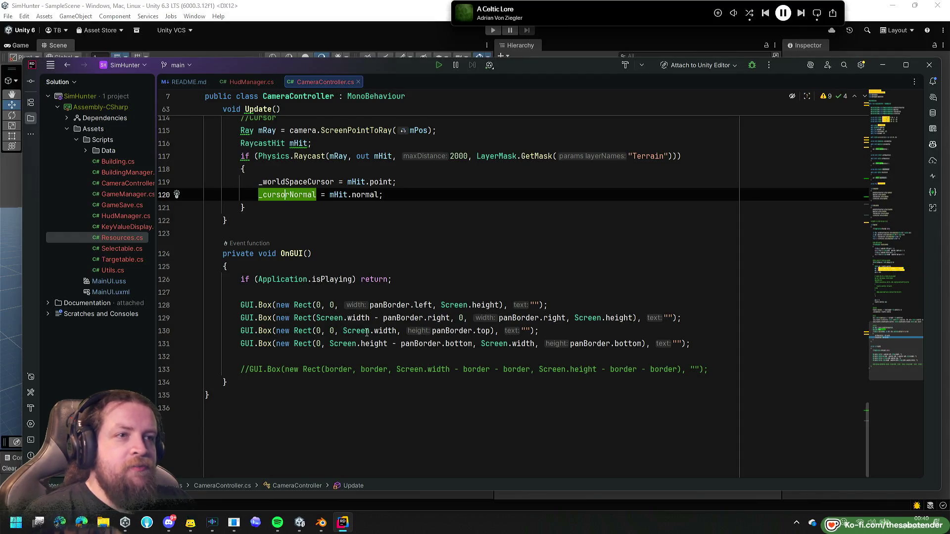
{"action": "scroll", "coordinate": [367, 332], "scroll_direction": "up", "scroll_amount": 5}
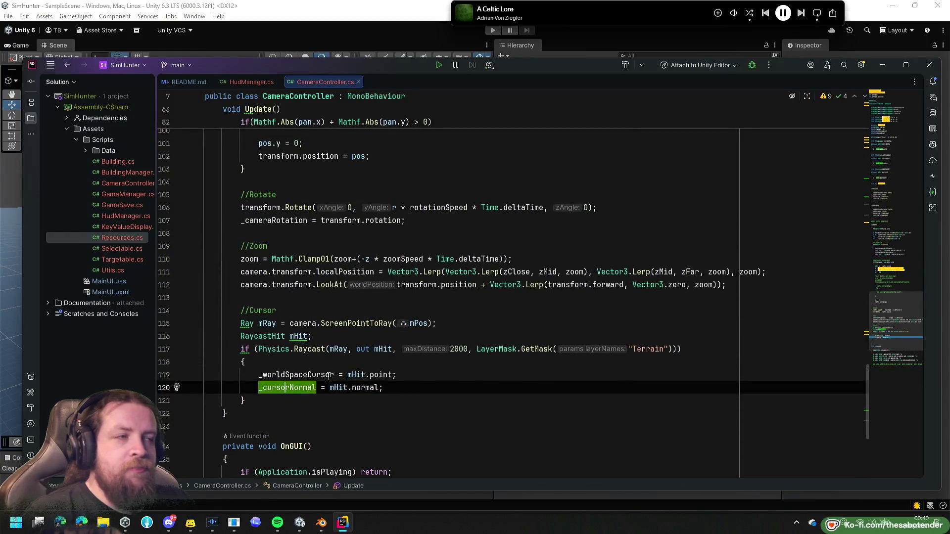
{"action": "scroll", "coordinate": [339, 346], "scroll_direction": "up", "scroll_amount": 3}
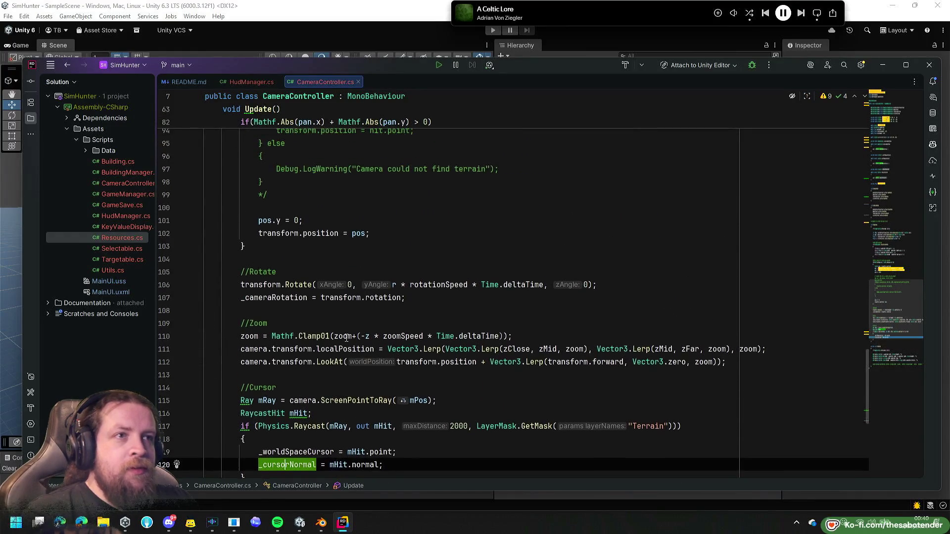
{"action": "scroll", "coordinate": [341, 332], "scroll_direction": "up", "scroll_amount": 10}
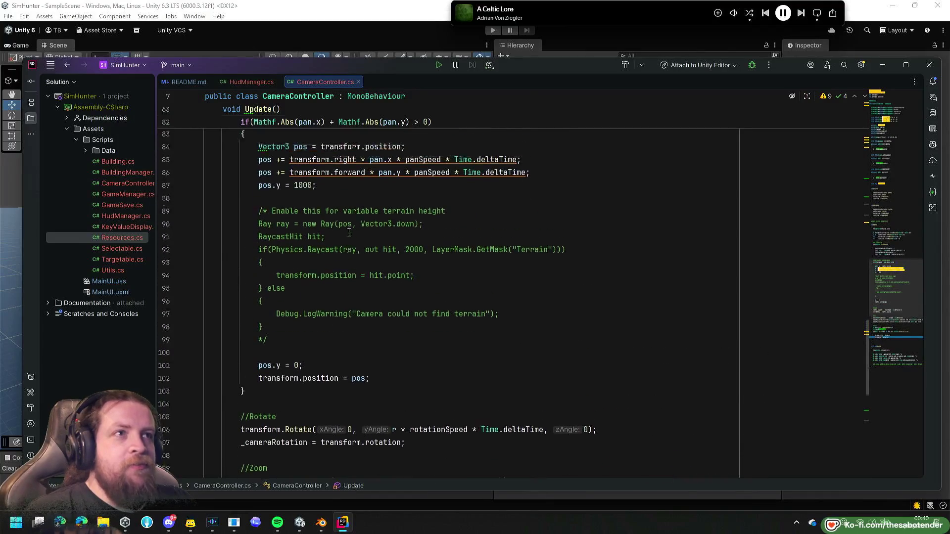
{"action": "left_click", "coordinate": [356, 30]}
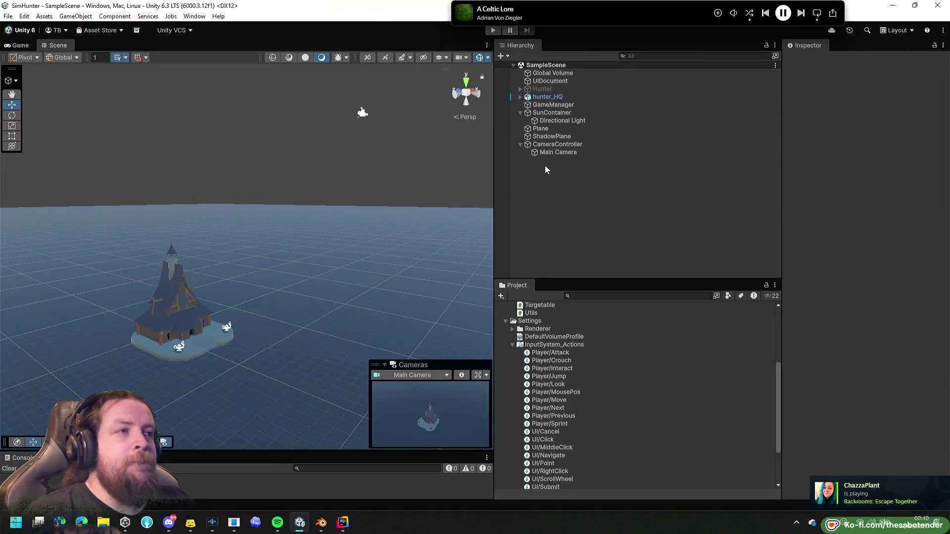
Open the InputSystem_Actions asset and collapse the Move and MousePos actions.
{"action": "double_click", "coordinate": [549, 376]}
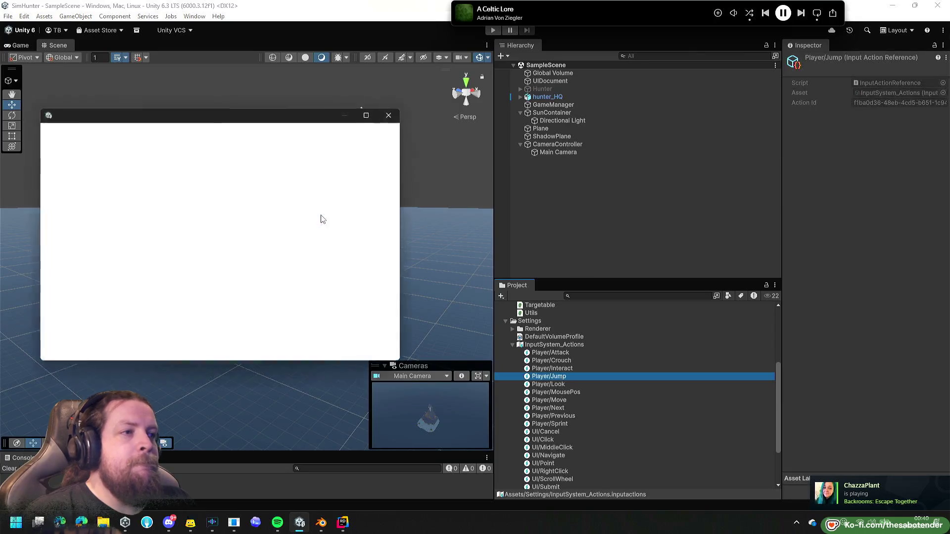
{"action": "left_click", "coordinate": [549, 145]}
{"action": "left_click", "coordinate": [168, 158]}
{"action": "left_click", "coordinate": [142, 159]}
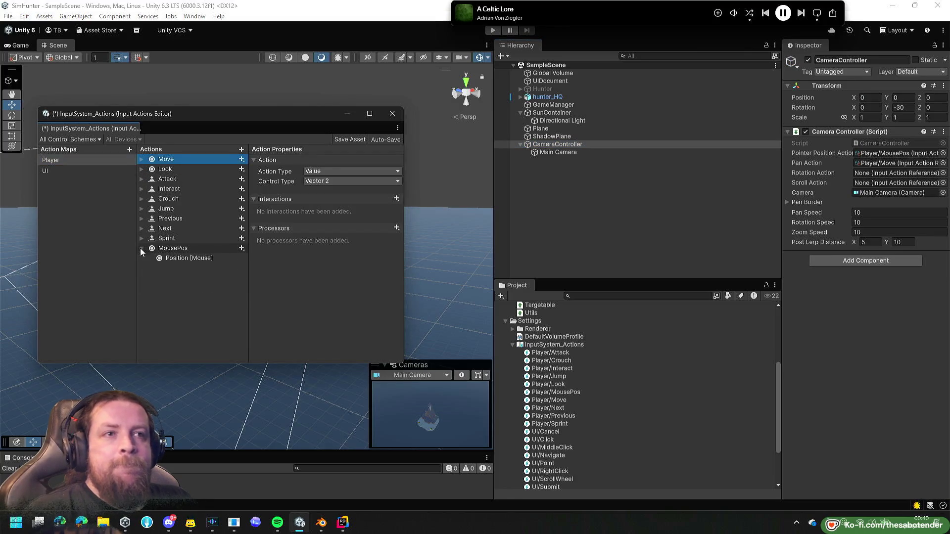
{"action": "left_click", "coordinate": [142, 248]}
Add a new Player action named MouseWheel, then rename it to Zoom.
{"action": "right_click", "coordinate": [171, 276]}
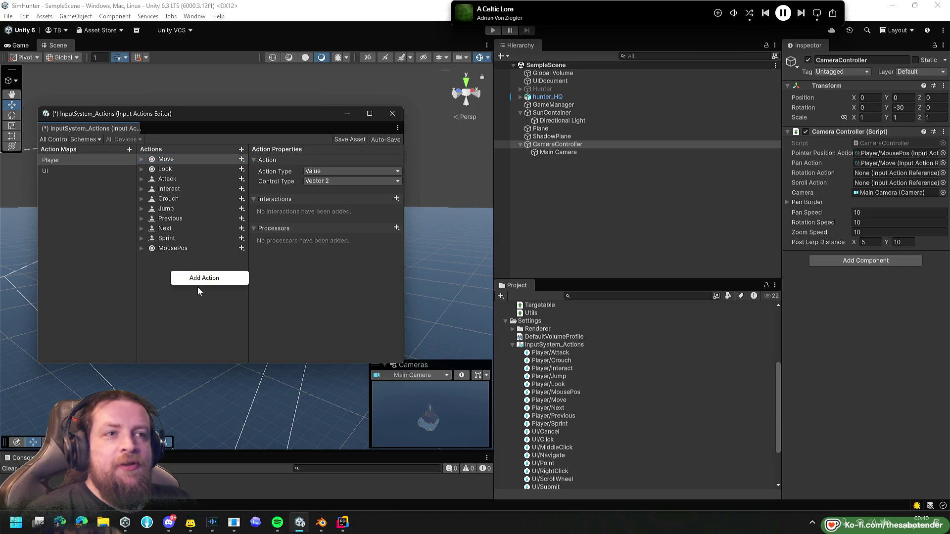
{"action": "left_click", "coordinate": [218, 276]}
{"action": "type", "text": "MouseWheel"}
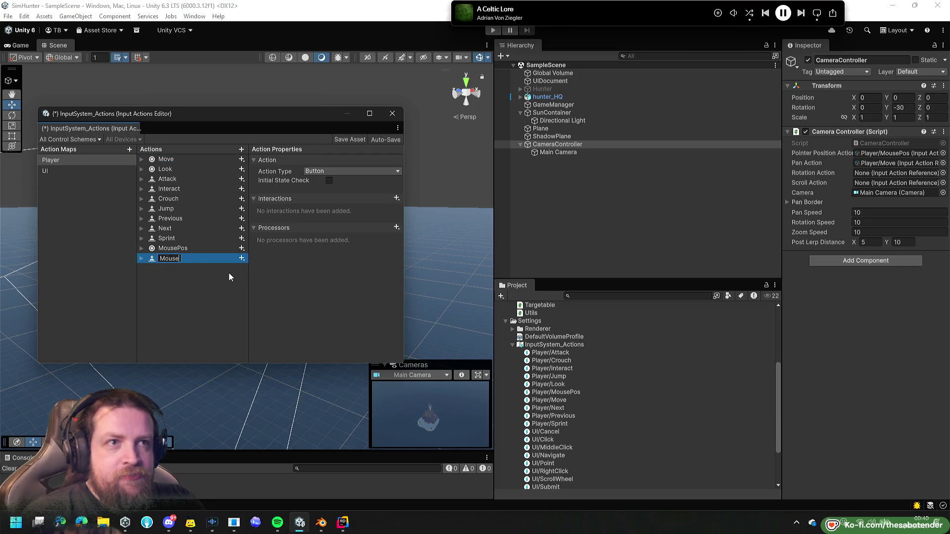
{"action": "key", "text": "Return"}
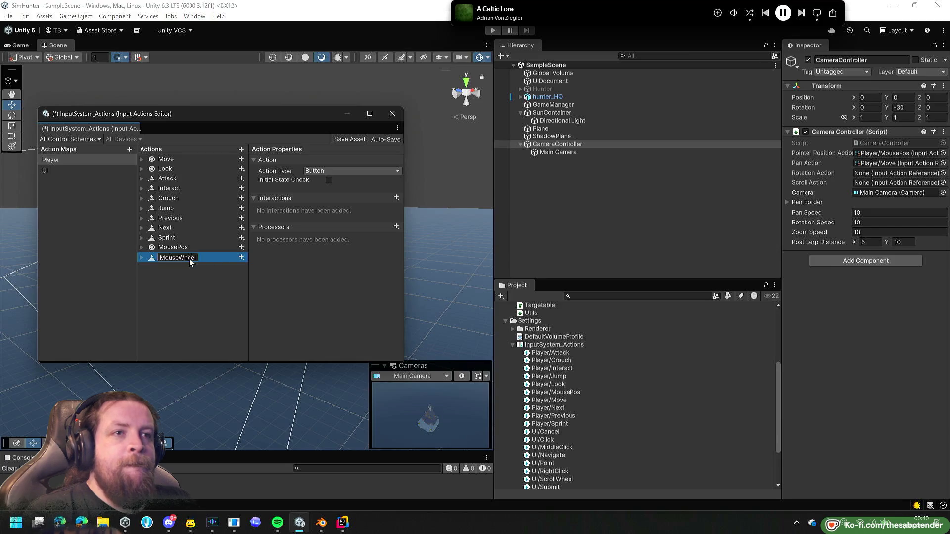
{"action": "type", "text": "Zoo"}
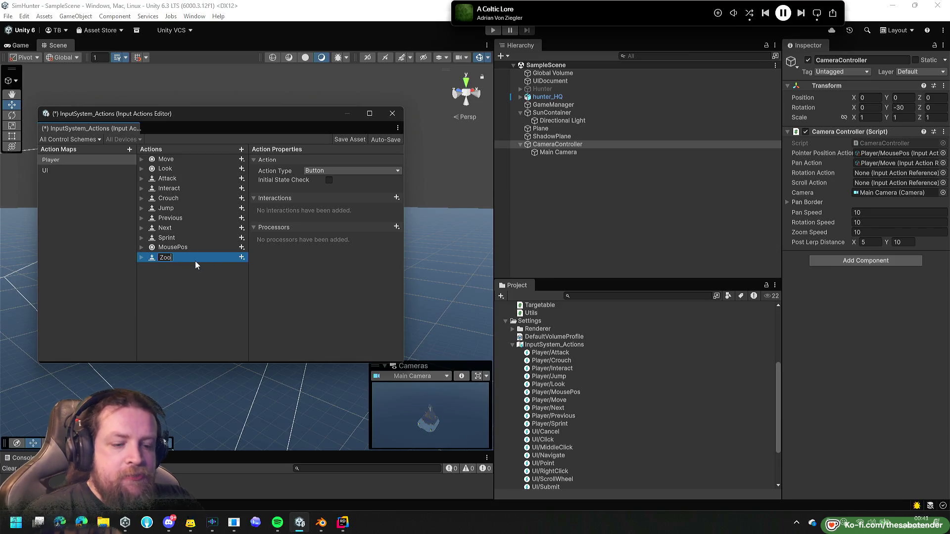
{"action": "type", "text": "m"}
{"action": "key", "text": "Return"}
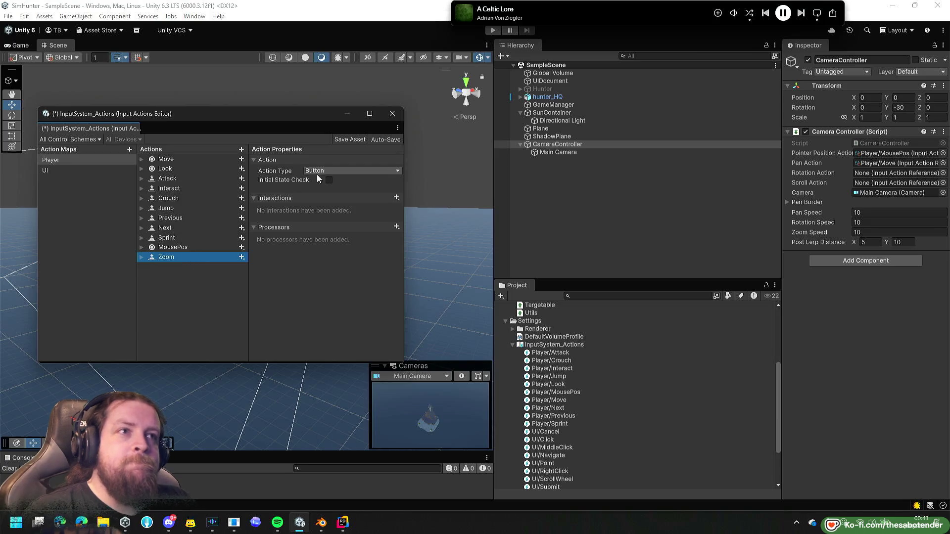
Set Zoom's Action Type to Value and Control Type to Analog.
{"action": "left_click", "coordinate": [319, 171]}
{"action": "left_click", "coordinate": [326, 183]}
{"action": "left_click", "coordinate": [327, 182]}
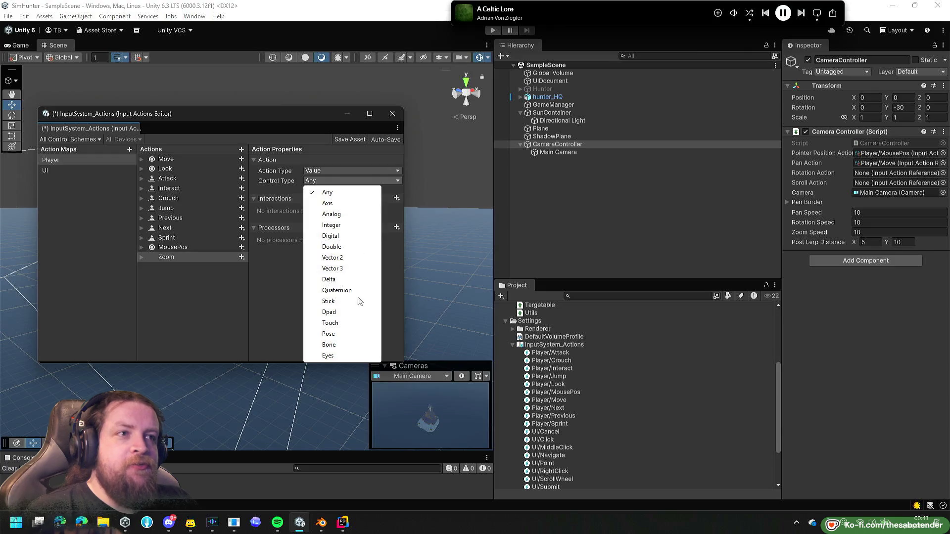
{"action": "left_click", "coordinate": [342, 214]}
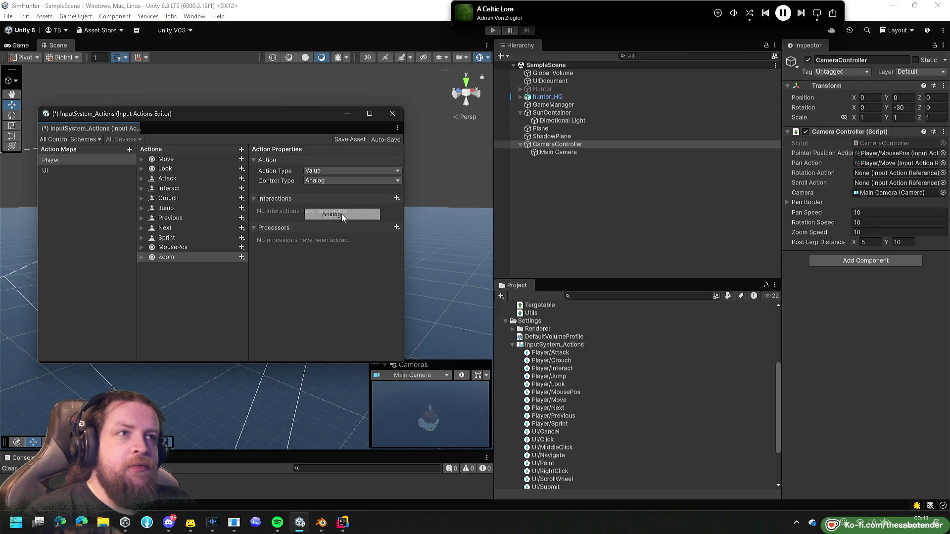
{"action": "left_click", "coordinate": [158, 257]}
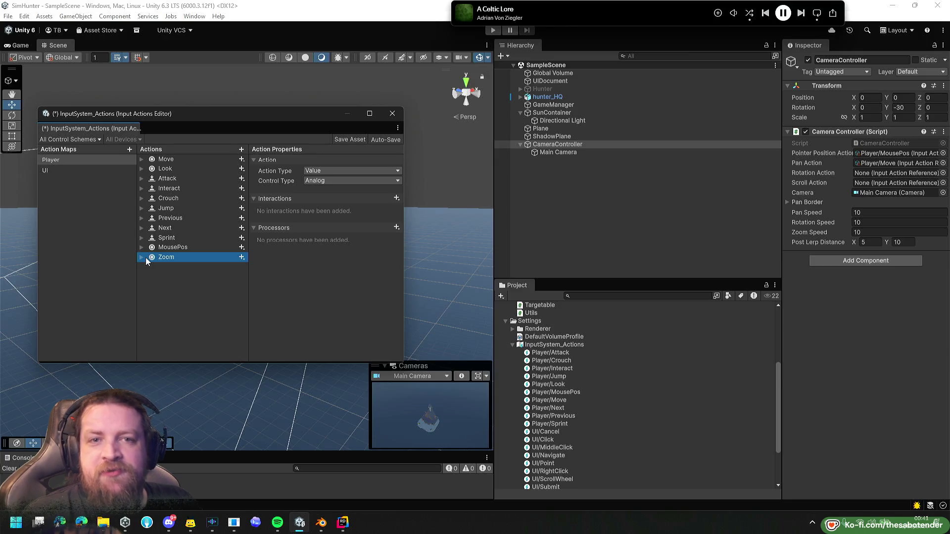
Select Zoom's empty binding and search its path list for 'mouse wh' and 'wheescro'.
{"action": "left_click", "coordinate": [141, 258]}
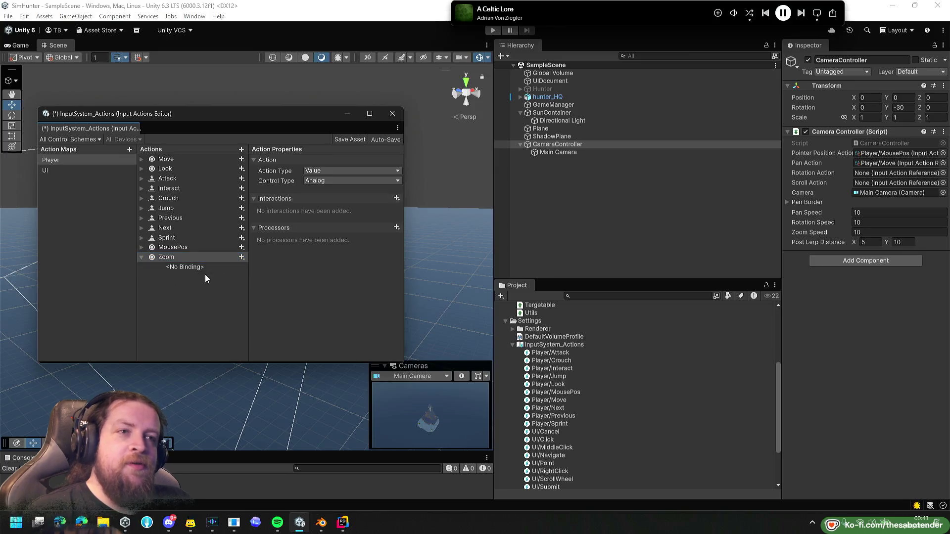
{"action": "left_click", "coordinate": [205, 268]}
{"action": "left_click", "coordinate": [319, 169]}
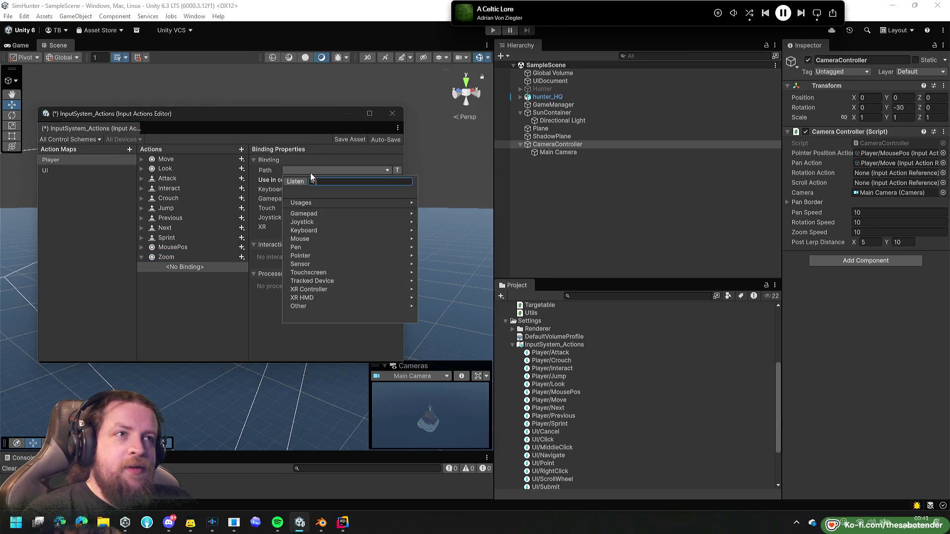
{"action": "type", "text": "mouse whe"}
{"action": "key", "text": "ctrl+a"}
{"action": "type", "text": "whee"}
{"action": "type", "text": "scro"}
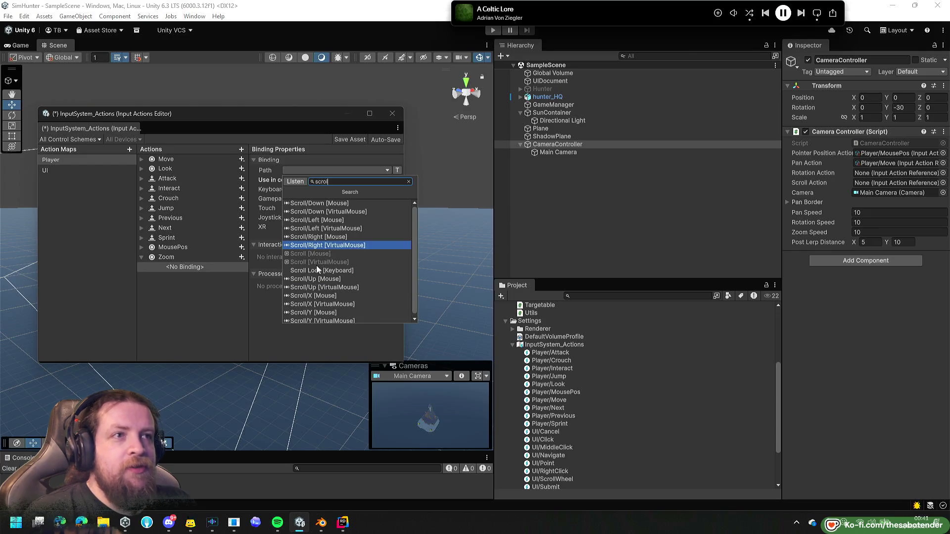
{"action": "left_click", "coordinate": [188, 258]}
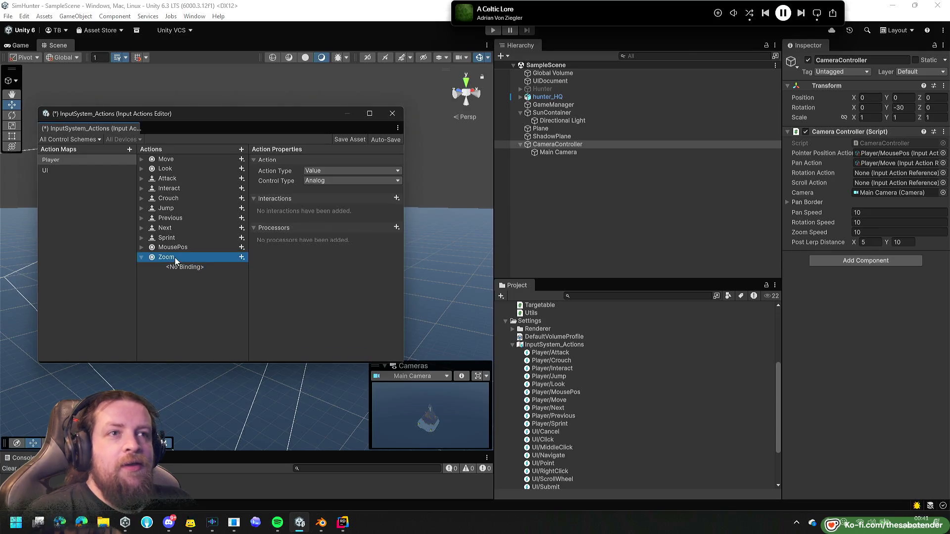
Change Zoom's control type to Axis and bind it to Scroll/Y [Mouse].
{"action": "left_click", "coordinate": [326, 183]}
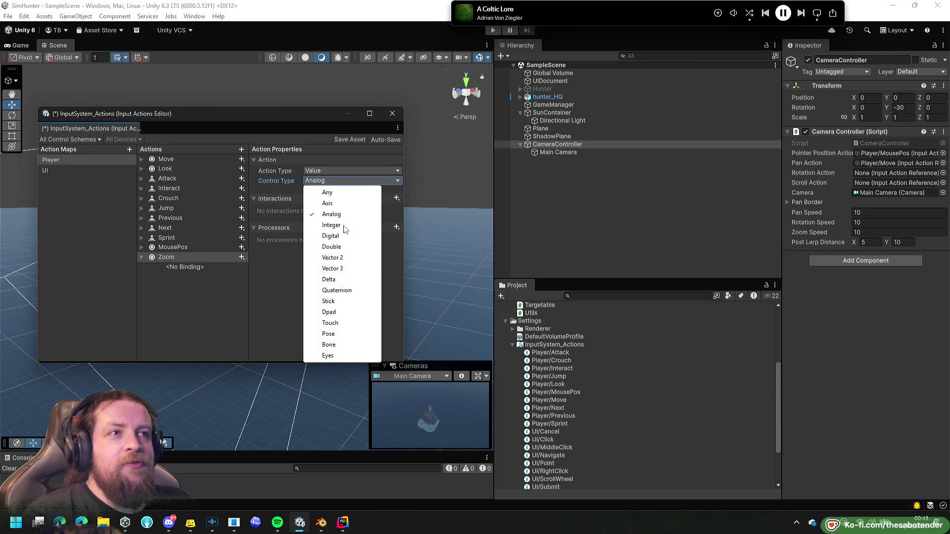
{"action": "left_click", "coordinate": [345, 204]}
{"action": "left_click", "coordinate": [205, 266]}
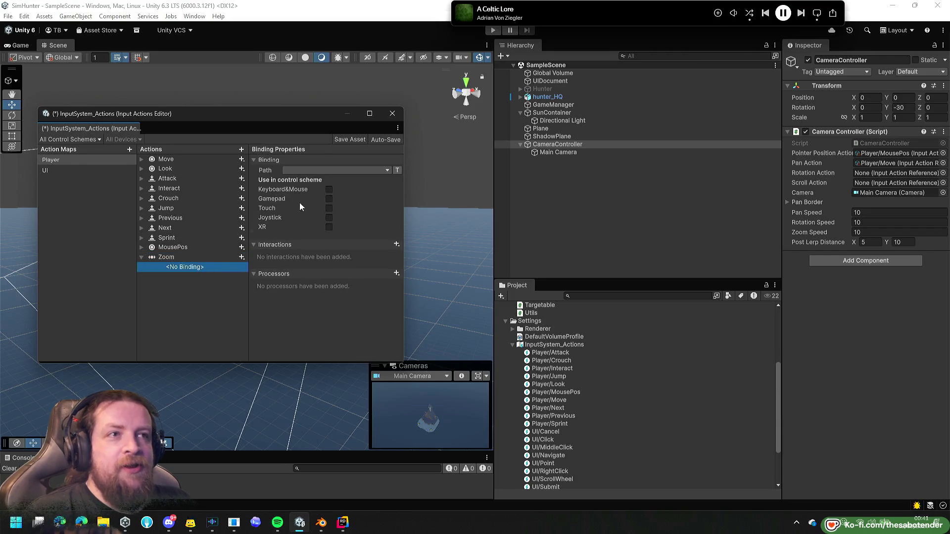
{"action": "left_click", "coordinate": [337, 170]}
{"action": "type", "text": "scroll"}
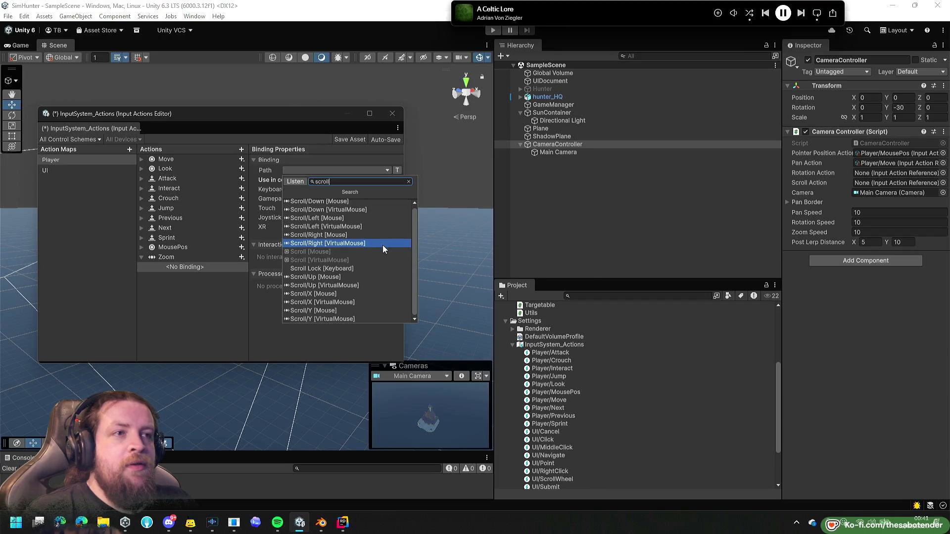
{"action": "left_click", "coordinate": [341, 311]}
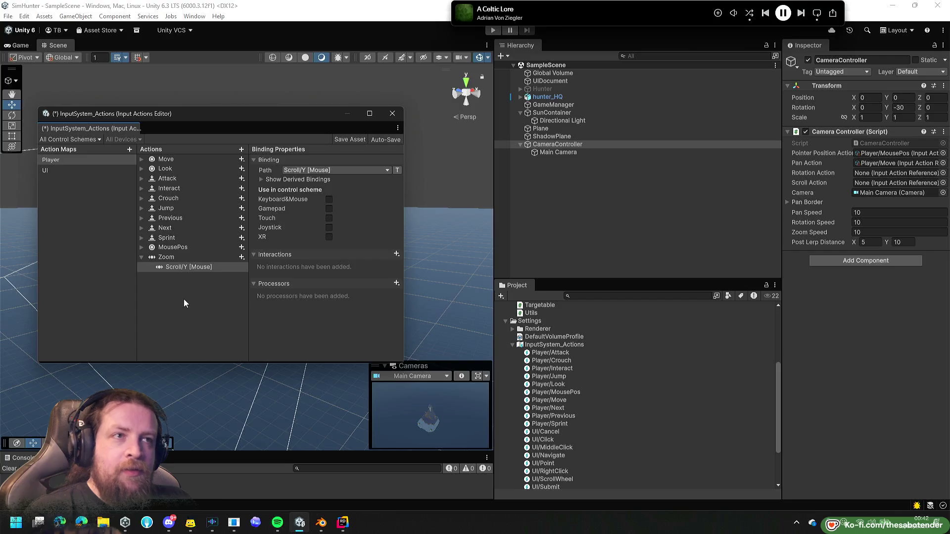
{"action": "left_click", "coordinate": [174, 259]}
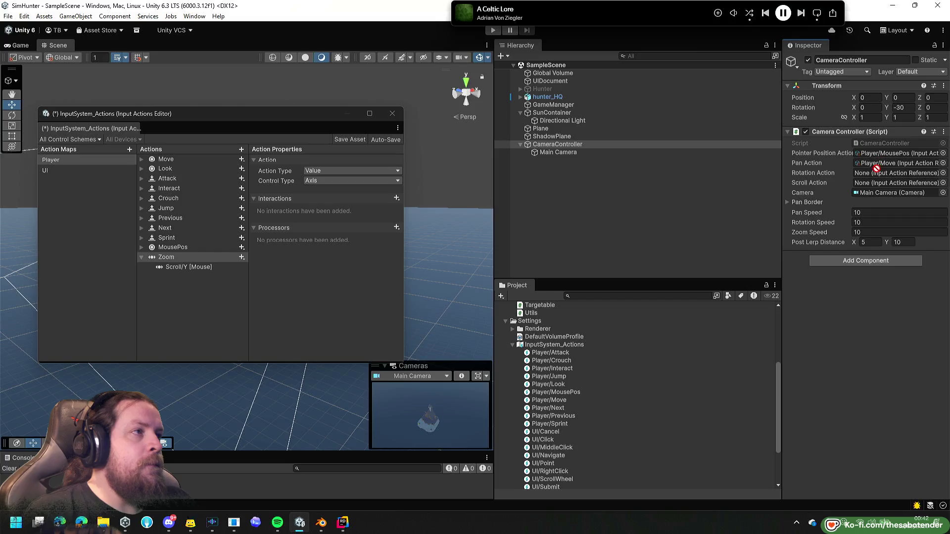
Drag UI/ScrollWheel from the Project window into Camera Controller's Scroll Action field and inspect it.
{"action": "scroll", "coordinate": [660, 393], "scroll_direction": "down", "scroll_amount": 3}
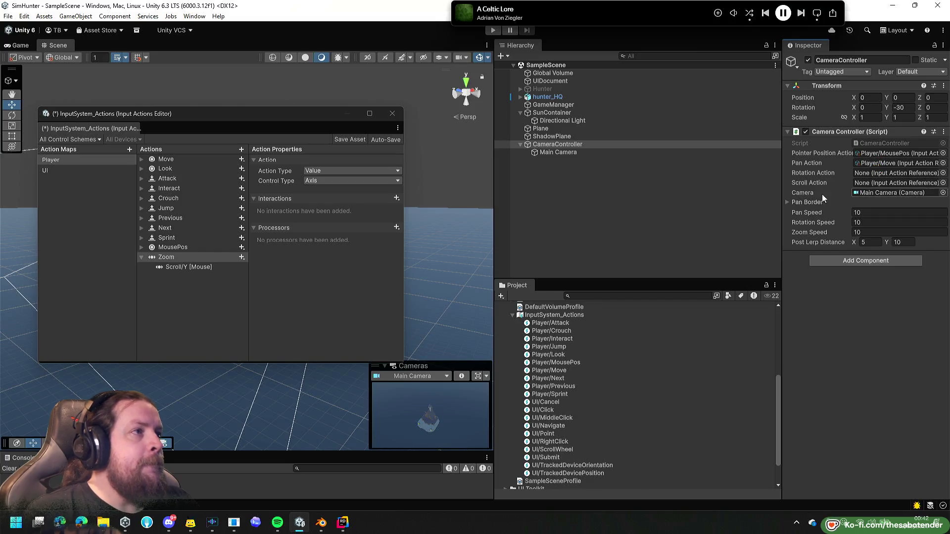
{"action": "scroll", "coordinate": [691, 356], "scroll_direction": "down", "scroll_amount": 2}
{"action": "scroll", "coordinate": [649, 393], "scroll_direction": "up", "scroll_amount": 2}
{"action": "left_click_drag", "start_coordinate": [554, 450], "coordinate": [884, 183]}
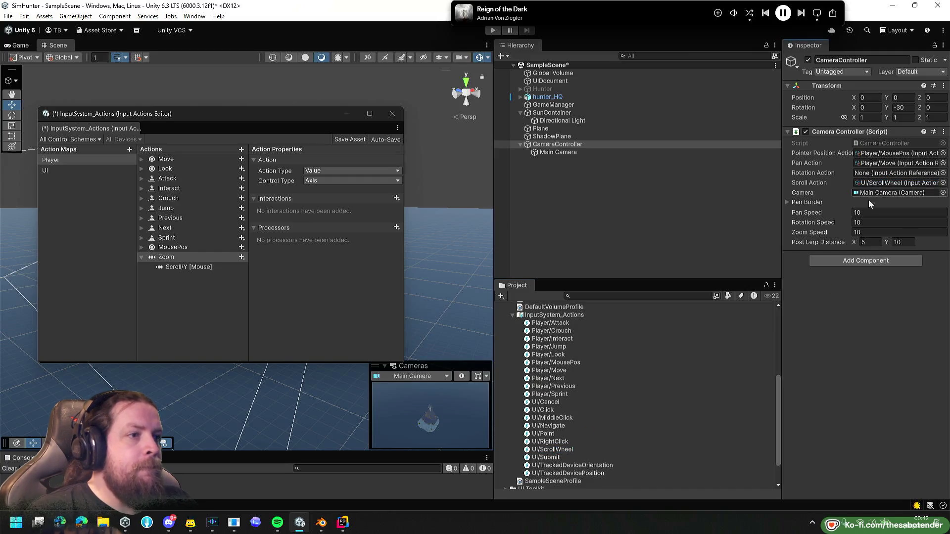
{"action": "left_click", "coordinate": [552, 450]}
Inspect the UI map's ScrollWheel action and its binding to compare with Player/Zoom.
{"action": "left_click", "coordinate": [72, 170]}
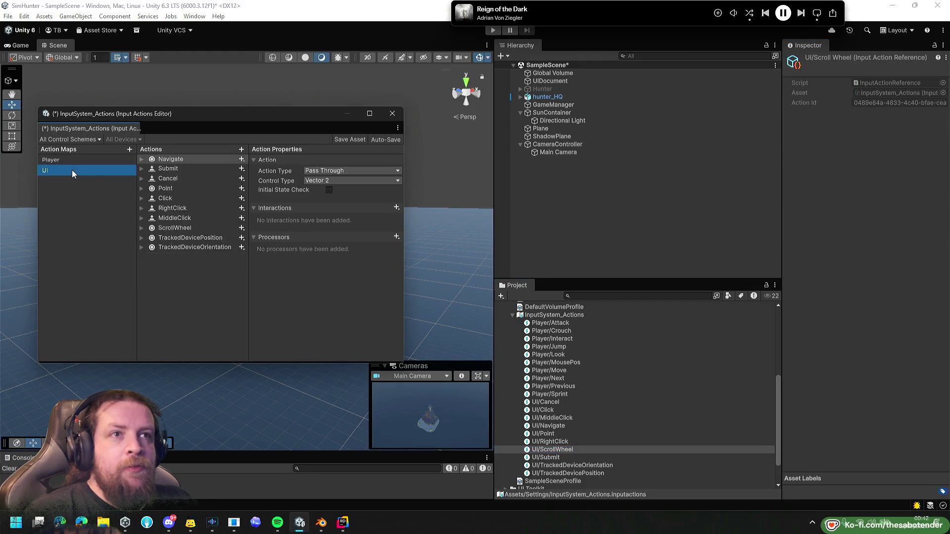
{"action": "left_click", "coordinate": [185, 228]}
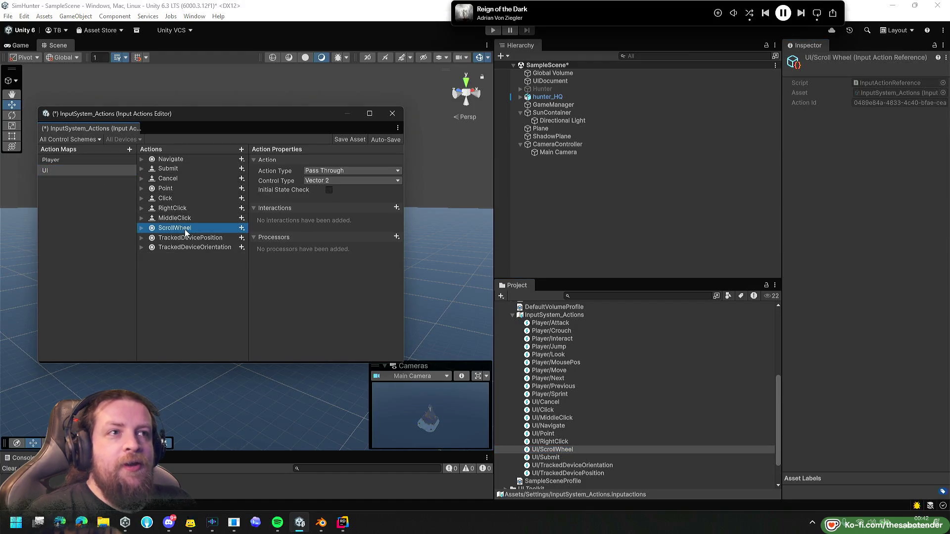
{"action": "left_click", "coordinate": [141, 228]}
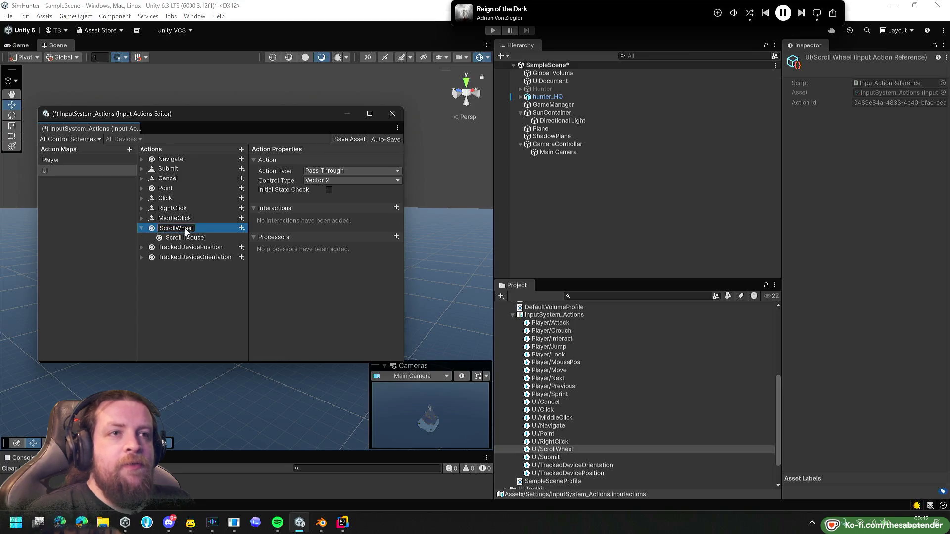
{"action": "key", "text": "Return"}
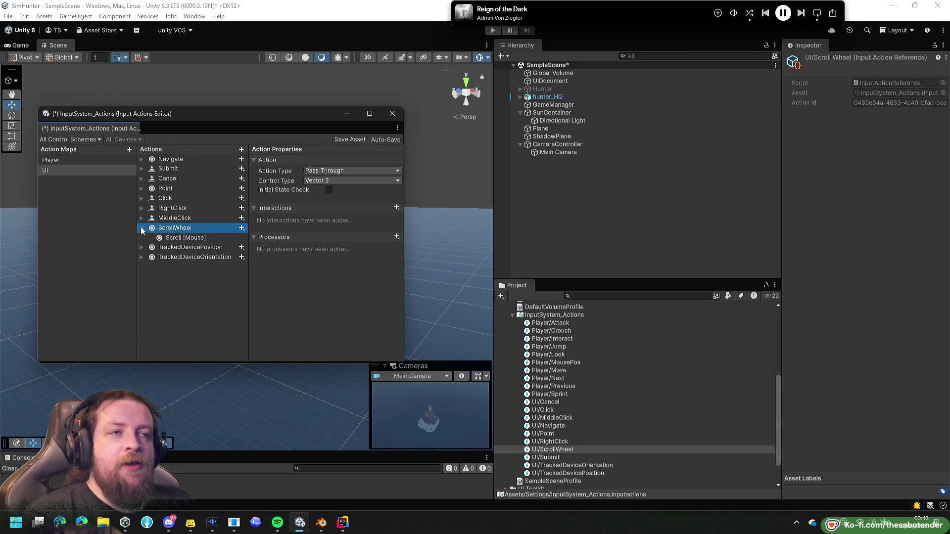
{"action": "left_click", "coordinate": [63, 158]}
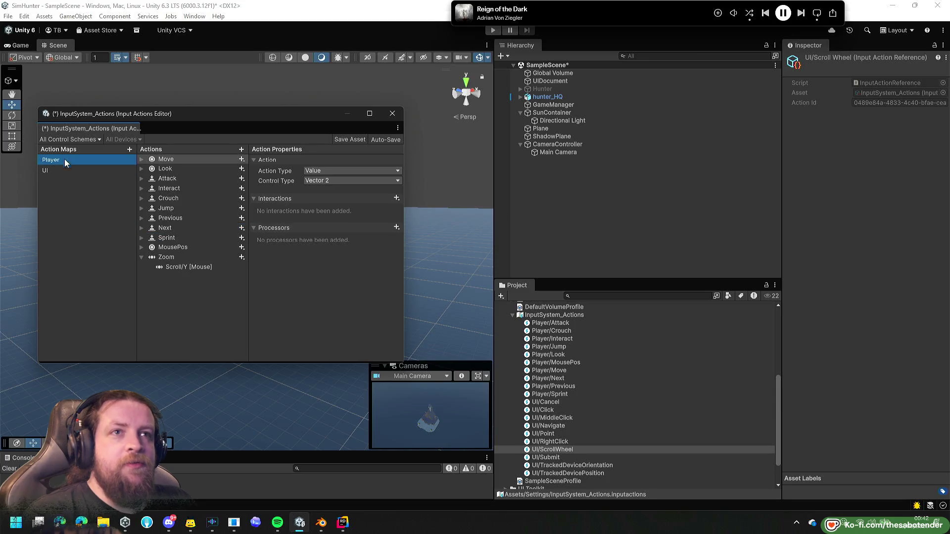
{"action": "left_click", "coordinate": [74, 170]}
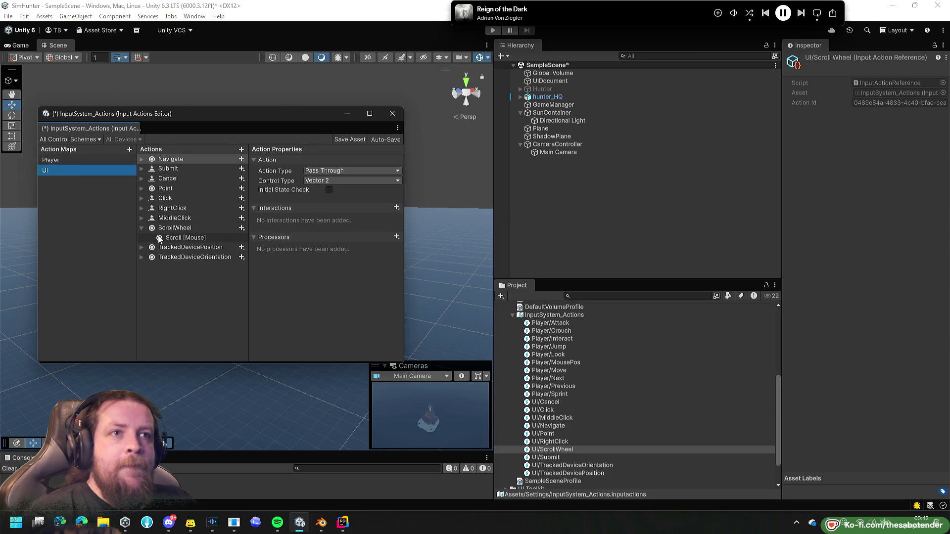
{"action": "left_click", "coordinate": [174, 229]}
{"action": "left_click", "coordinate": [98, 166]}
{"action": "left_click", "coordinate": [84, 159]}
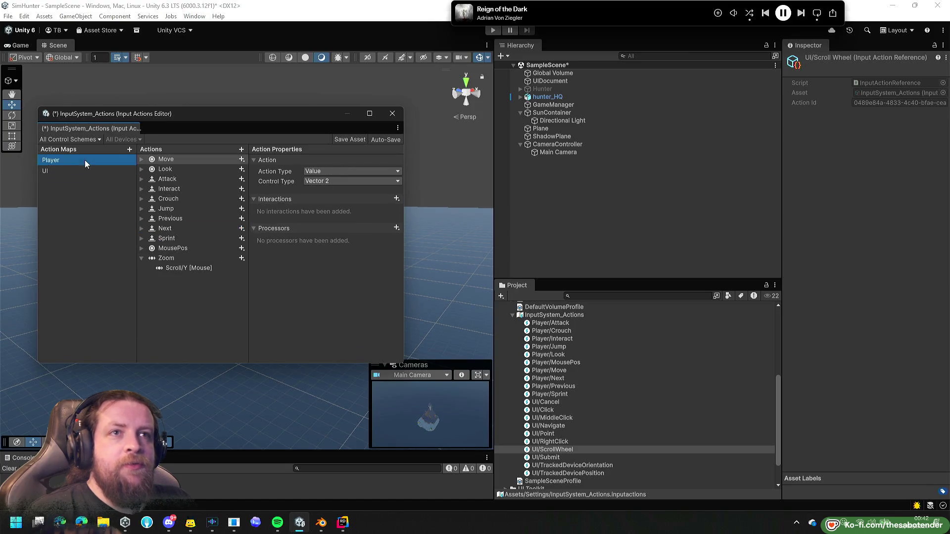
Make the Zoom action a Pass Through action with Vector 2 control type.
{"action": "left_click", "coordinate": [186, 257]}
{"action": "left_click", "coordinate": [317, 182]}
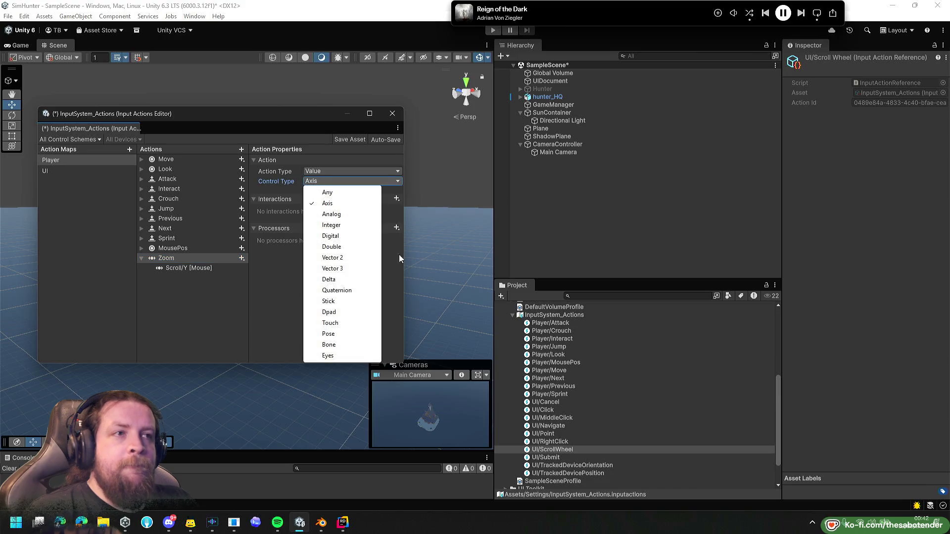
{"action": "left_click", "coordinate": [332, 257]}
{"action": "left_click", "coordinate": [322, 171]}
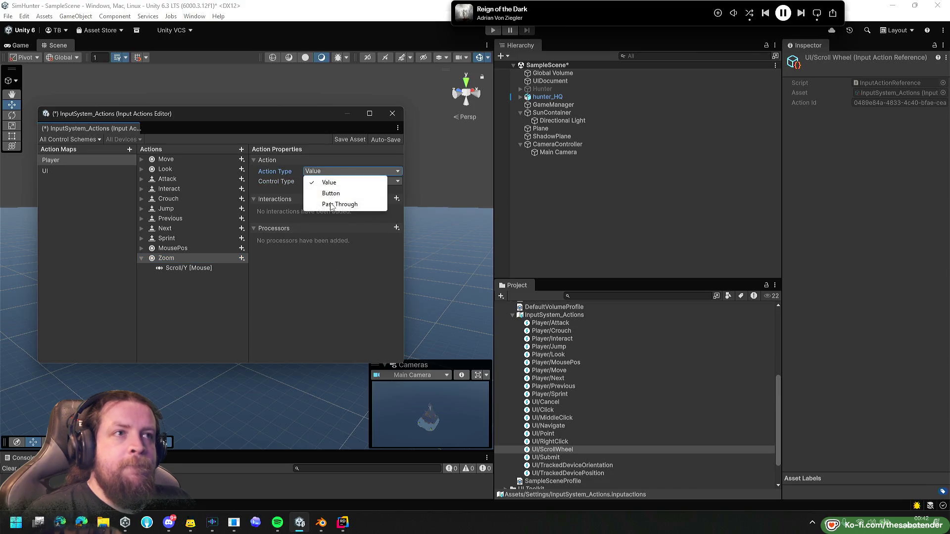
{"action": "left_click", "coordinate": [330, 205]}
Rebind Zoom from Scroll/Y to Scroll [Mouse], matching UI ScrollWheel's binding.
{"action": "left_click", "coordinate": [65, 171]}
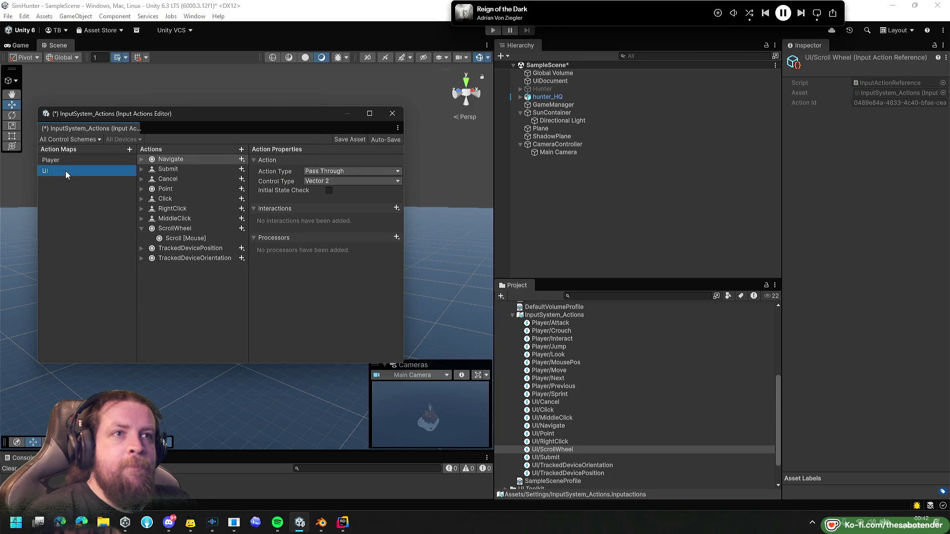
{"action": "left_click", "coordinate": [194, 237]}
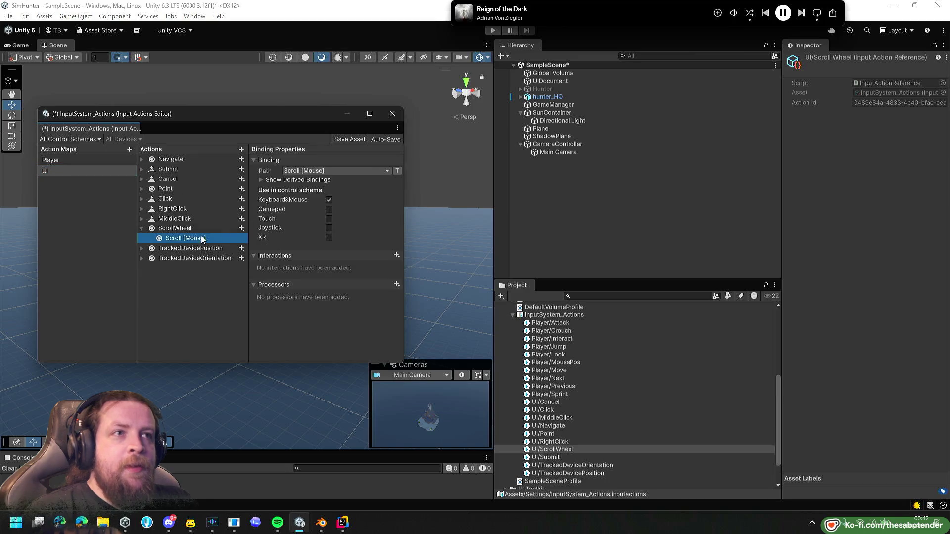
{"action": "left_click", "coordinate": [82, 162]}
{"action": "left_click", "coordinate": [186, 267]}
{"action": "left_click", "coordinate": [344, 171]}
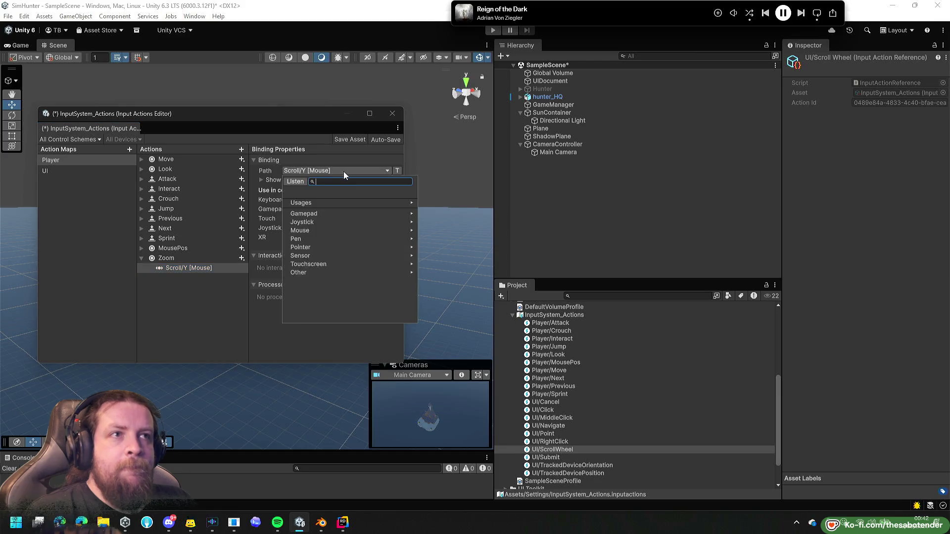
{"action": "type", "text": "Scro"}
{"action": "key", "text": "Return"}
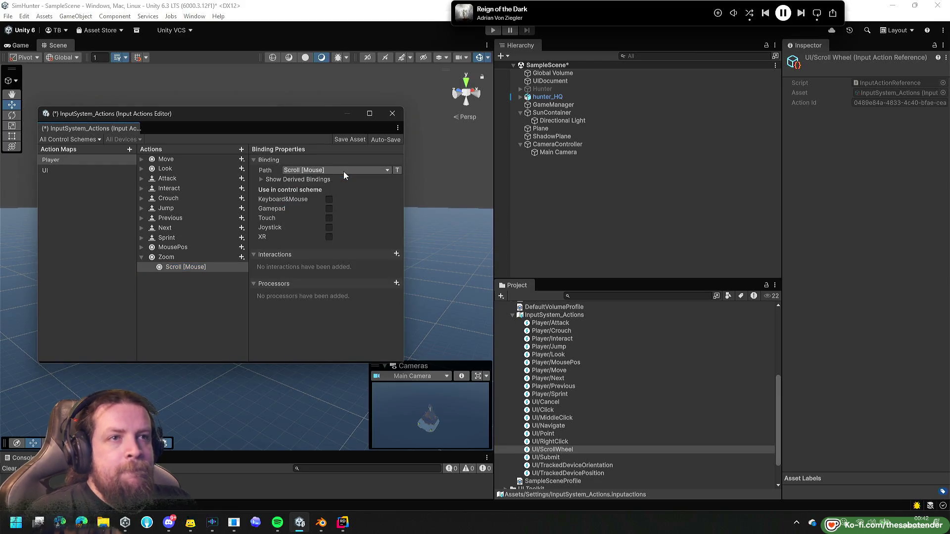
{"action": "left_click", "coordinate": [82, 159]}
{"action": "left_click", "coordinate": [76, 171]}
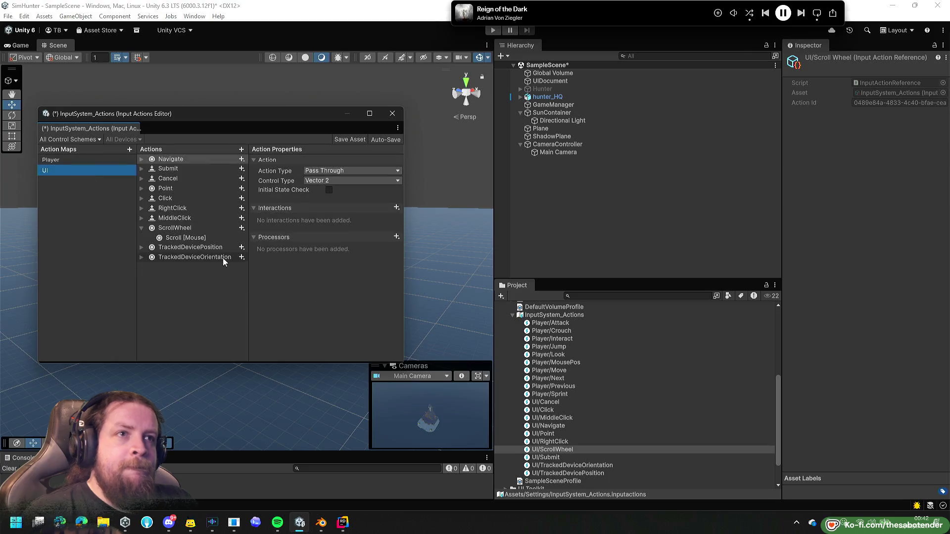
{"action": "left_click", "coordinate": [192, 240]}
{"action": "left_click", "coordinate": [41, 157]}
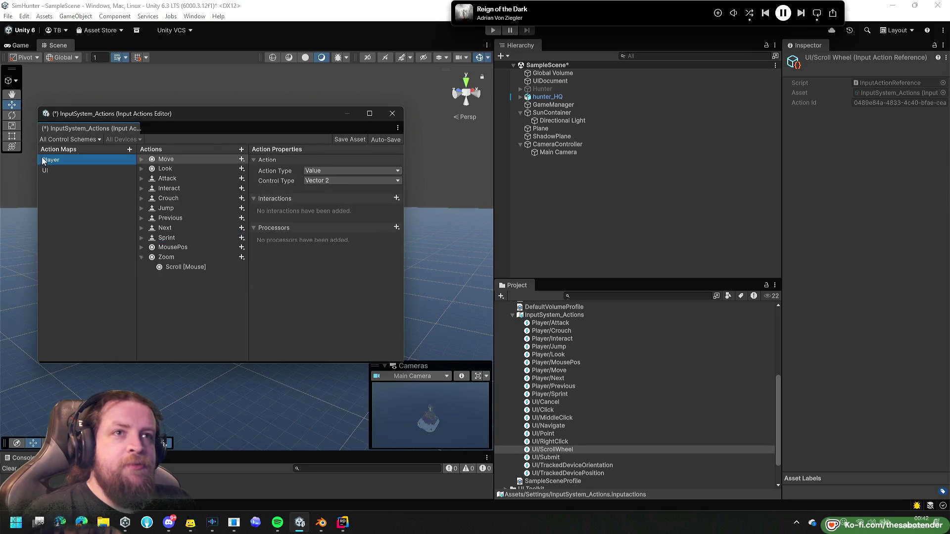
{"action": "left_click", "coordinate": [164, 267]}
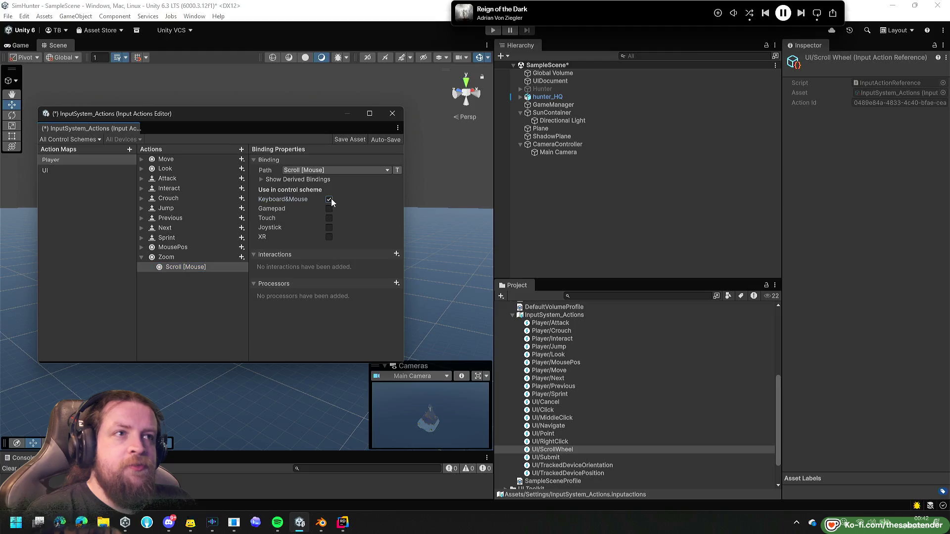
Add MousePos's Position [Mouse] binding to the Keyboard&Mouse scheme and collapse the actions.
{"action": "left_click", "coordinate": [186, 247]}
{"action": "key", "text": "Right"}
{"action": "key", "text": "Down"}
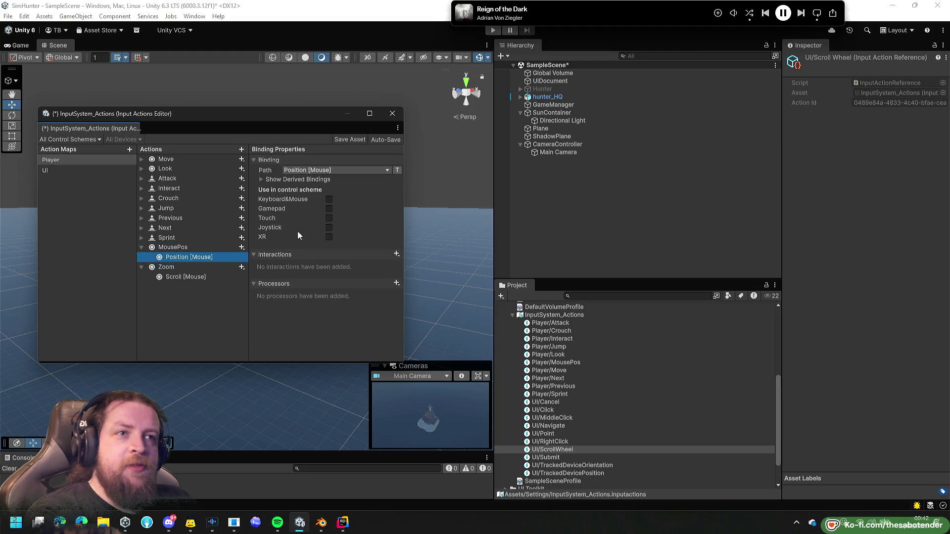
{"action": "left_click", "coordinate": [328, 200]}
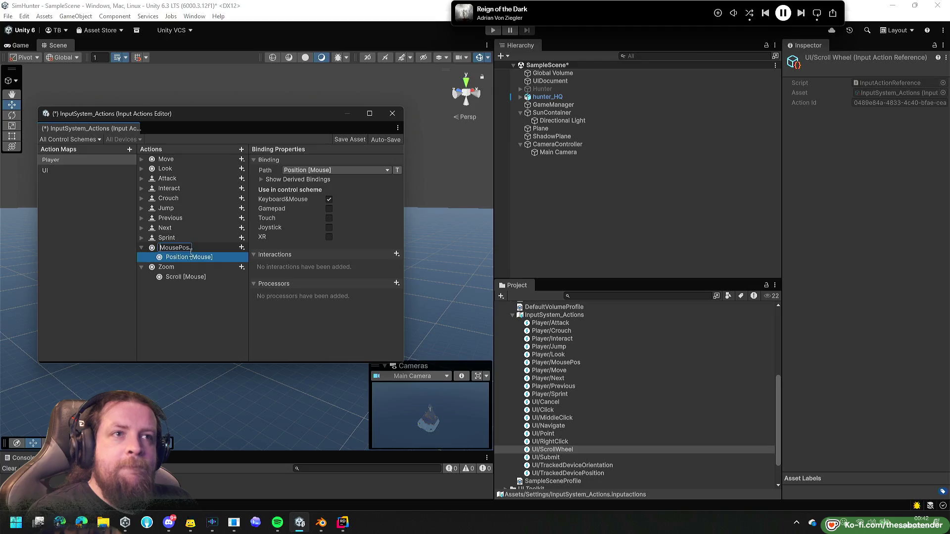
{"action": "left_click", "coordinate": [141, 248]}
{"action": "left_click", "coordinate": [142, 257]}
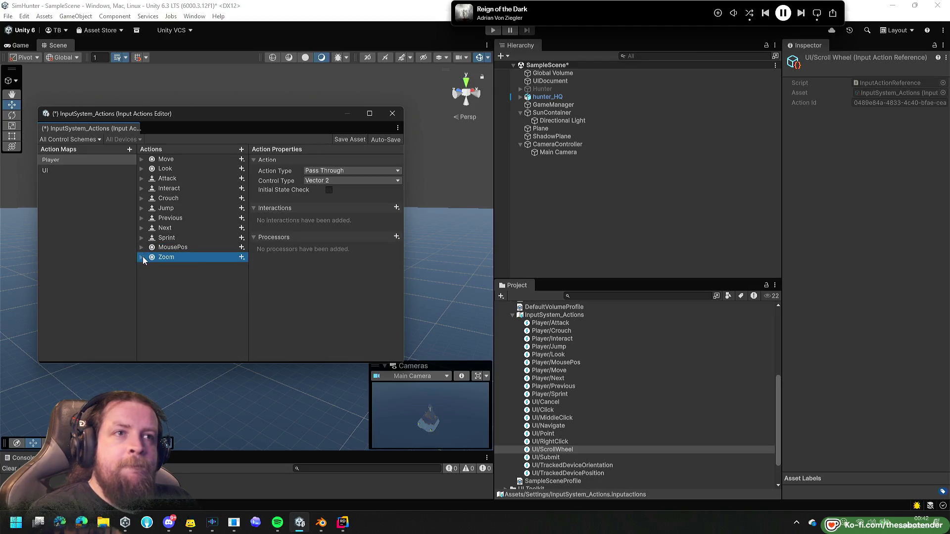
Check MousePos's binding, then select CameraController in the Hierarchy to view its Scroll Action.
{"action": "left_click", "coordinate": [171, 248]}
{"action": "left_click", "coordinate": [141, 248]}
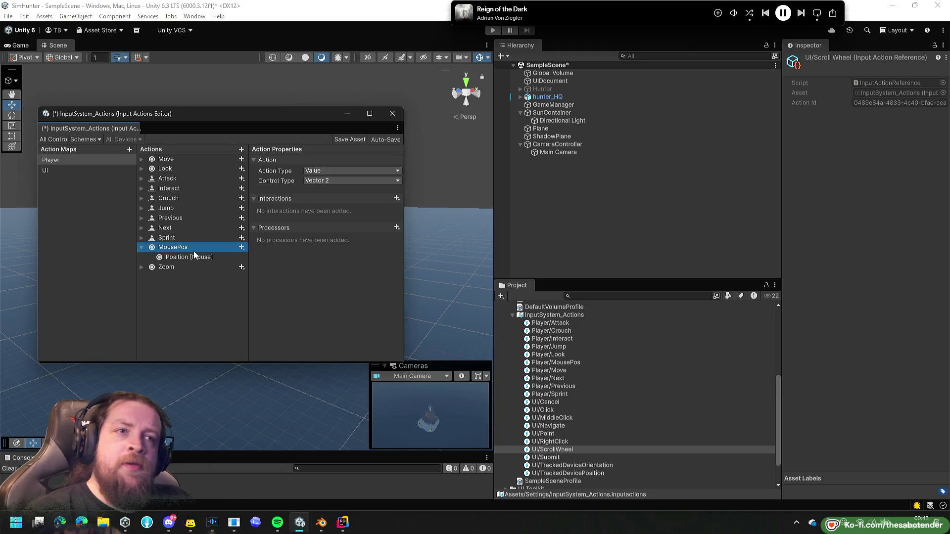
{"action": "left_click", "coordinate": [142, 249]}
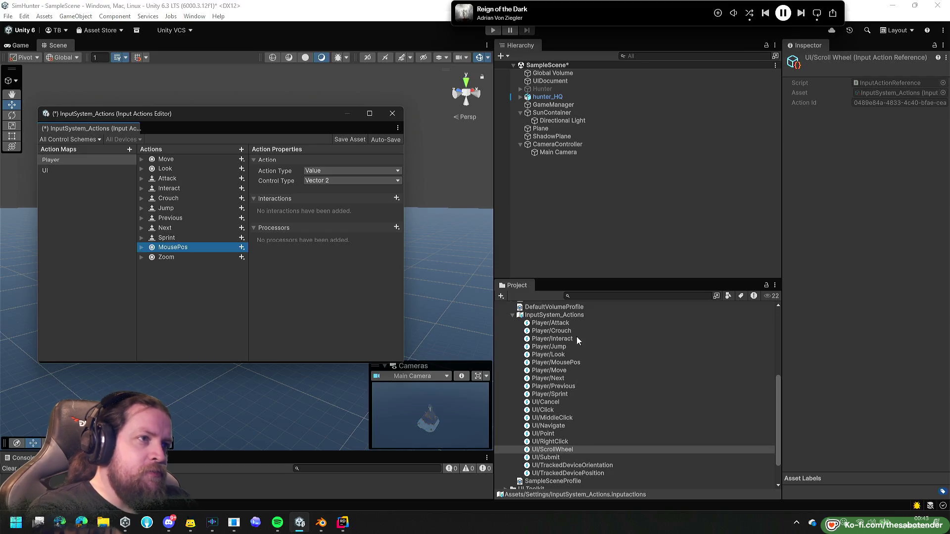
{"action": "left_click", "coordinate": [552, 150]}
{"action": "key", "text": "Up"}
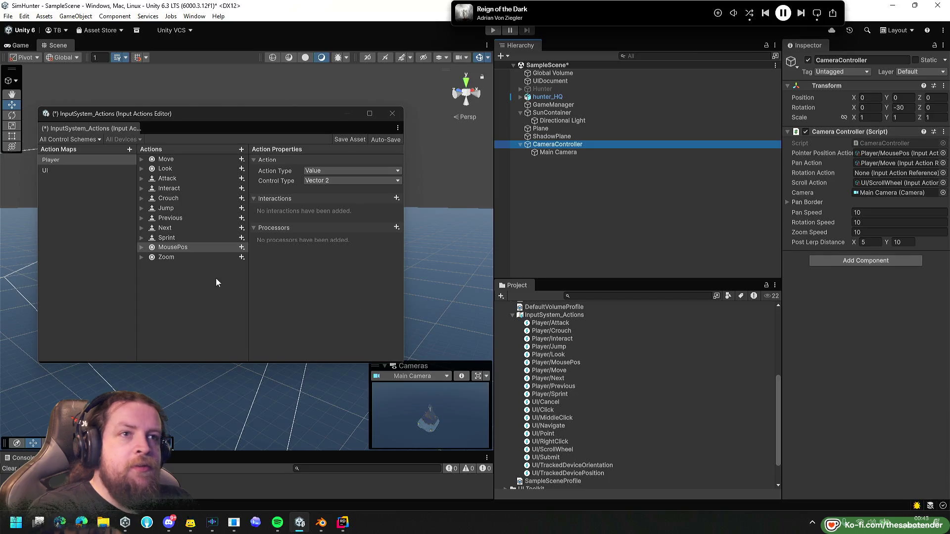
Save the input actions, assign Player/Zoom as CameraController's Scroll Action, and enter play mode.
{"action": "left_click", "coordinate": [180, 258]}
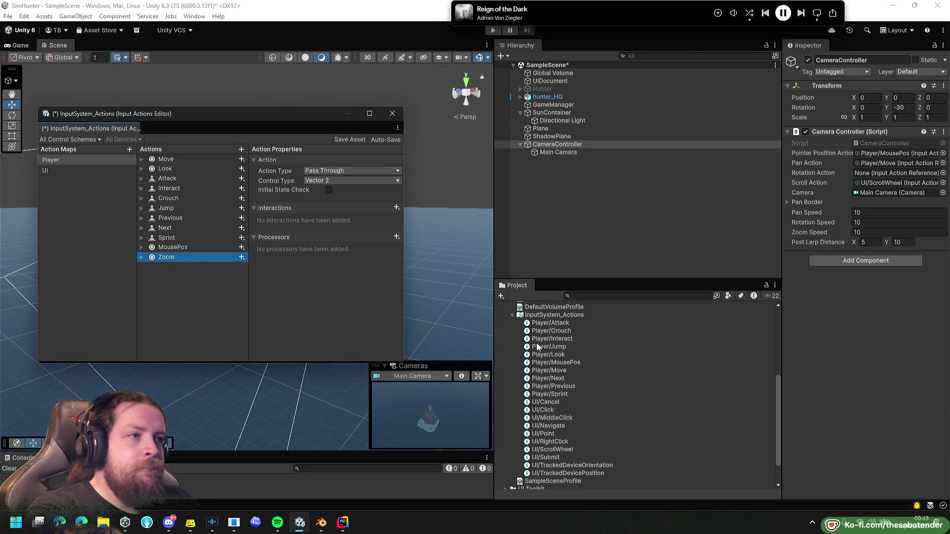
{"action": "key", "text": "ctrl+s"}
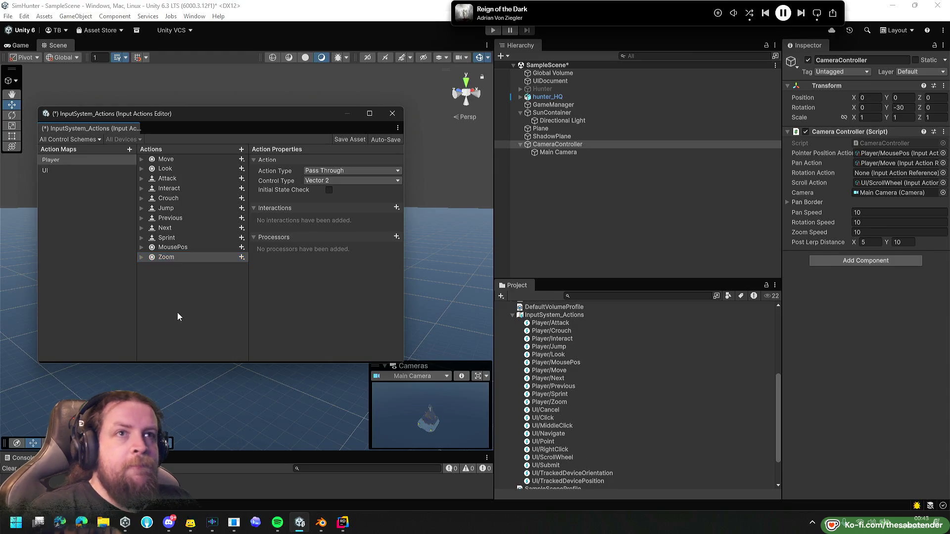
{"action": "mouse_move", "coordinate": [559, 402]}
{"action": "left_mouse_down"}
{"action": "mouse_move", "coordinate": [598, 400]}
{"action": "mouse_move", "coordinate": [886, 190]}
{"action": "mouse_move", "coordinate": [868, 172]}
{"action": "mouse_move", "coordinate": [871, 182]}
{"action": "left_mouse_up"}
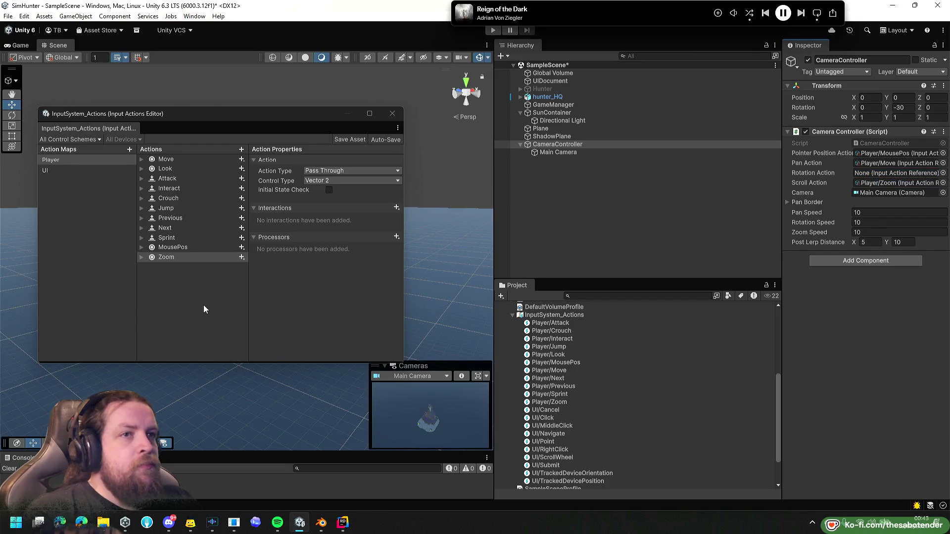
{"action": "left_click", "coordinate": [492, 30]}
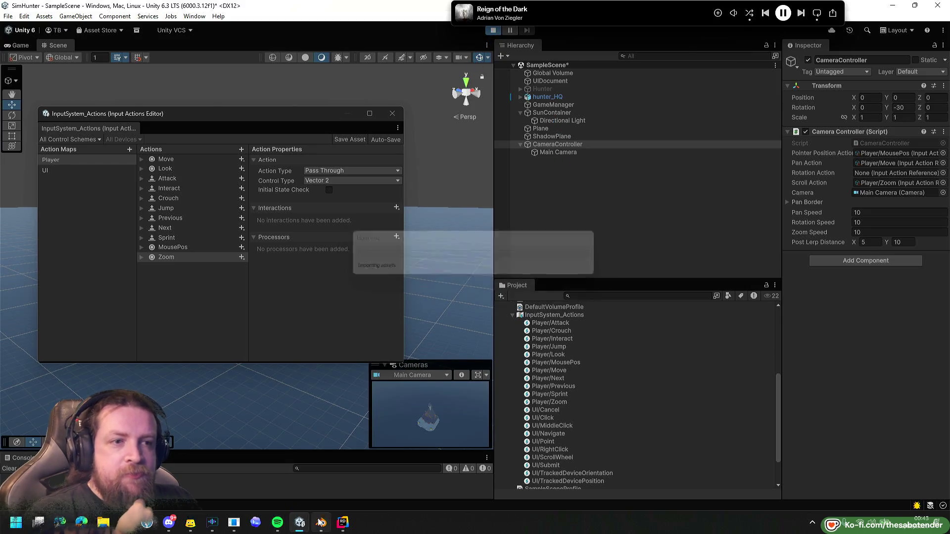
{"action": "left_click", "coordinate": [254, 455]}
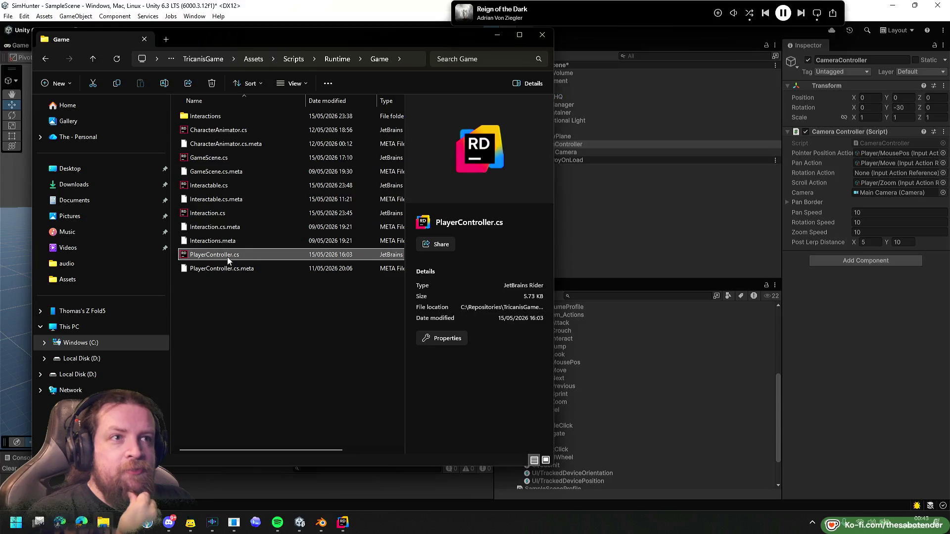
{"action": "right_click", "coordinate": [227, 258]}
{"action": "left_click", "coordinate": [280, 213]}
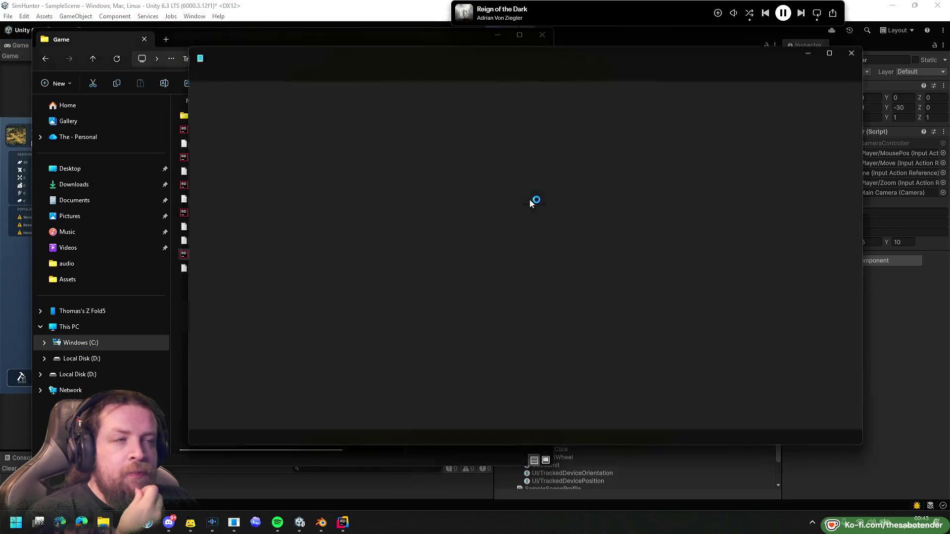
{"action": "scroll", "coordinate": [446, 201], "scroll_direction": "down", "scroll_amount": 2}
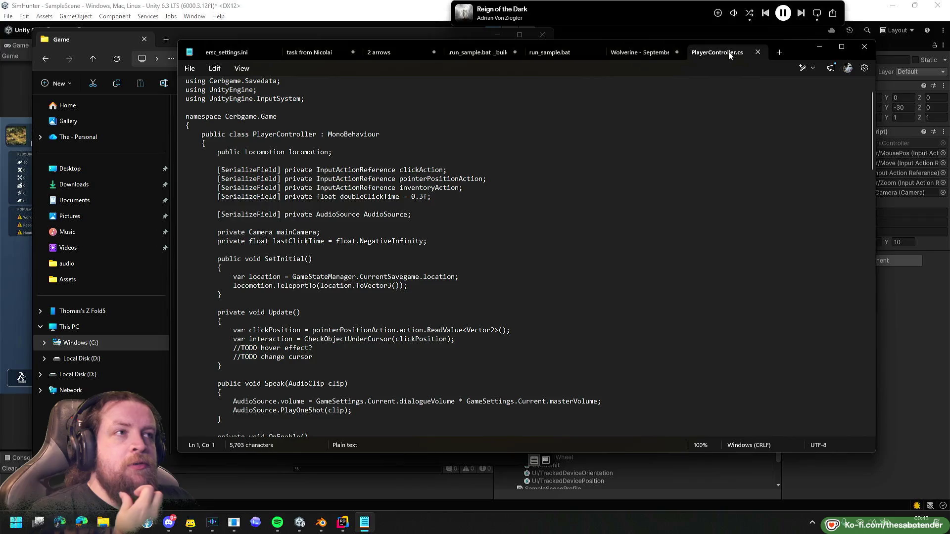
{"action": "left_click", "coordinate": [758, 52]}
{"action": "left_click", "coordinate": [864, 46]}
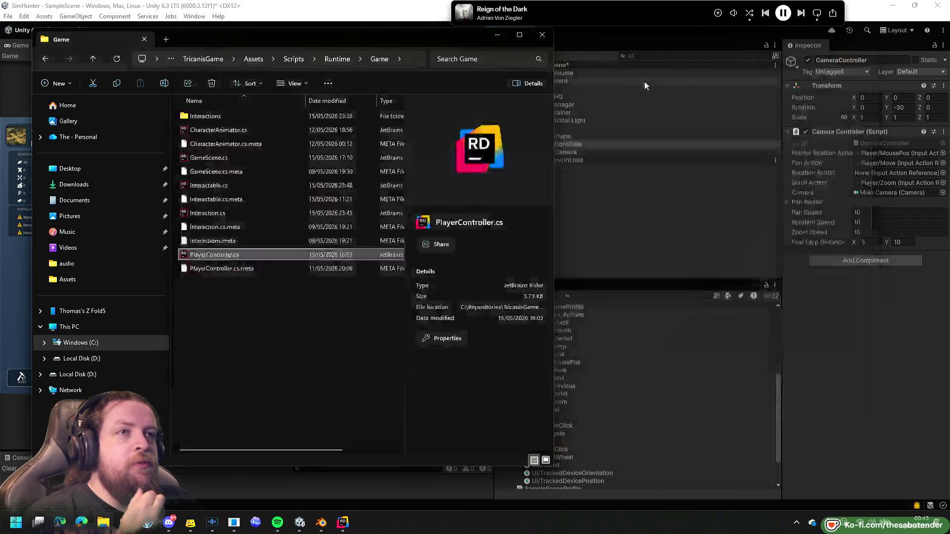
{"action": "left_click", "coordinate": [543, 40]}
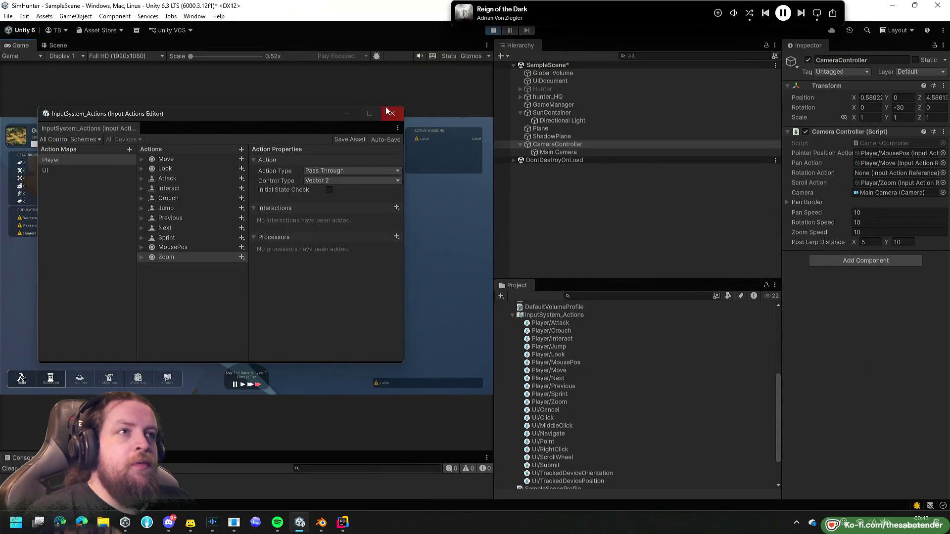
Close the Input Actions editor, test scroll zoom, stop play, and open the enlarged Console's error.
{"action": "left_click", "coordinate": [393, 114]}
{"action": "scroll", "coordinate": [159, 271], "scroll_direction": "up", "scroll_amount": 5}
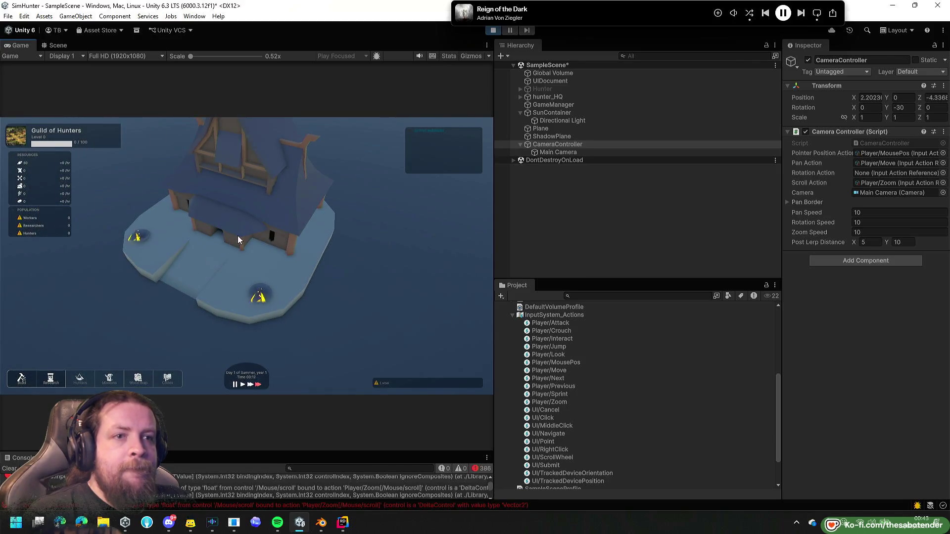
{"action": "left_click", "coordinate": [491, 30]}
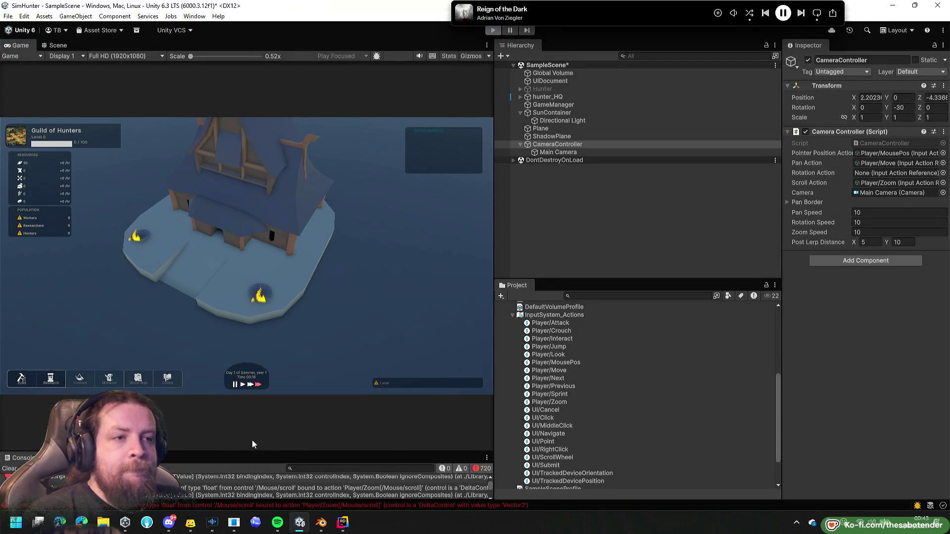
{"action": "left_click_drag", "start_coordinate": [264, 453], "coordinate": [263, 364]}
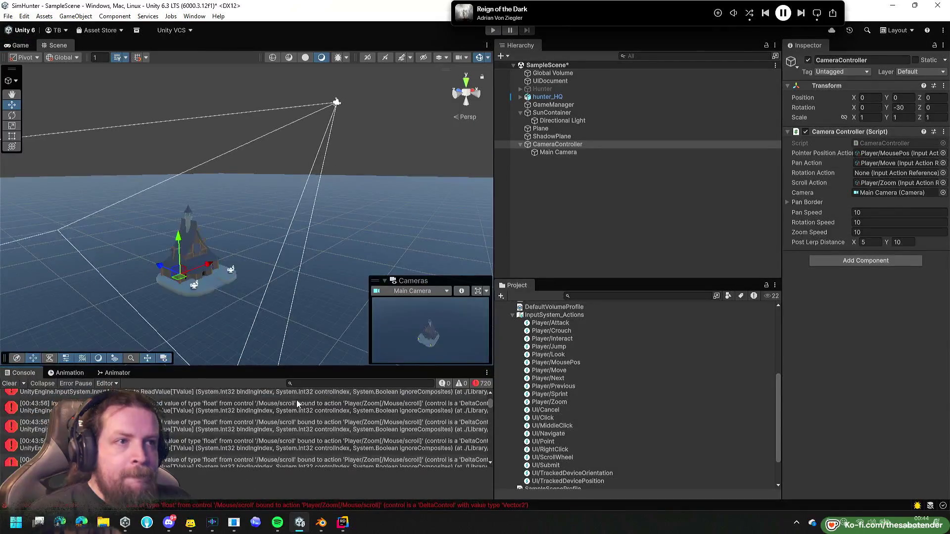
{"action": "double_click", "coordinate": [299, 401]}
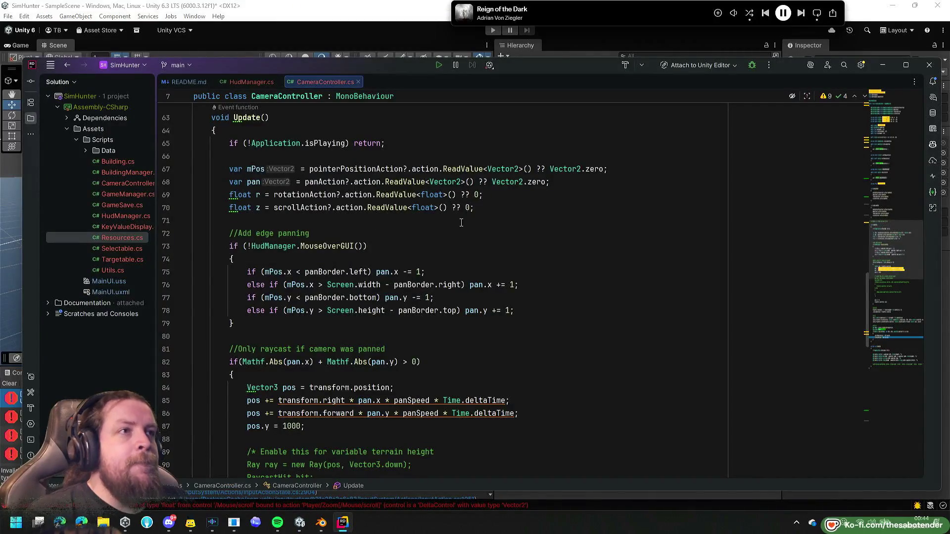
Change line 70 to read the scroll action as Vector2 with a Vector2.zero fallback.
{"action": "scroll", "coordinate": [460, 223], "scroll_direction": "up", "scroll_amount": 4}
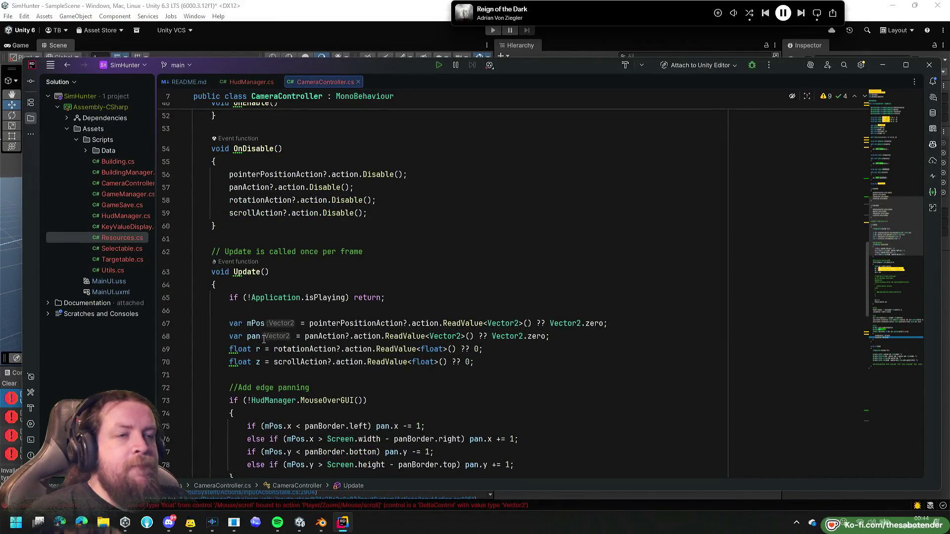
{"action": "scroll", "coordinate": [406, 350], "scroll_direction": "down", "scroll_amount": 2}
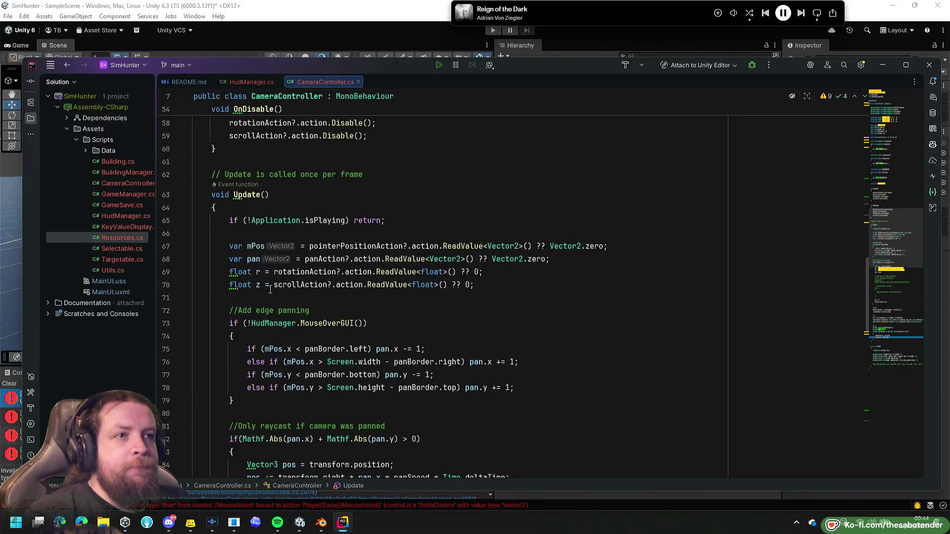
{"action": "double_click", "coordinate": [419, 286]}
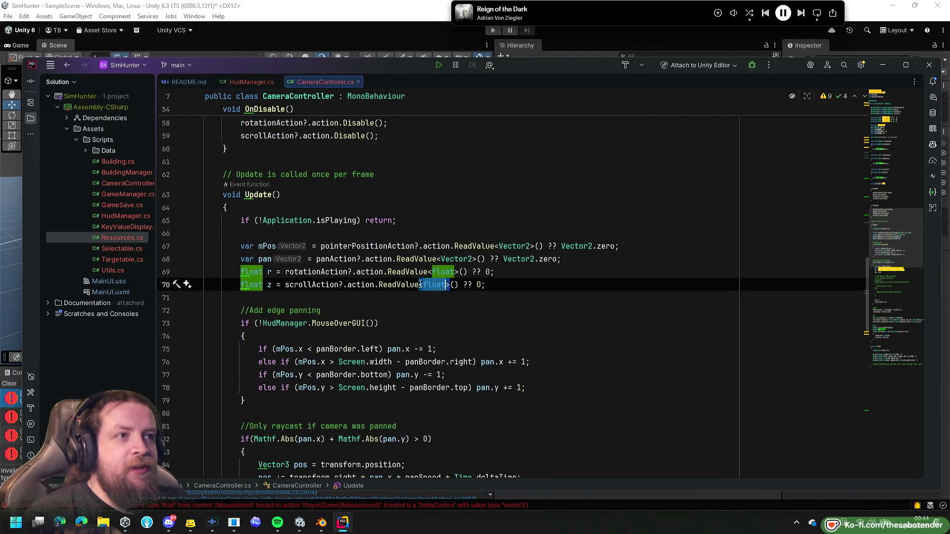
{"action": "type", "text": "Ve"}
{"action": "key", "text": "Return"}
{"action": "double_click", "coordinate": [489, 285]}
{"action": "type", "text": "V2"}
{"action": "key", "text": "Return"}
{"action": "type", "text": ".z"}
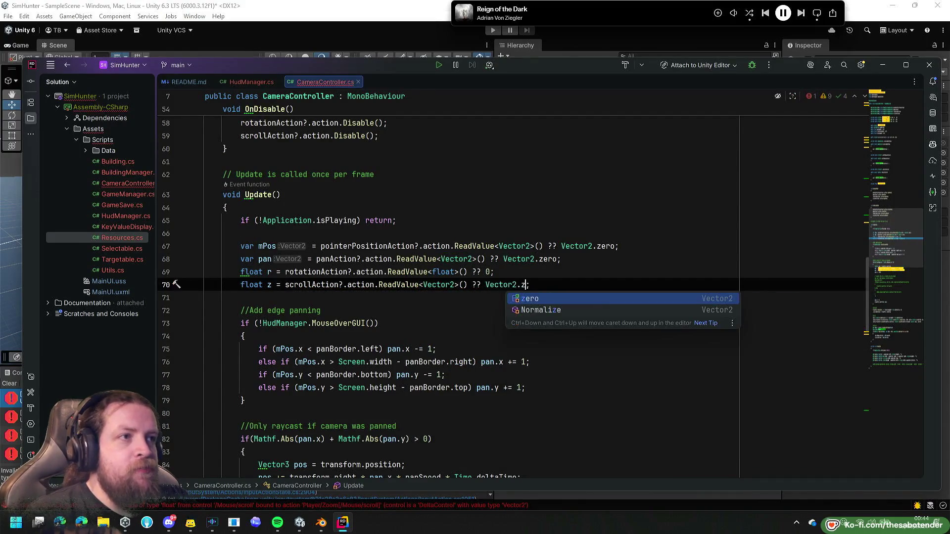
{"action": "key", "text": "Return"}
Declare the scroll variable with var and rename it from z to zoom.
{"action": "scroll", "coordinate": [401, 268], "scroll_direction": "down", "scroll_amount": 2}
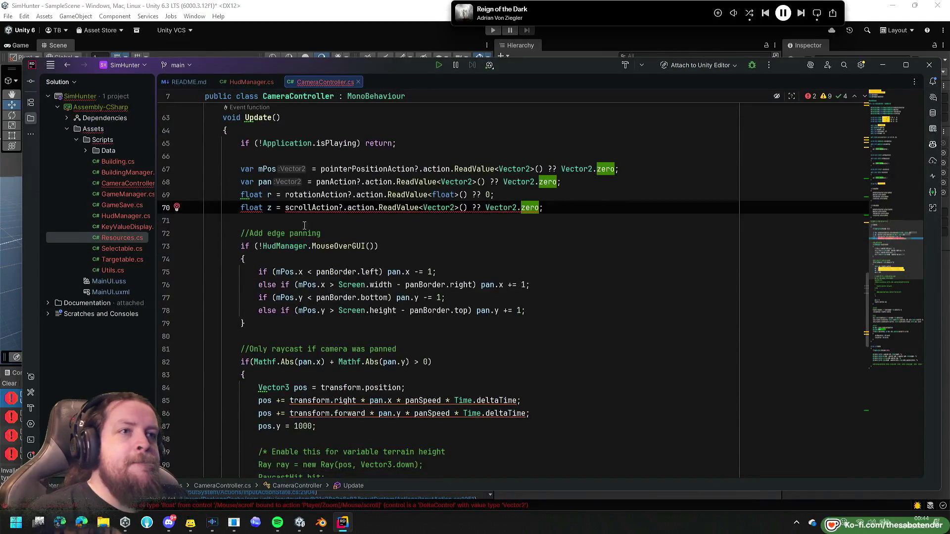
{"action": "double_click", "coordinate": [258, 210]}
{"action": "type", "text": "var"}
{"action": "key", "text": "Return"}
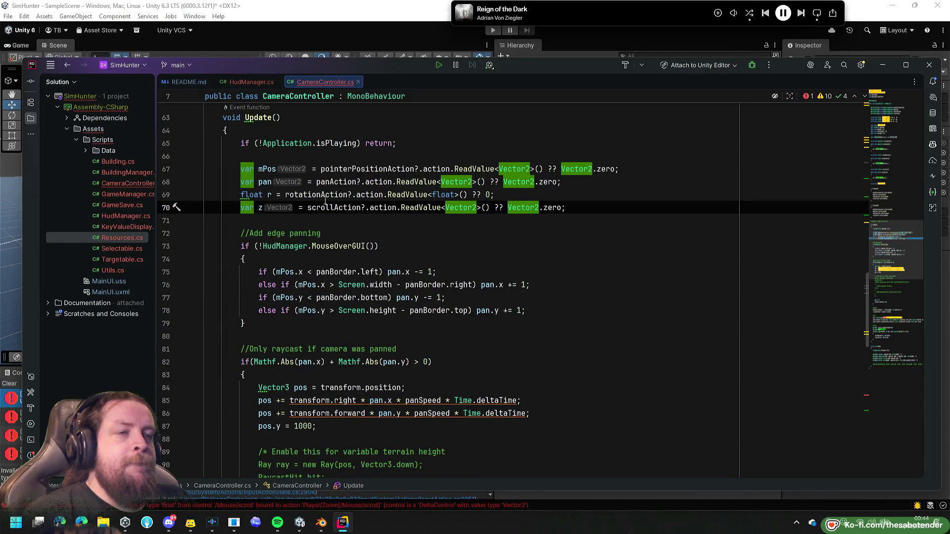
{"action": "scroll", "coordinate": [533, 200], "scroll_direction": "down", "scroll_amount": 1}
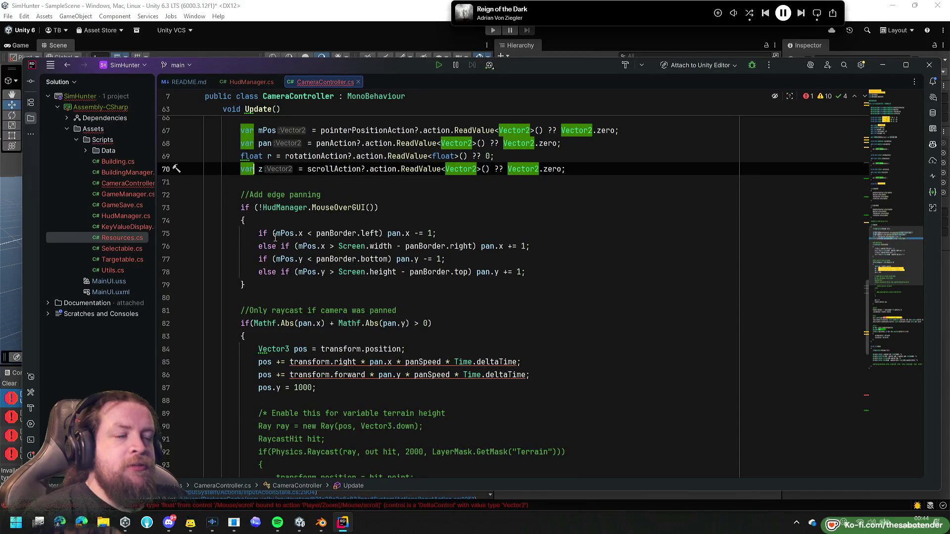
{"action": "double_click", "coordinate": [259, 170]}
{"action": "type", "text": "zoom"}
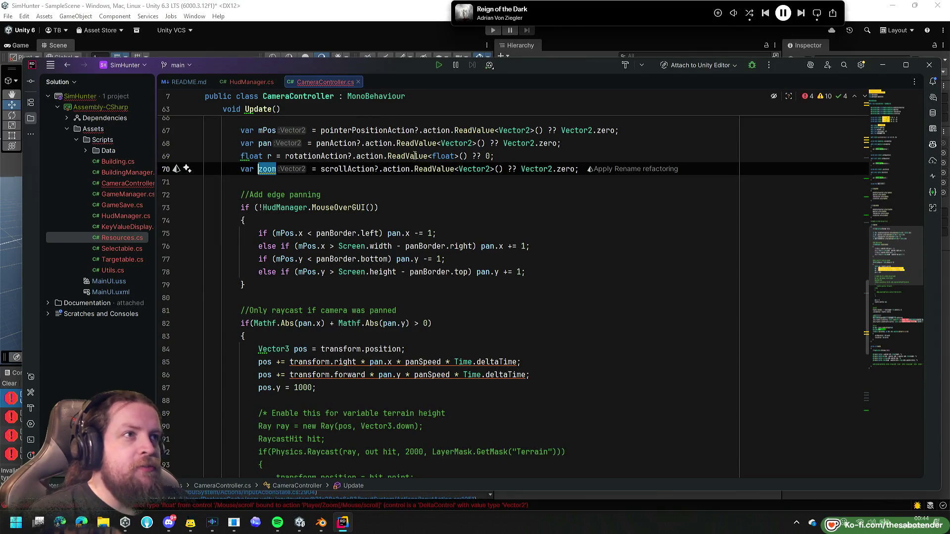
Change -z to -zoom in the Zoom clamp line and switch back to Unity.
{"action": "scroll", "coordinate": [376, 251], "scroll_direction": "down", "scroll_amount": 1}
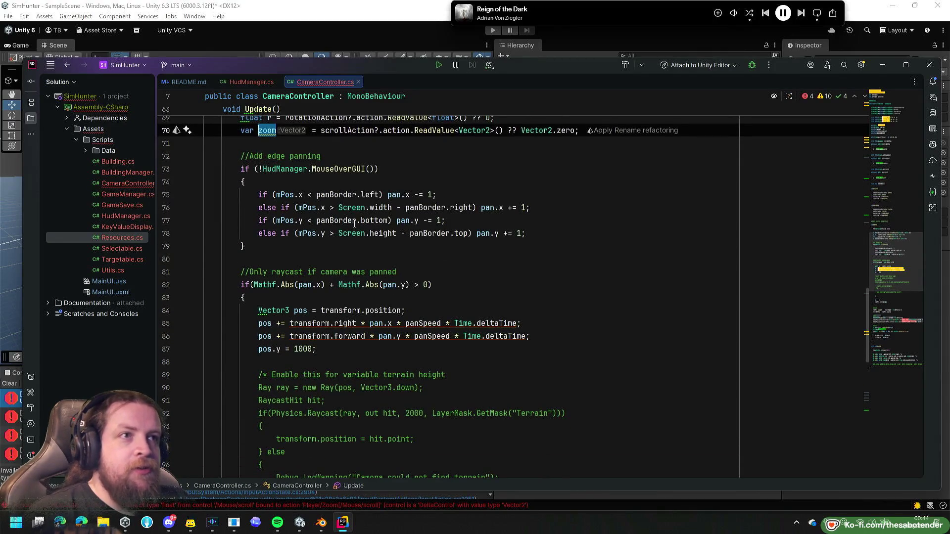
{"action": "scroll", "coordinate": [355, 224], "scroll_direction": "down", "scroll_amount": 10}
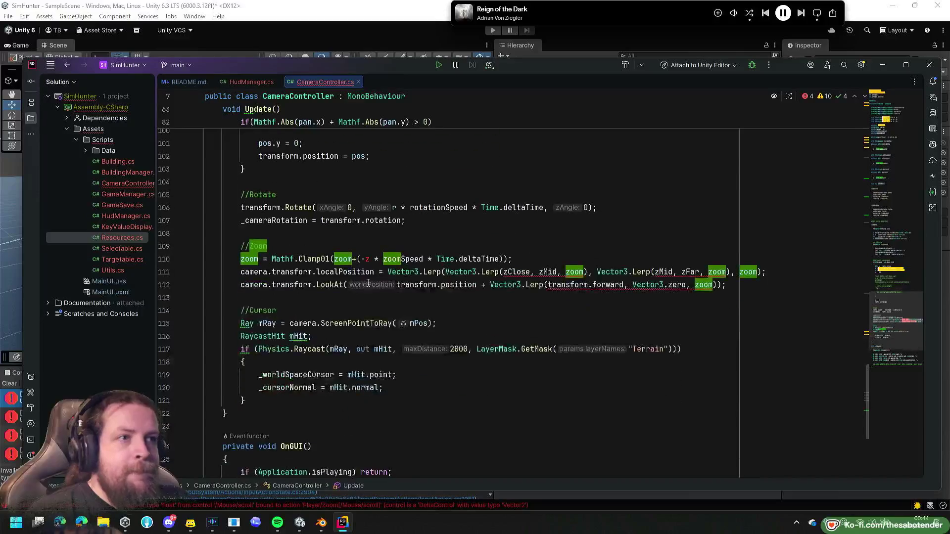
{"action": "left_click", "coordinate": [370, 259]}
{"action": "type", "text": "oom"}
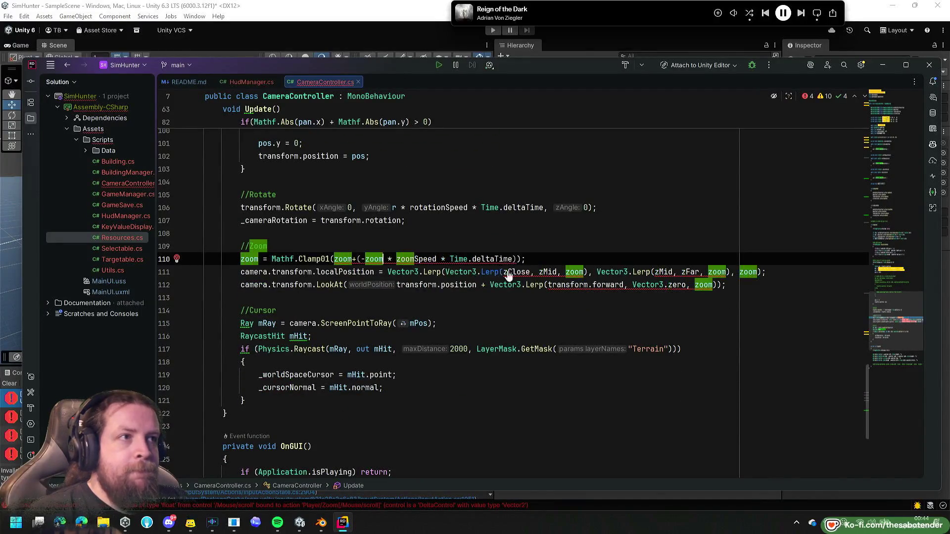
{"action": "left_click", "coordinate": [533, 310]}
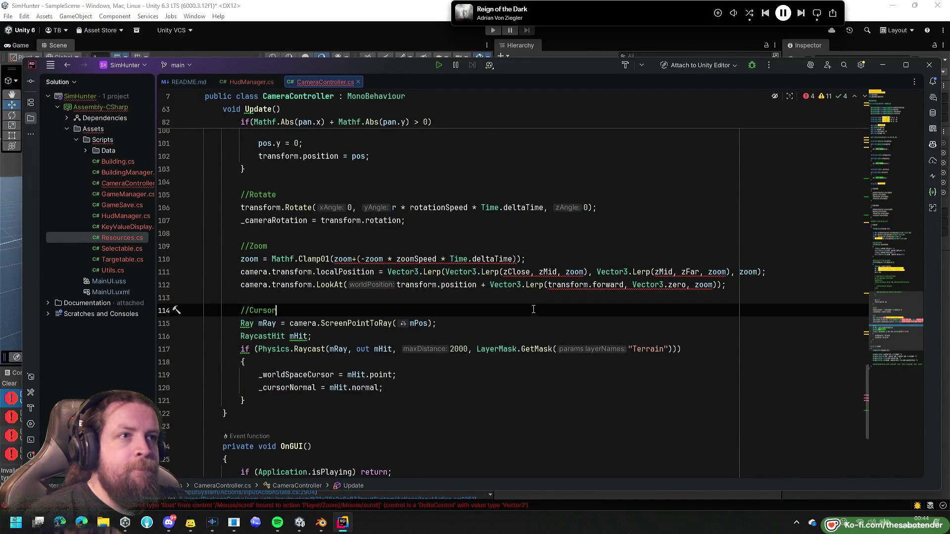
{"action": "left_click", "coordinate": [519, 286]}
{"action": "left_click", "coordinate": [507, 273]}
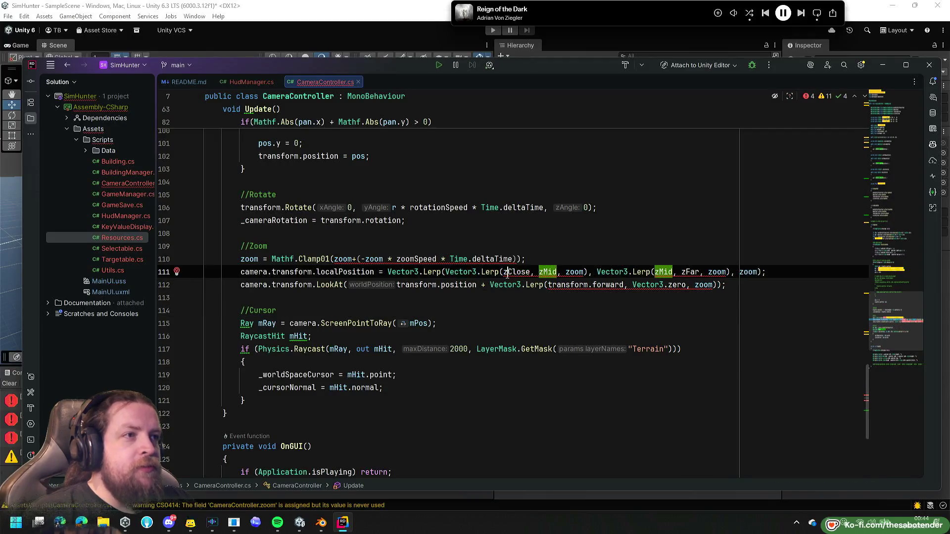
{"action": "left_click", "coordinate": [344, 30]}
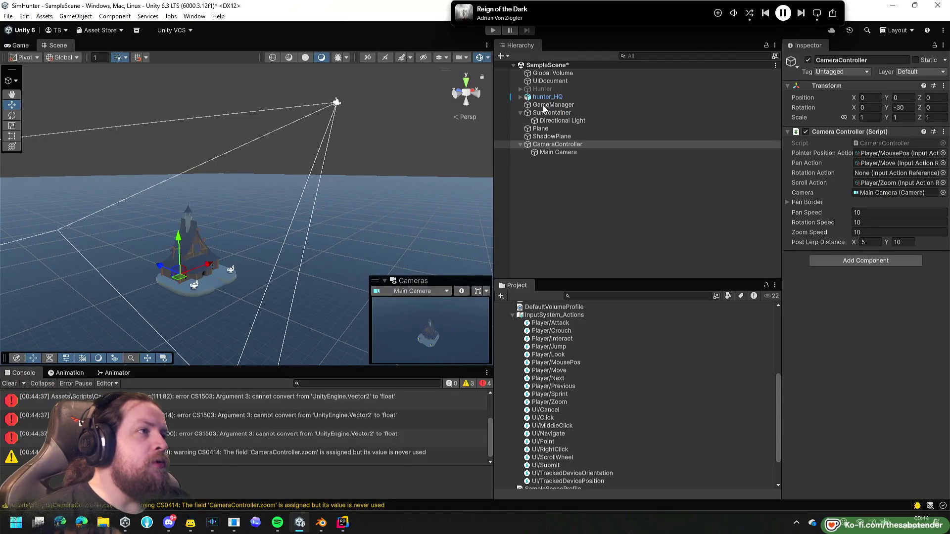
Delete the postLerpDistance field declaration from CameraController.cs.
{"action": "key", "text": "alt+Tab"}
{"action": "scroll", "coordinate": [449, 268], "scroll_direction": "up", "scroll_amount": 15}
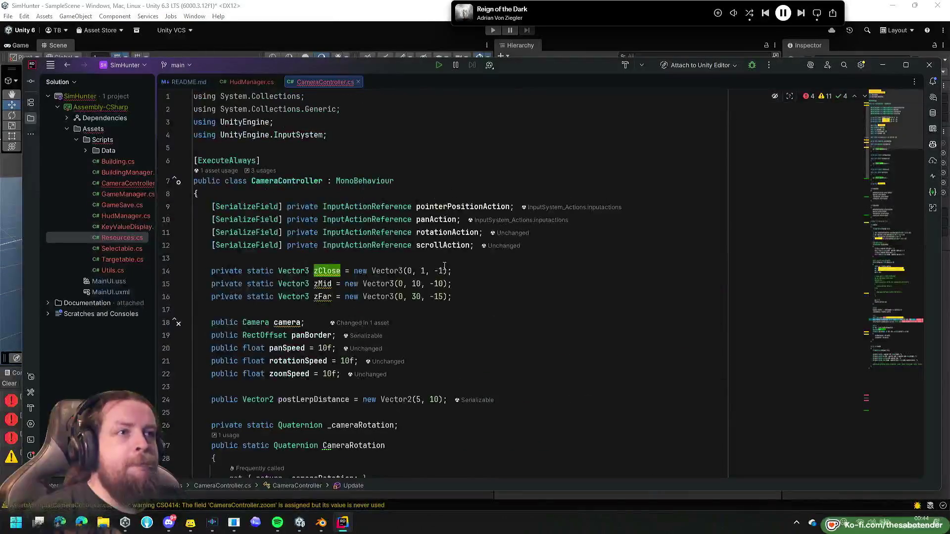
{"action": "scroll", "coordinate": [457, 379], "scroll_direction": "down", "scroll_amount": 1}
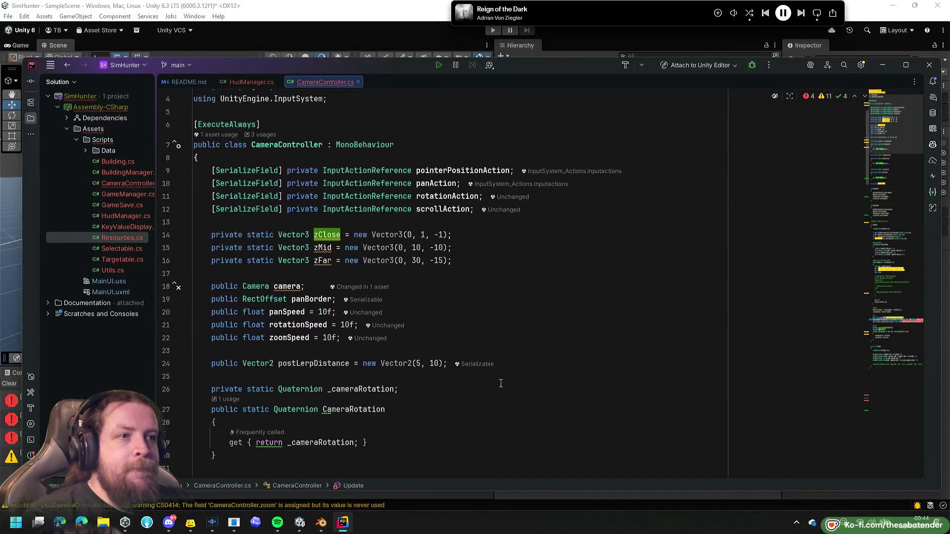
{"action": "left_click", "coordinate": [515, 364]}
{"action": "left_click", "coordinate": [535, 373]}
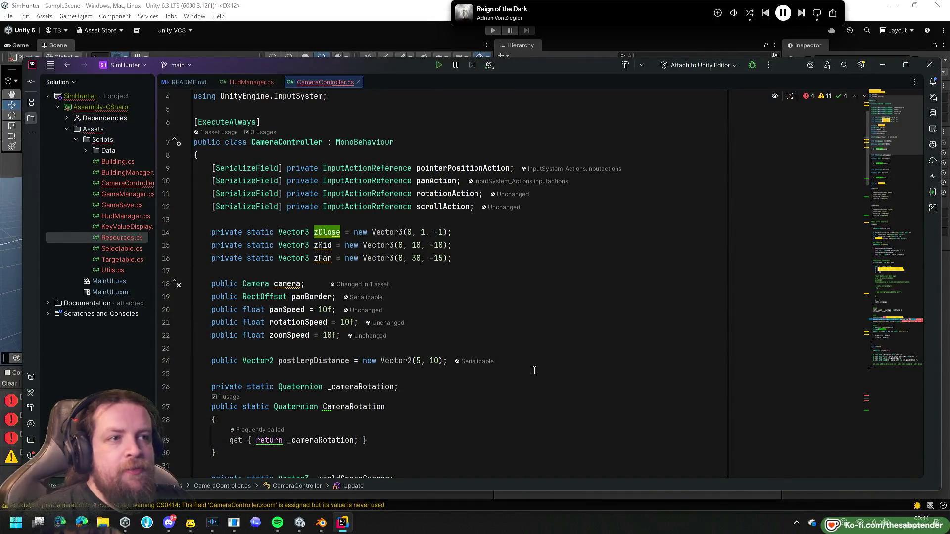
{"action": "key", "text": "shift+Up"}
{"action": "key", "text": "BackSpace"}
{"action": "key", "text": "BackSpace"}
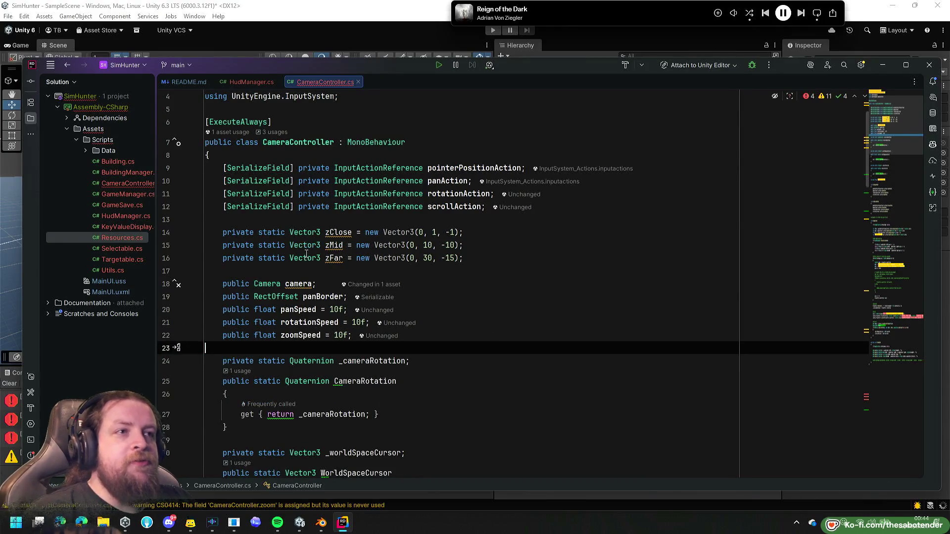
Remove static from the zClose, zMid and zFar offset fields.
{"action": "mouse_move", "coordinate": [326, 252]}
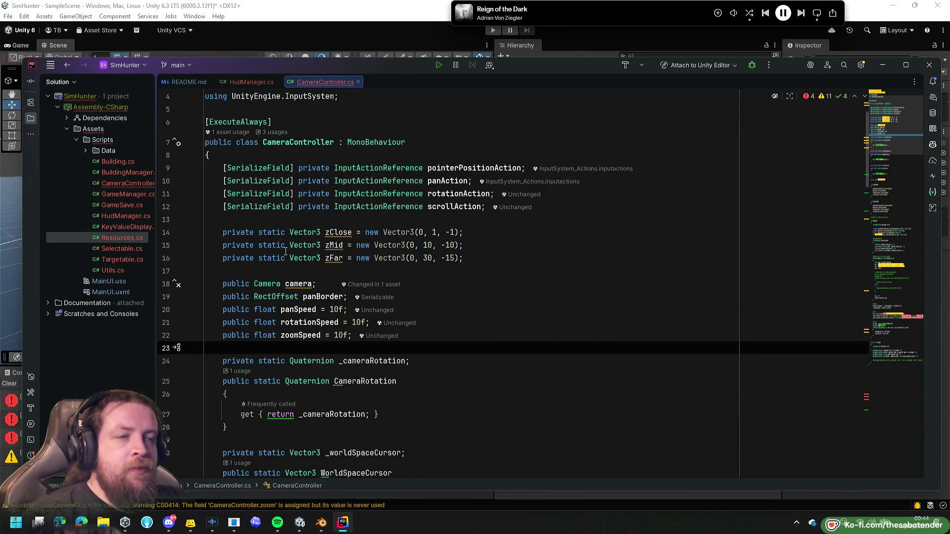
{"action": "left_click_drag", "start_coordinate": [285, 259], "coordinate": [258, 232]}
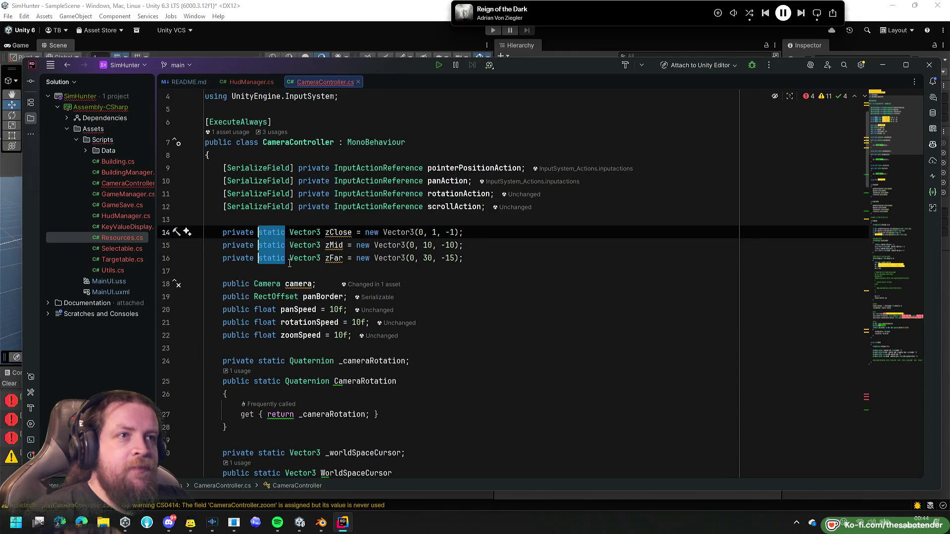
{"action": "key", "text": "BackSpace"}
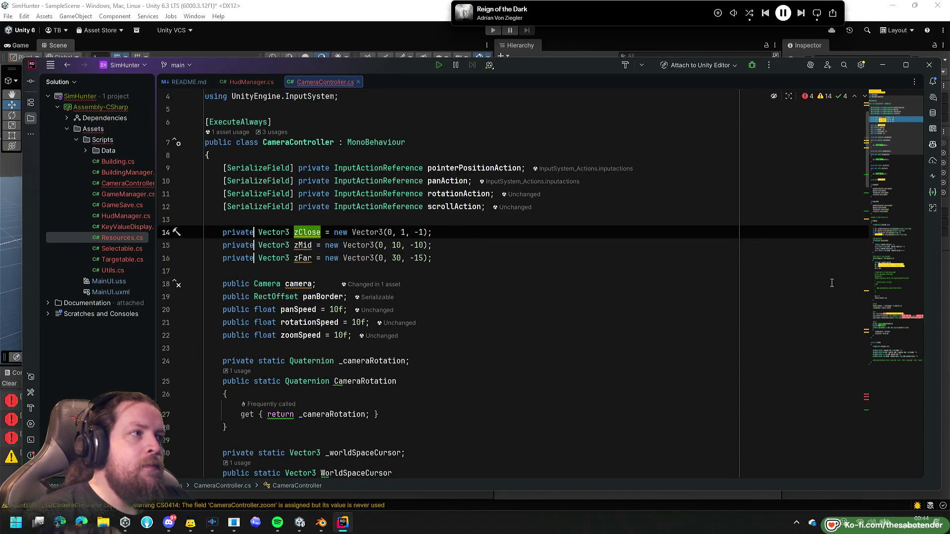
Append .y to both zoom arguments in the Zoom Clamp01 line and reformat it.
{"action": "left_click", "coordinate": [905, 320]}
{"action": "left_click", "coordinate": [896, 247]}
{"action": "mouse_move", "coordinate": [896, 247]}
{"action": "left_mouse_down"}
{"action": "mouse_move", "coordinate": [889, 331]}
{"action": "mouse_move", "coordinate": [896, 204]}
{"action": "mouse_move", "coordinate": [895, 311]}
{"action": "mouse_move", "coordinate": [913, 226]}
{"action": "mouse_move", "coordinate": [897, 318]}
{"action": "left_mouse_up"}
{"action": "left_click", "coordinate": [417, 188]}
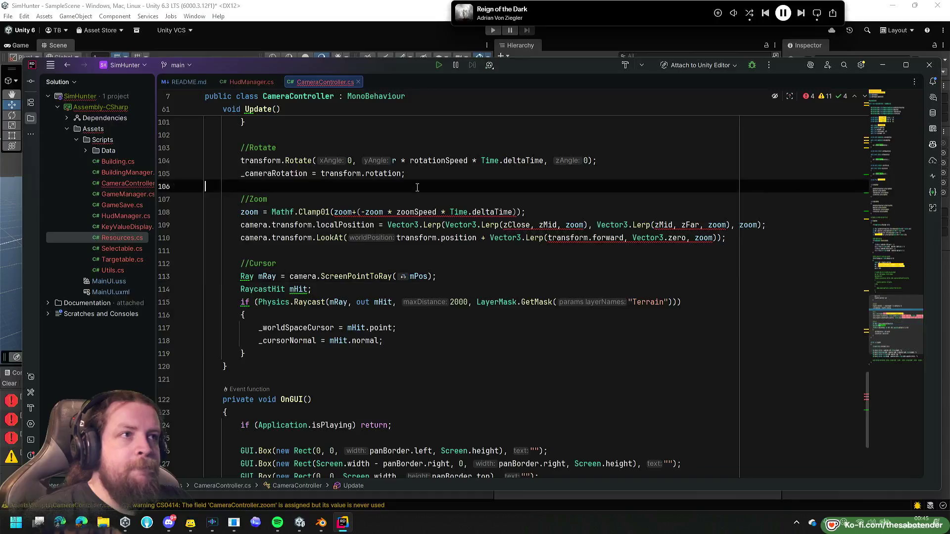
{"action": "scroll", "coordinate": [440, 221], "scroll_direction": "up", "scroll_amount": 2}
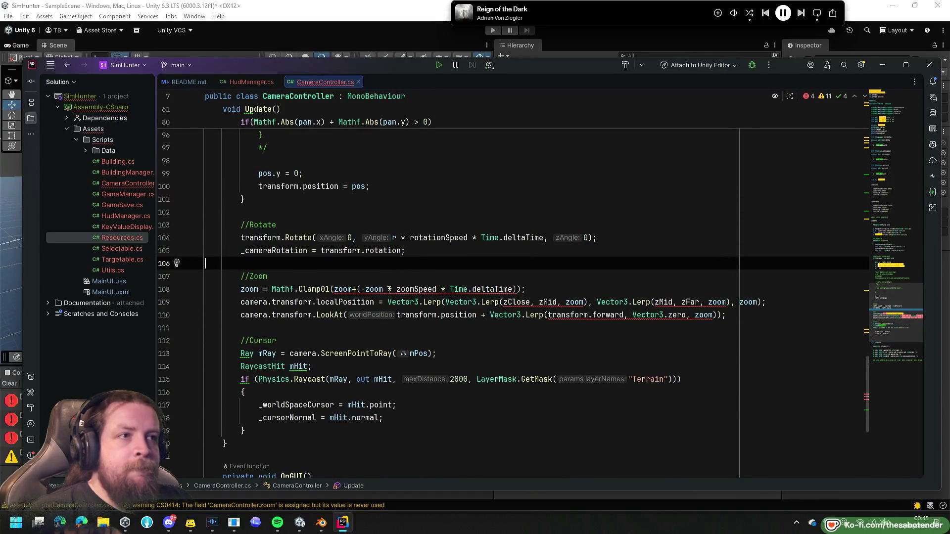
{"action": "left_click", "coordinate": [389, 290]}
{"action": "type", "text": ".y"}
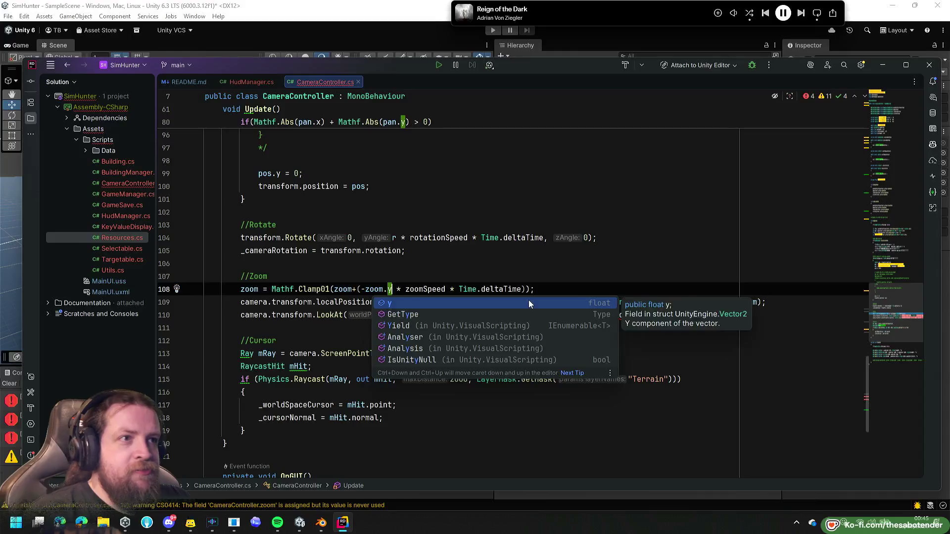
{"action": "left_click", "coordinate": [530, 304]}
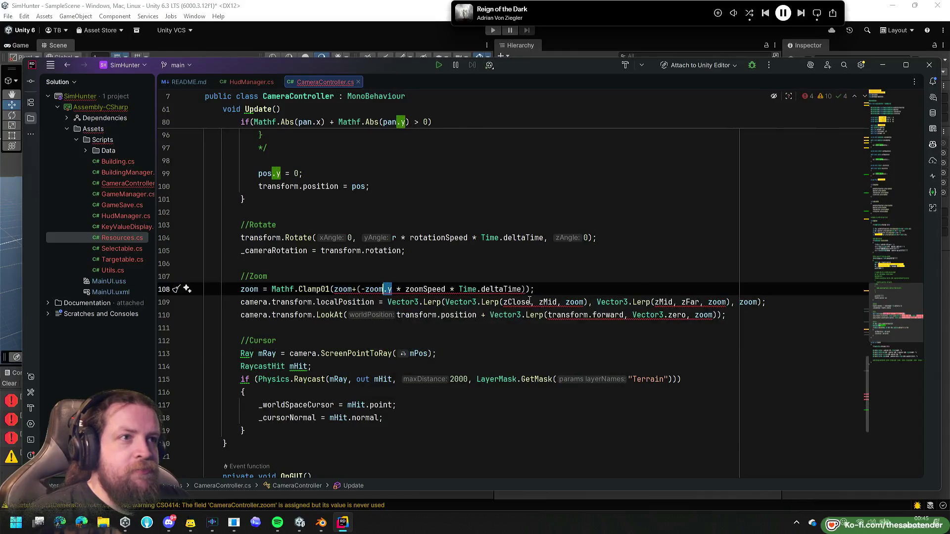
{"action": "left_click", "coordinate": [352, 289]}
{"action": "type", "text": ".y"}
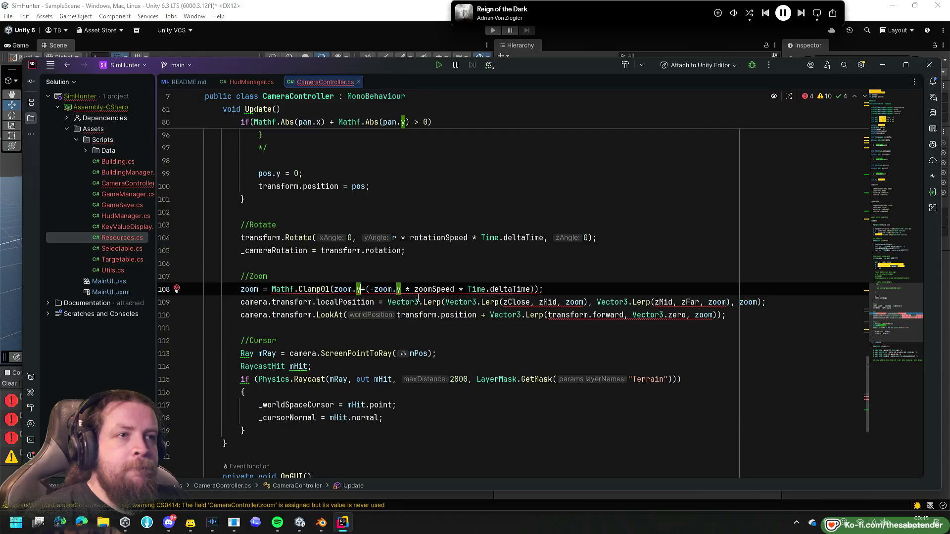
{"action": "key", "text": "ctrl+alt+l"}
{"action": "key", "text": "Escape"}
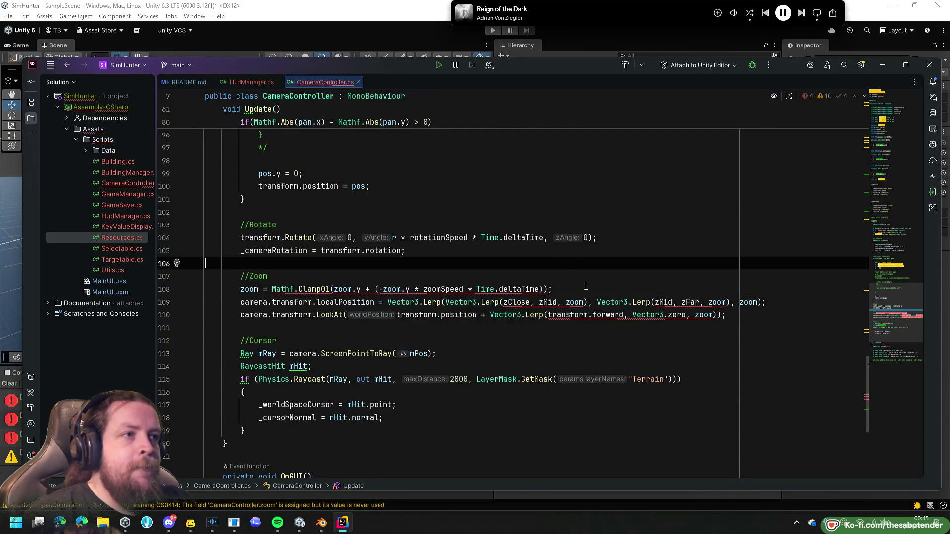
{"action": "mouse_move", "coordinate": [366, 289]}
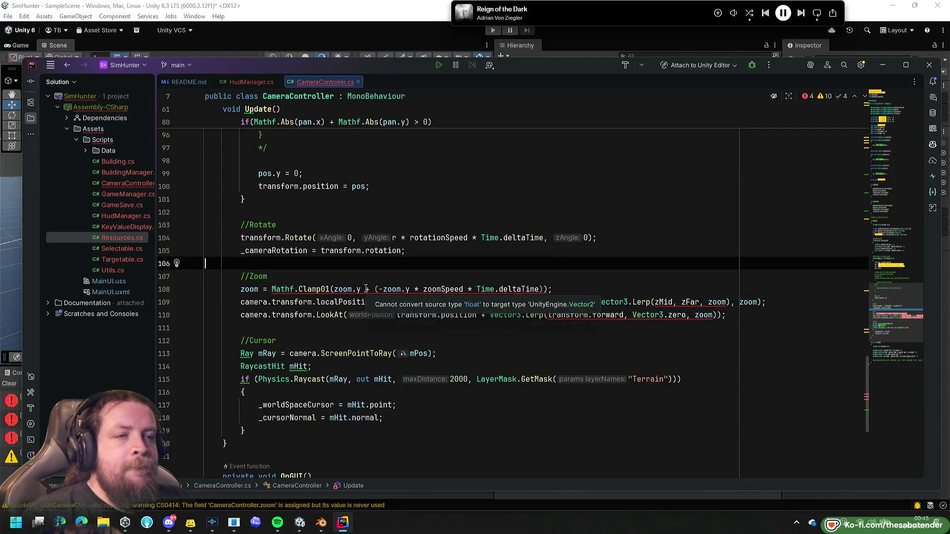
Use zoom.y in the zoom assignment, both localPosition Lerps, and the LookAt Lerp.
{"action": "left_click", "coordinate": [242, 289]}
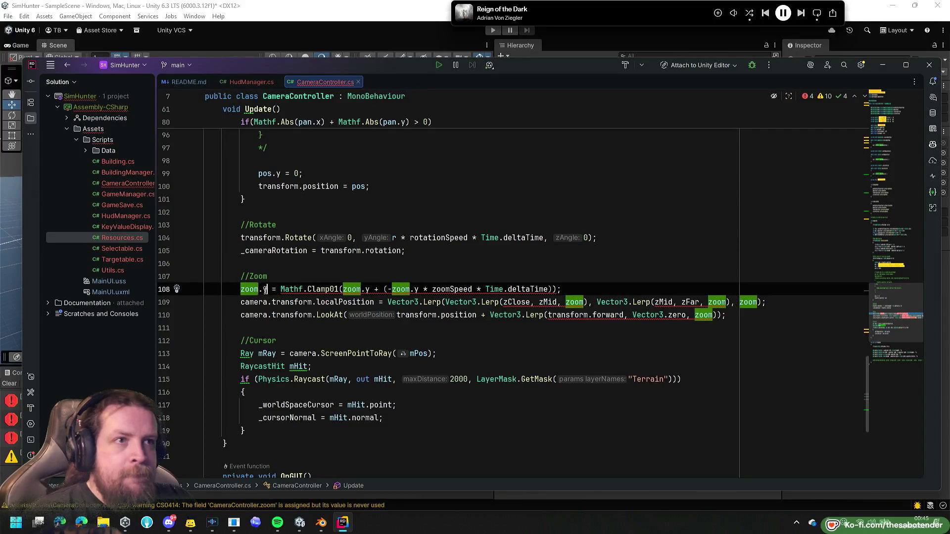
{"action": "type", "text": ".y"}
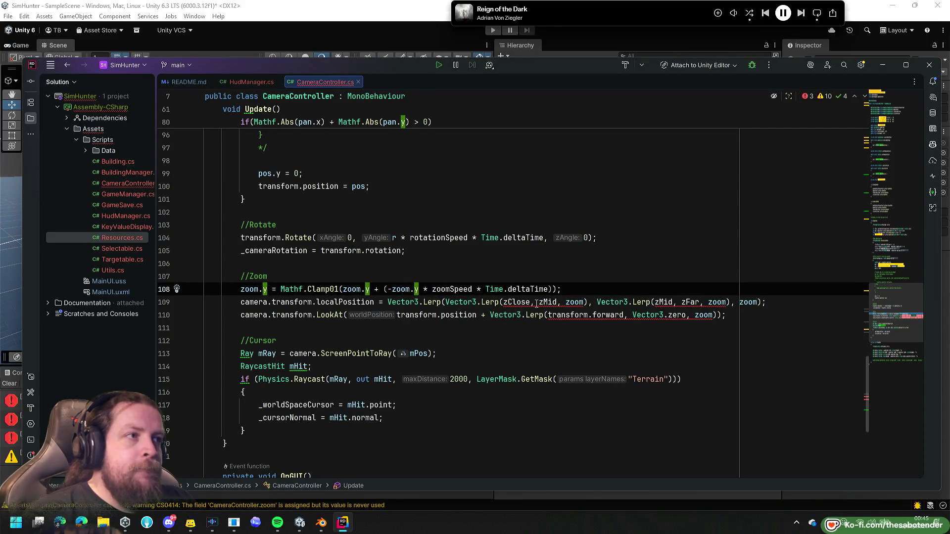
{"action": "left_click", "coordinate": [752, 276]}
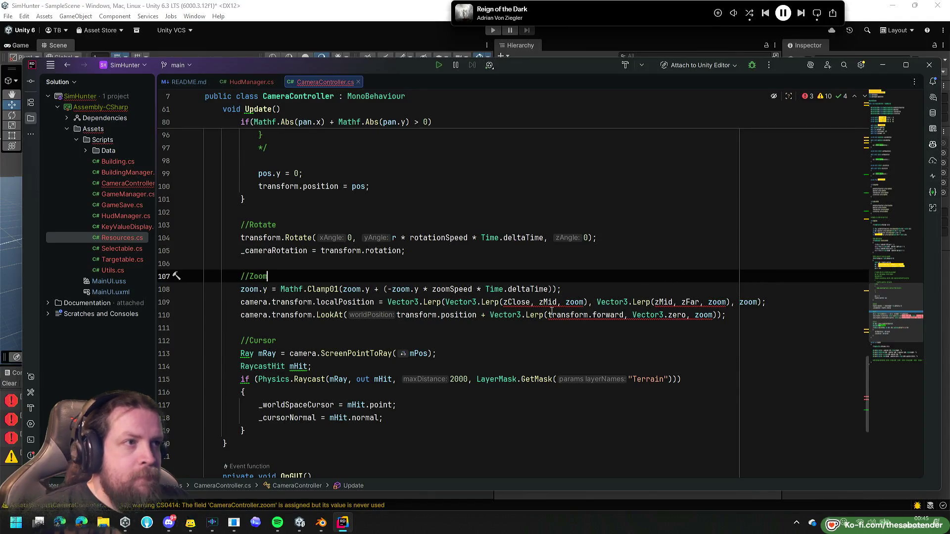
{"action": "left_click", "coordinate": [583, 302]}
{"action": "type", "text": ".y"}
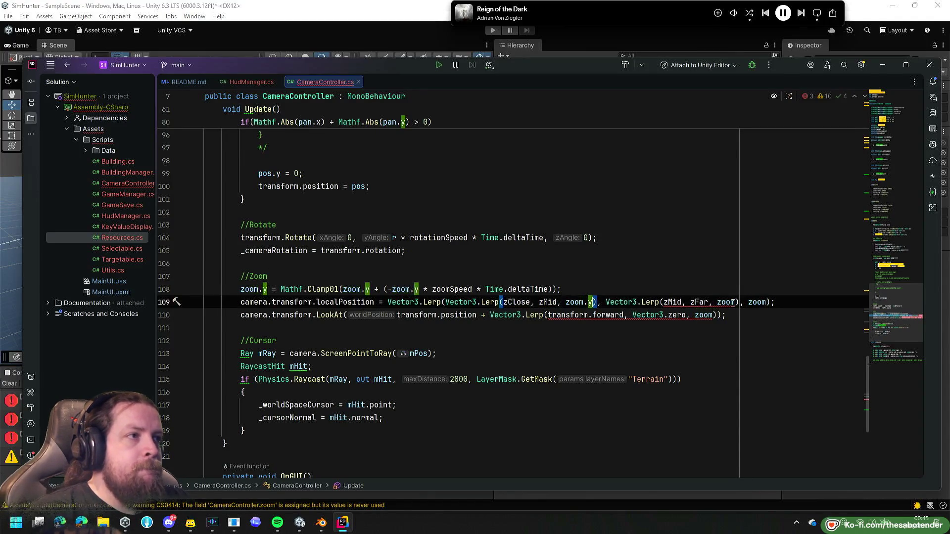
{"action": "left_click", "coordinate": [735, 302]}
{"action": "type", "text": ".y"}
{"action": "key", "text": "Down"}
{"action": "key", "text": "Down"}
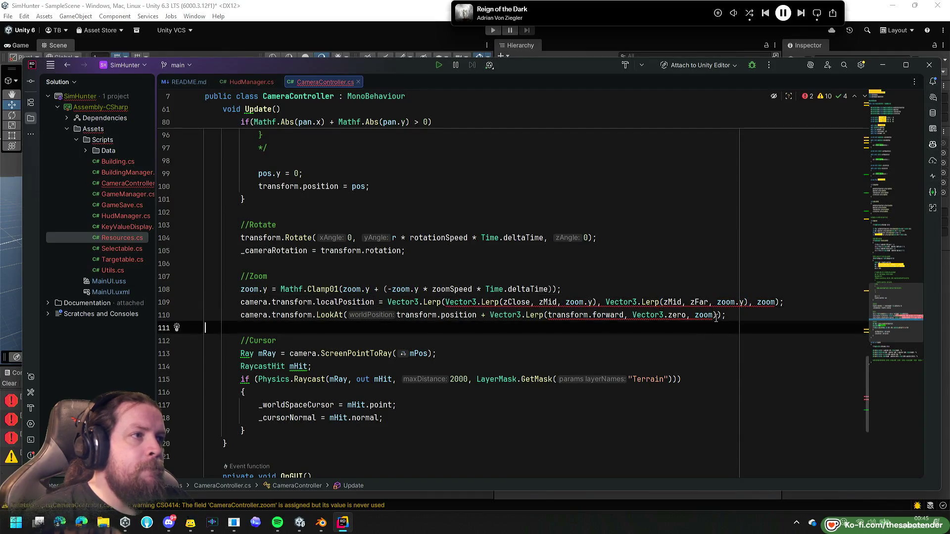
{"action": "left_click", "coordinate": [715, 315]}
{"action": "type", "text": ".y"}
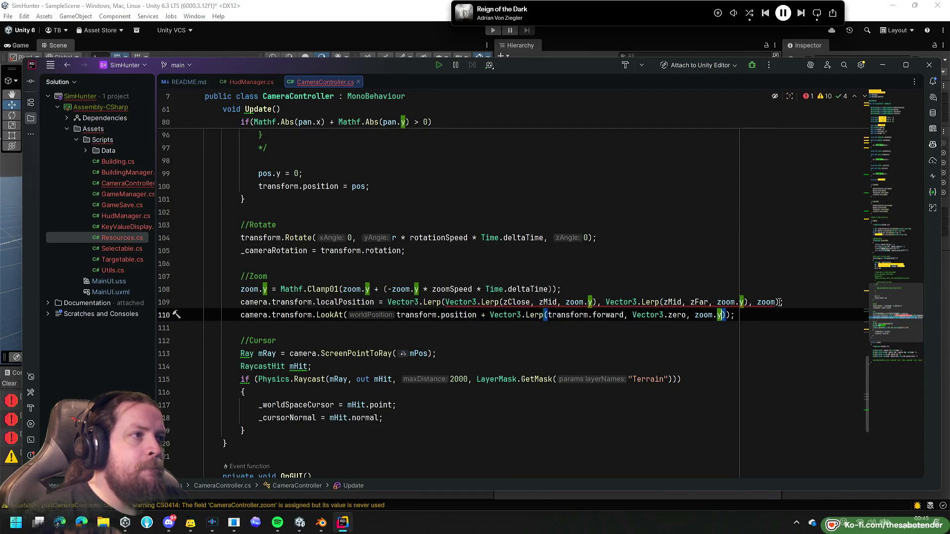
{"action": "left_click", "coordinate": [776, 302]}
{"action": "type", "text": ".y"}
{"action": "left_click", "coordinate": [724, 326]}
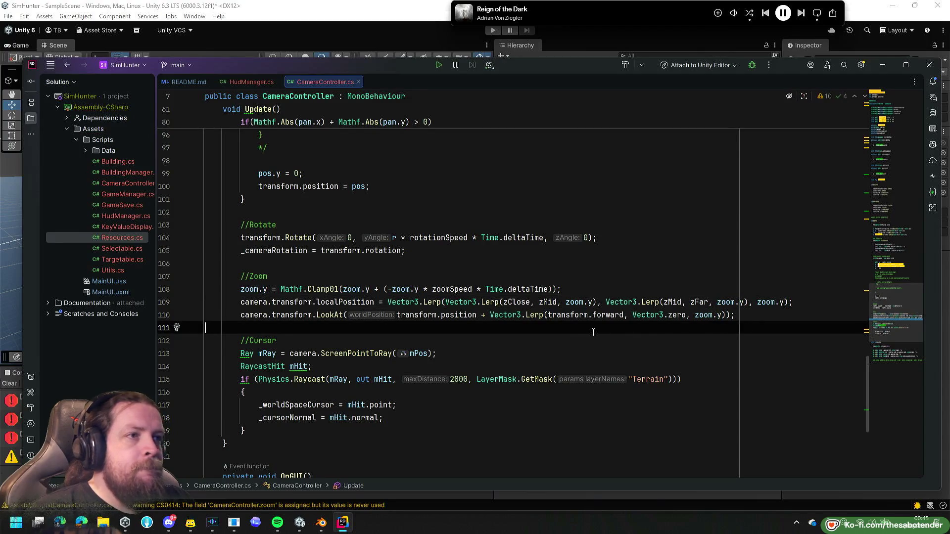
Save the script so Unity recompiles, then undo the last .y edit.
{"action": "key", "text": "ctrl+s"}
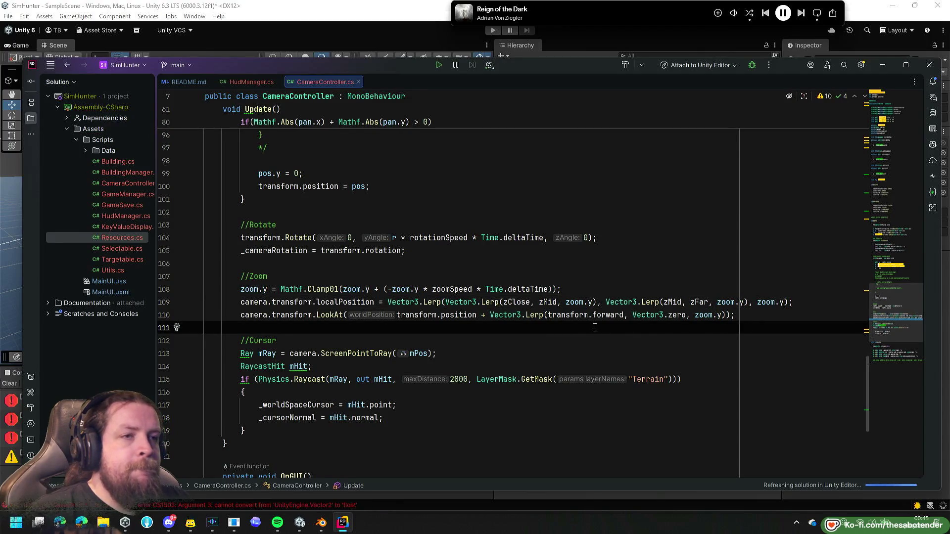
{"action": "scroll", "coordinate": [535, 324], "scroll_direction": "up", "scroll_amount": 5}
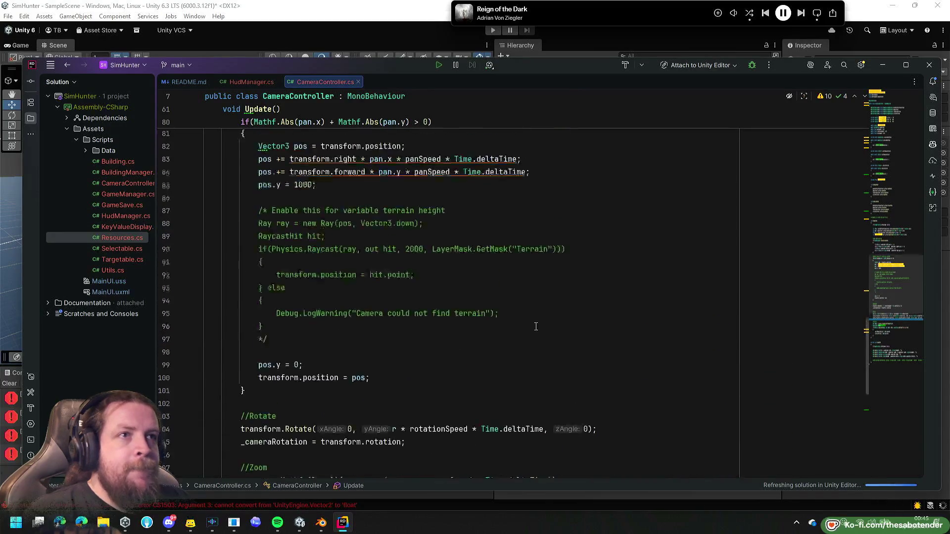
{"action": "scroll", "coordinate": [534, 325], "scroll_direction": "down", "scroll_amount": 4}
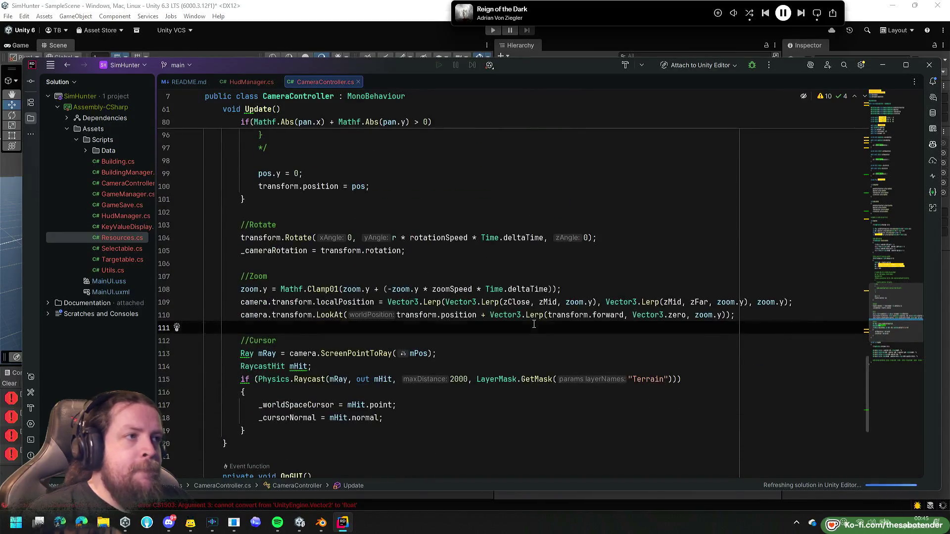
{"action": "key", "text": "ctrl+z"}
{"action": "key", "text": "ctrl+z"}
Undo the remaining .y edits, restoring the original Clamp01 and Lerp lines.
{"action": "key", "text": "ctrl+z"}
{"action": "key", "text": "ctrl+z"}
{"action": "key", "text": "ctrl+z"}
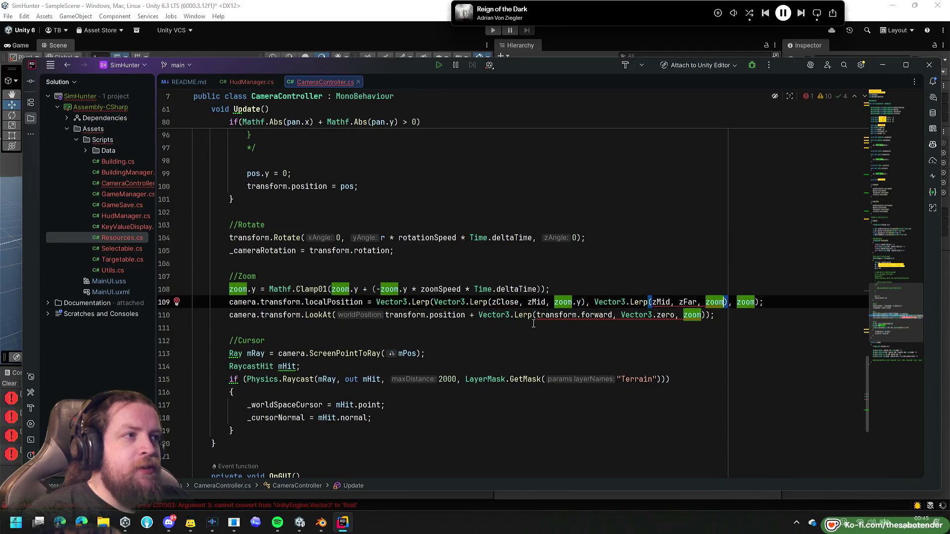
{"action": "key", "text": "ctrl+z"}
{"action": "key", "text": "ctrl+z"}
{"action": "key", "text": "ctrl+z"}
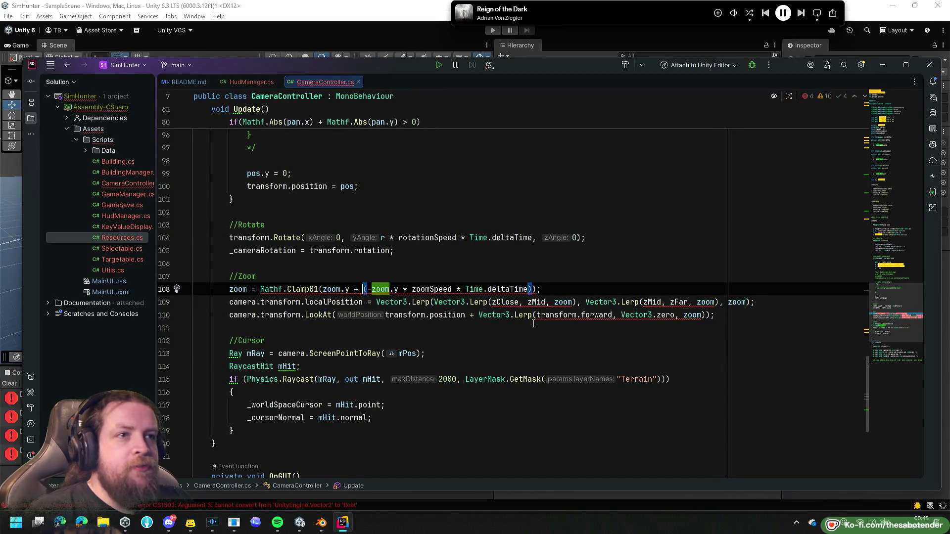
{"action": "key", "text": "ctrl+z"}
{"action": "key", "text": "ctrl+z"}
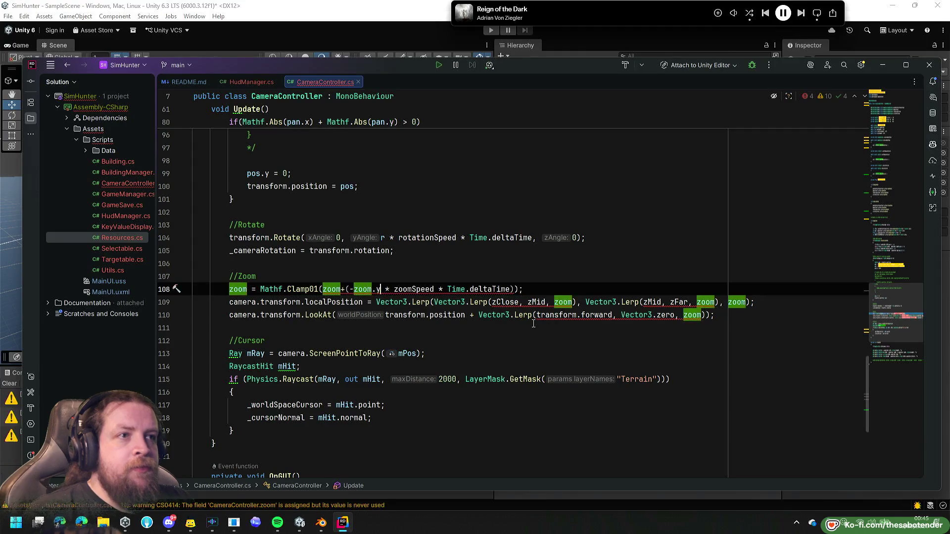
{"action": "key", "text": "ctrl+z"}
{"action": "key", "text": "ctrl+z"}
{"action": "key", "text": "ctrl+z"}
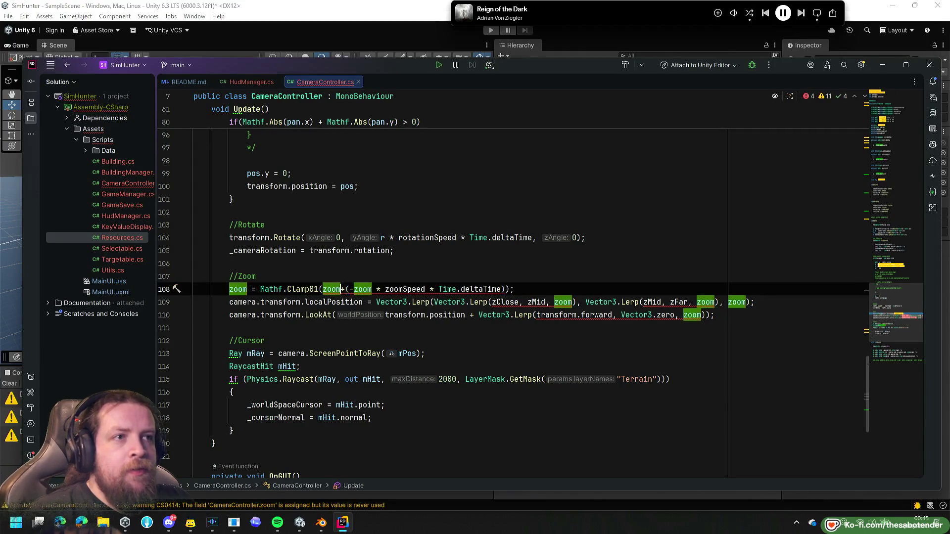
{"action": "key", "text": "ctrl+z"}
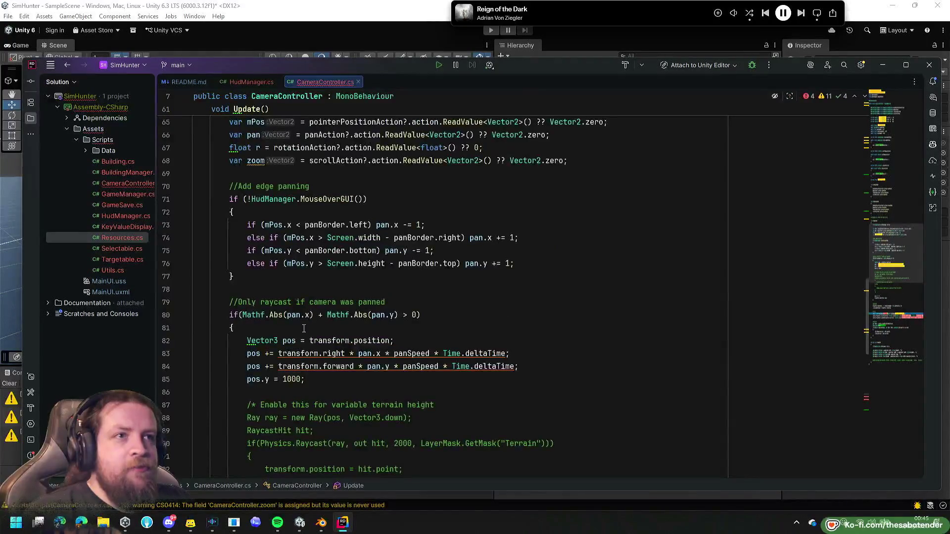
{"action": "key", "text": "ctrl+z"}
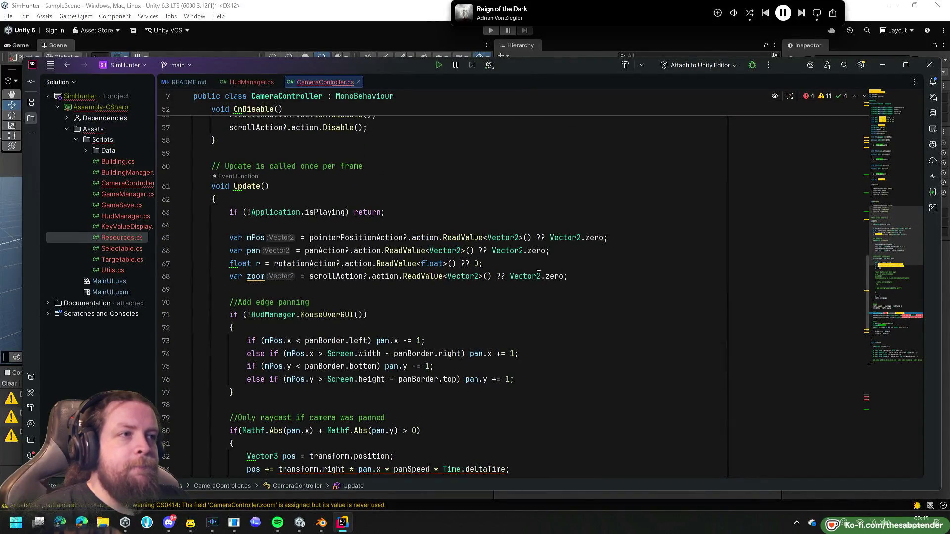
Make zoom a float from ReadValue<Vector2>().y with a 0 fallback.
{"action": "double_click", "coordinate": [539, 276]}
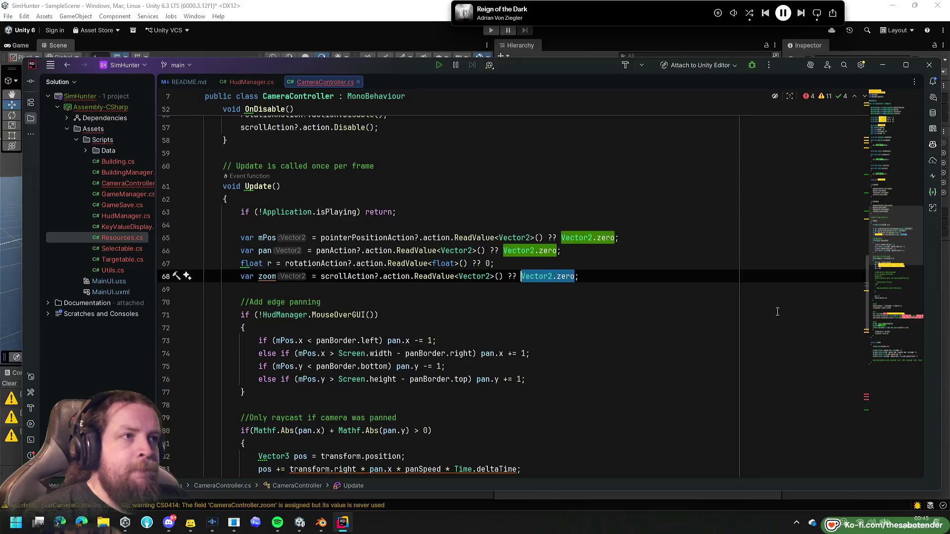
{"action": "type", "text": "0"}
{"action": "key", "text": "Left"}
{"action": "key", "text": "Left"}
{"action": "key", "text": "Left"}
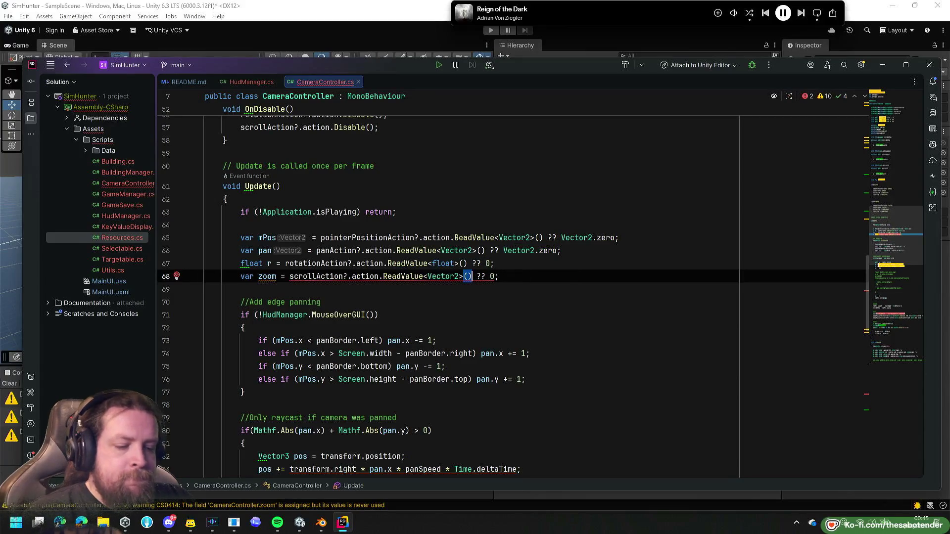
{"action": "type", "text": "?.y"}
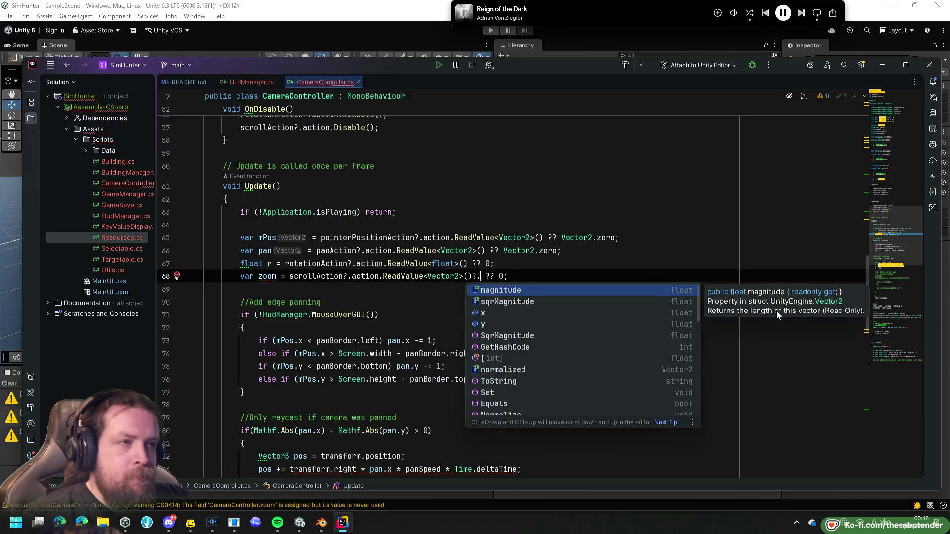
{"action": "key", "text": "Left"}
{"action": "key", "text": "BackSpace"}
{"action": "key", "text": "End"}
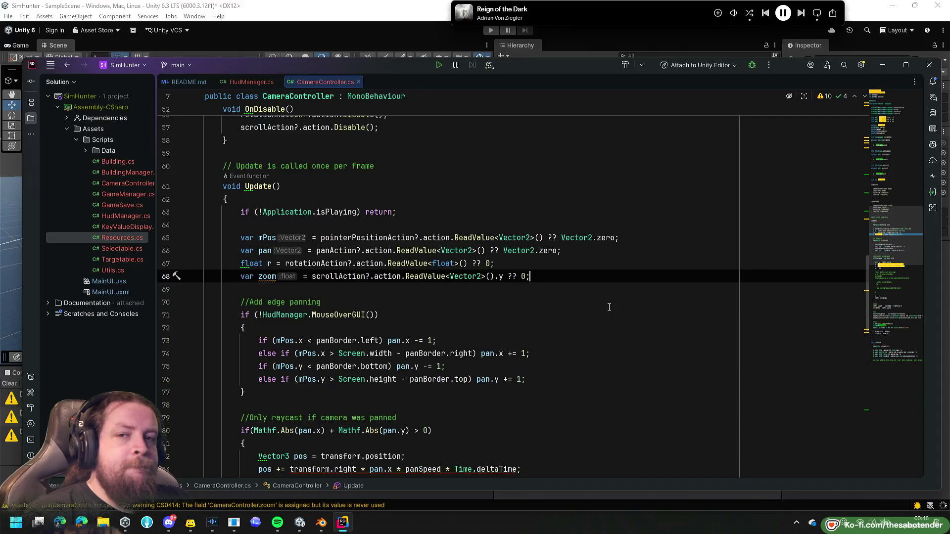
{"action": "scroll", "coordinate": [595, 297], "scroll_direction": "down", "scroll_amount": 10}
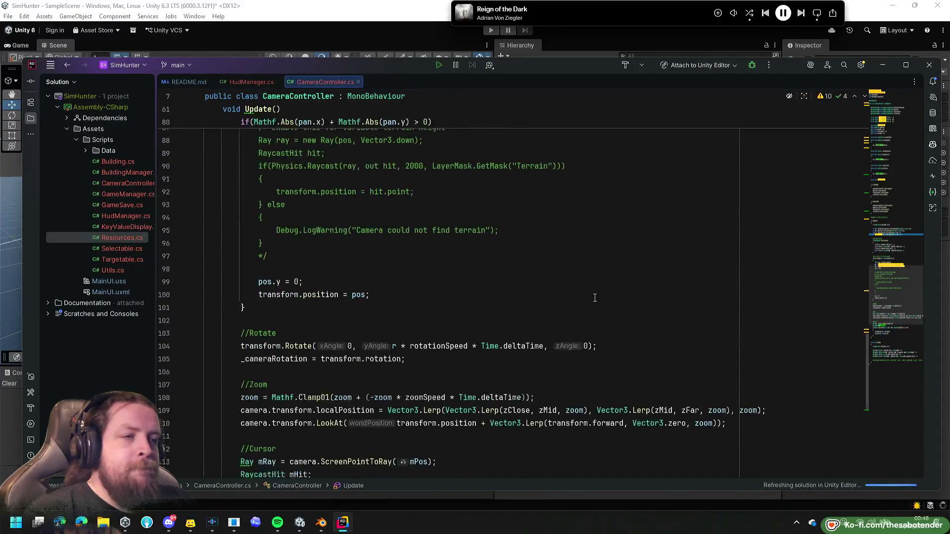
{"action": "scroll", "coordinate": [595, 298], "scroll_direction": "down", "scroll_amount": 5}
{"action": "scroll", "coordinate": [595, 297], "scroll_direction": "up", "scroll_amount": 3}
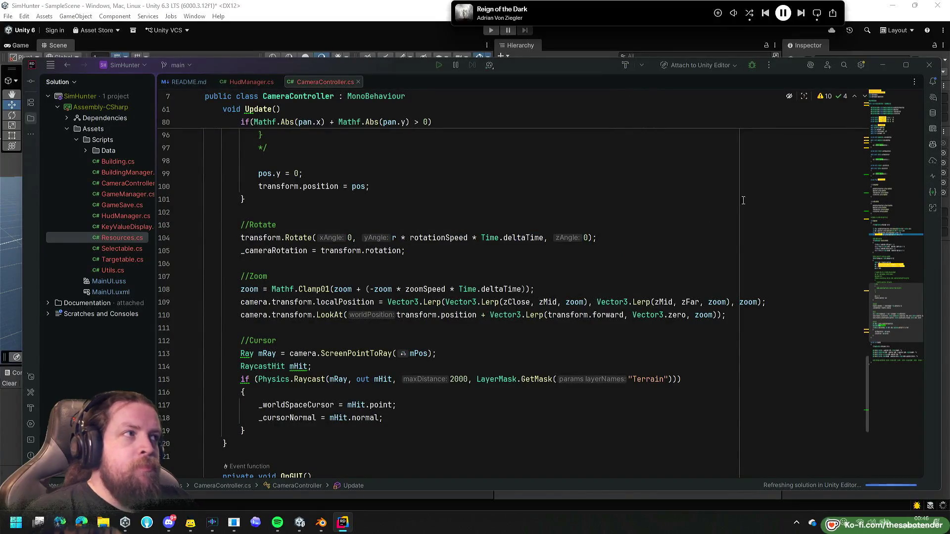
{"action": "left_click", "coordinate": [899, 114]}
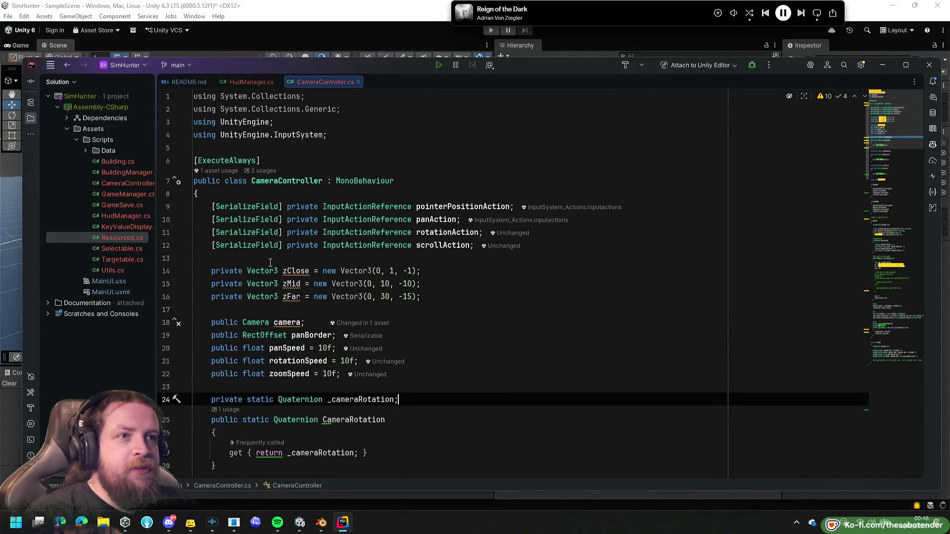
Paste [SerializeField] onto zClose, zMid and zFar with multi-caret, save, and return to Unity.
{"action": "left_click", "coordinate": [283, 246]}
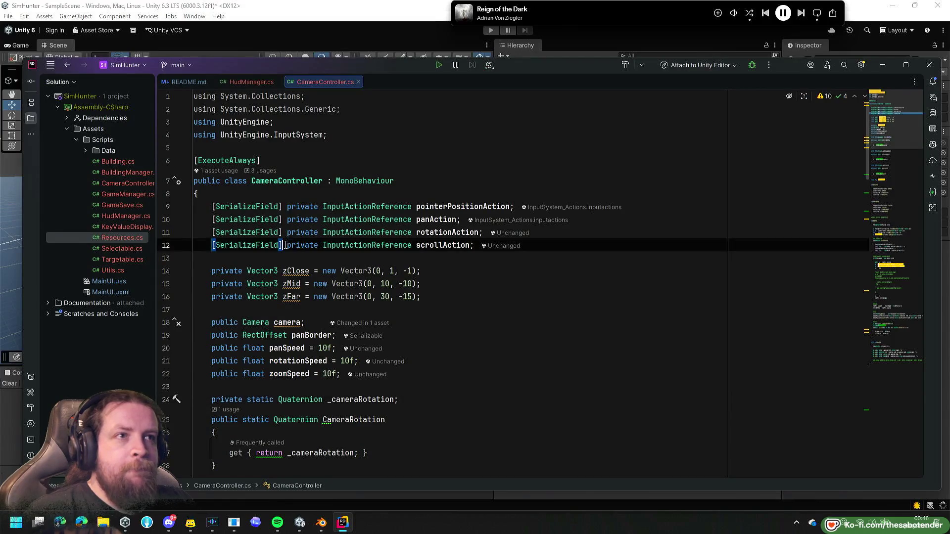
{"action": "key", "text": "Down"}
{"action": "key", "text": "Down"}
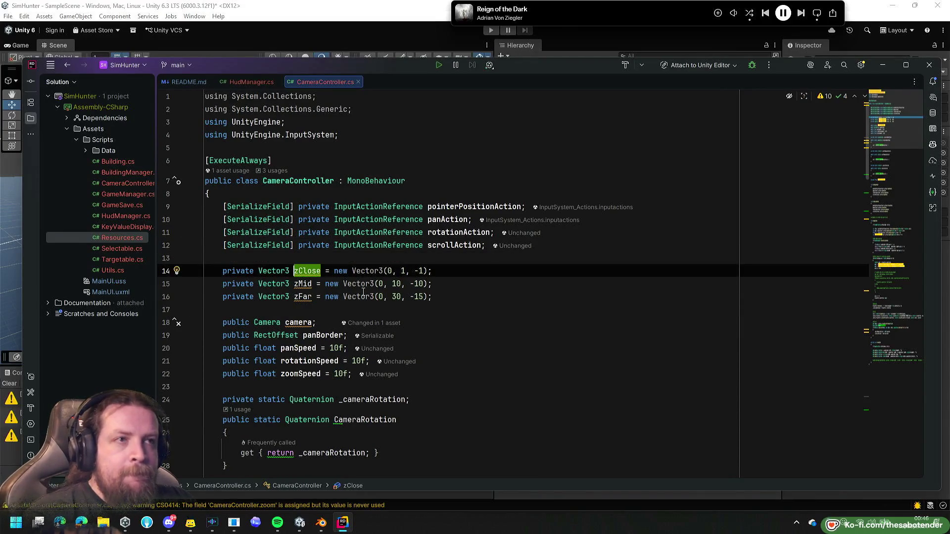
{"action": "left_click_drag", "start_coordinate": [223, 272], "coordinate": [223, 297]}
{"action": "type", "text": "[SerializeField]"}
{"action": "key", "text": "Escape"}
{"action": "key", "text": "ctrl+s"}
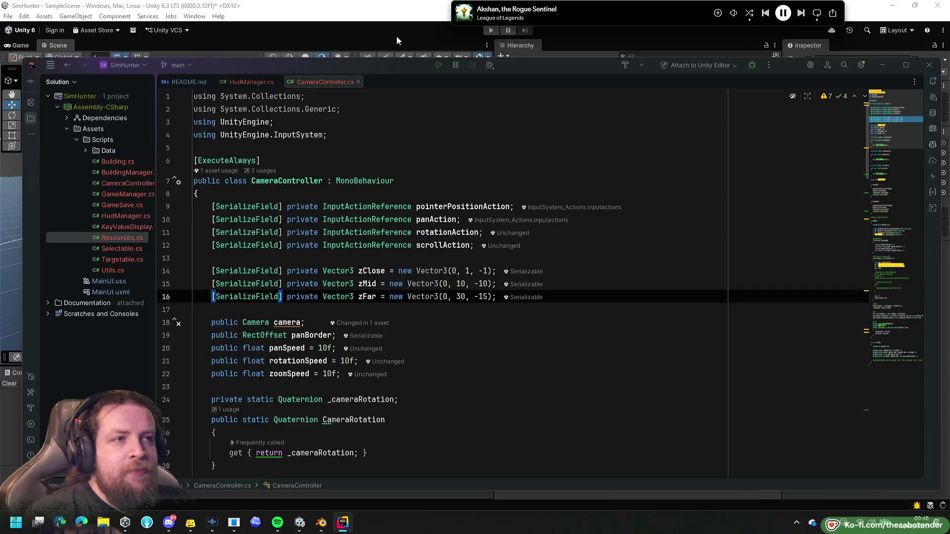
{"action": "left_click", "coordinate": [396, 36]}
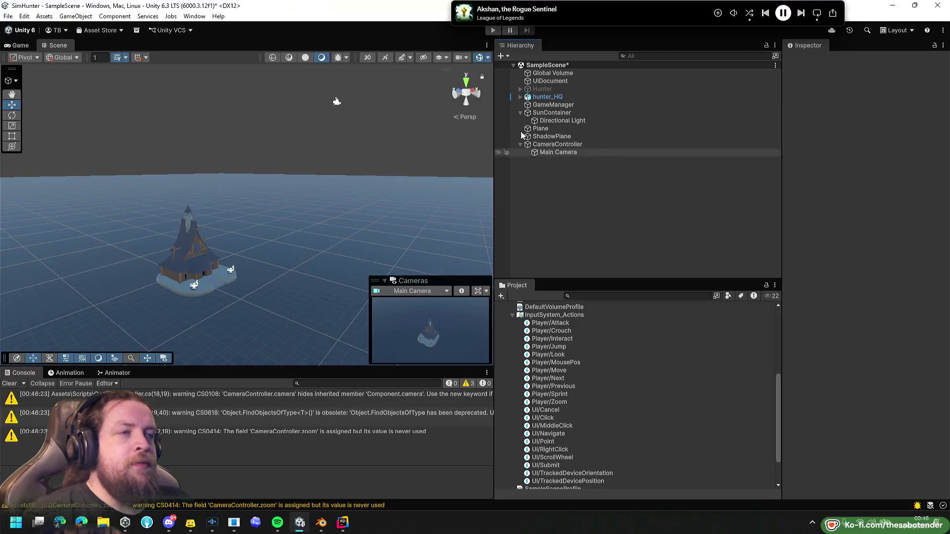
Select the Main Camera and enter play mode to test zooming.
{"action": "left_click", "coordinate": [558, 153]}
{"action": "left_click", "coordinate": [493, 30]}
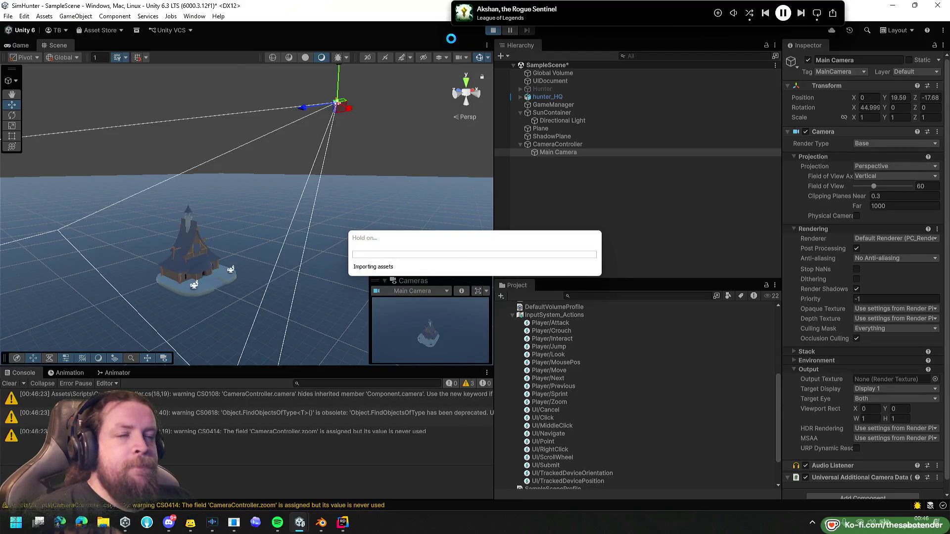
{"action": "key", "text": "alt+Tab"}
In CameraController, trace where zClose and zMid feed the localPosition Lerp and LookAt lines, then return to the running game.
{"action": "double_click", "coordinate": [371, 271]}
{"action": "key", "text": "ctrl+f"}
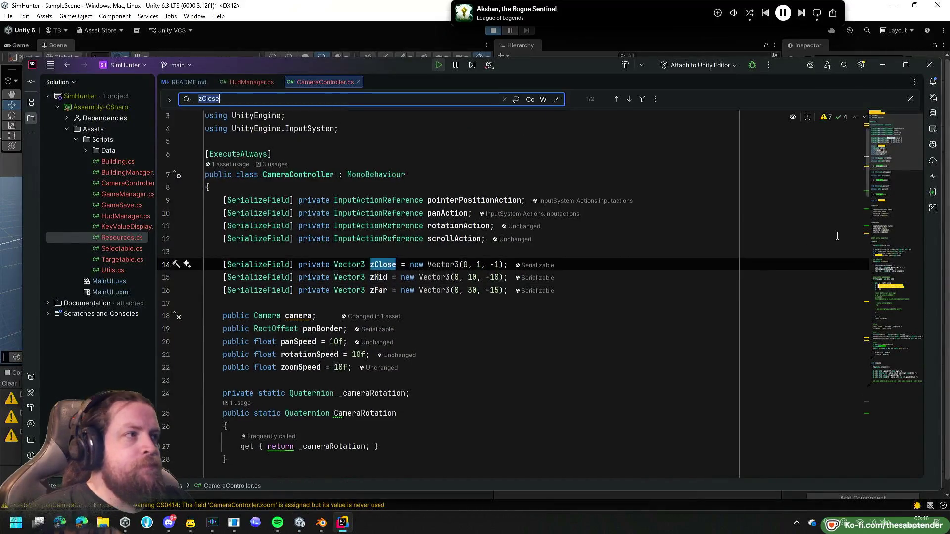
{"action": "scroll", "coordinate": [829, 238], "scroll_direction": "down", "scroll_amount": 20}
{"action": "scroll", "coordinate": [829, 237], "scroll_direction": "up", "scroll_amount": 5}
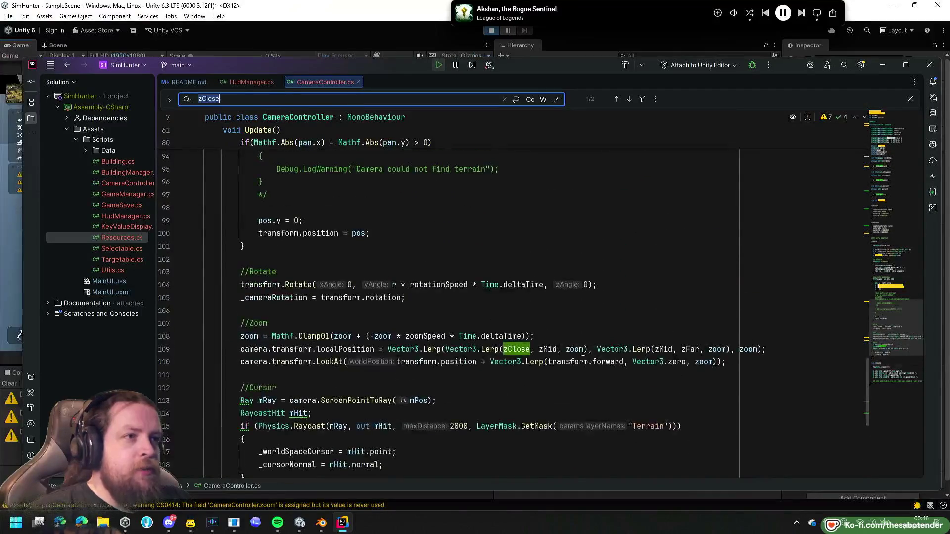
{"action": "double_click", "coordinate": [345, 311]}
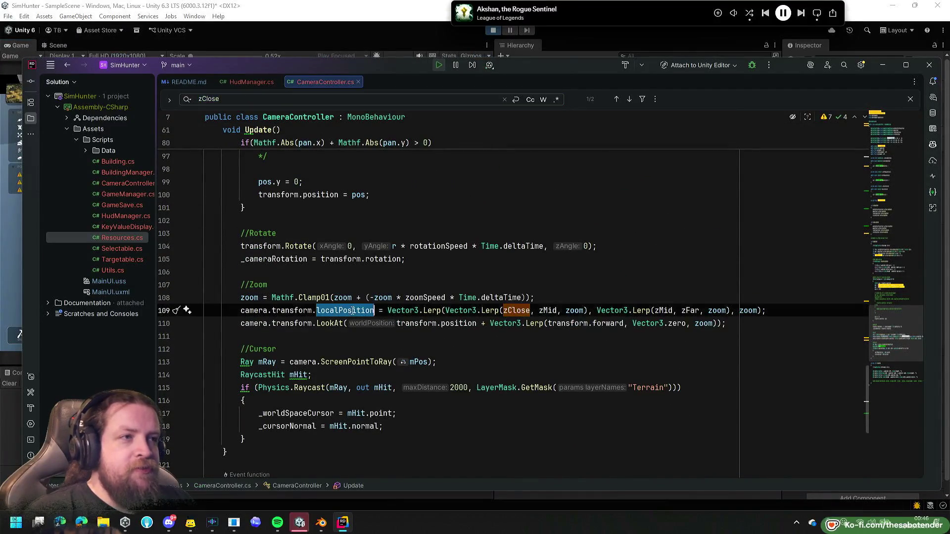
{"action": "double_click", "coordinate": [517, 310]}
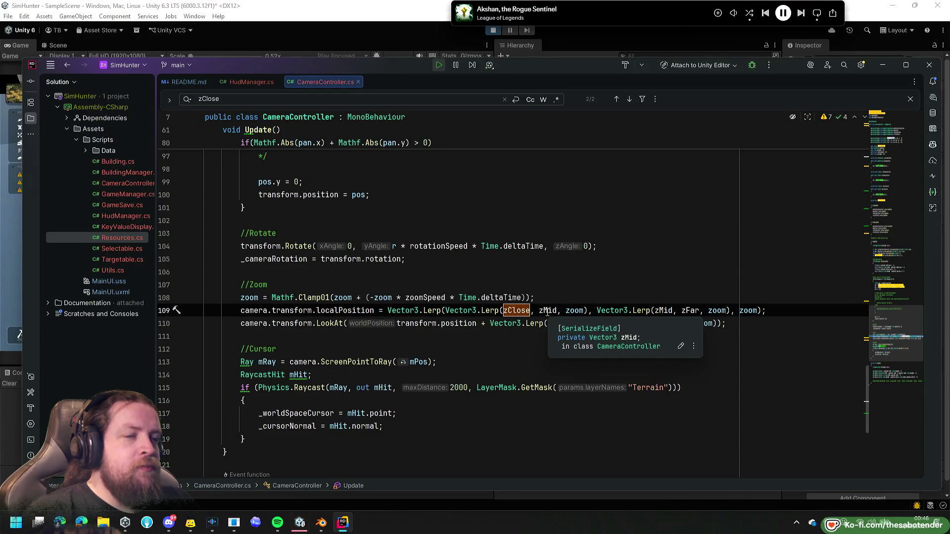
{"action": "left_click", "coordinate": [549, 310]}
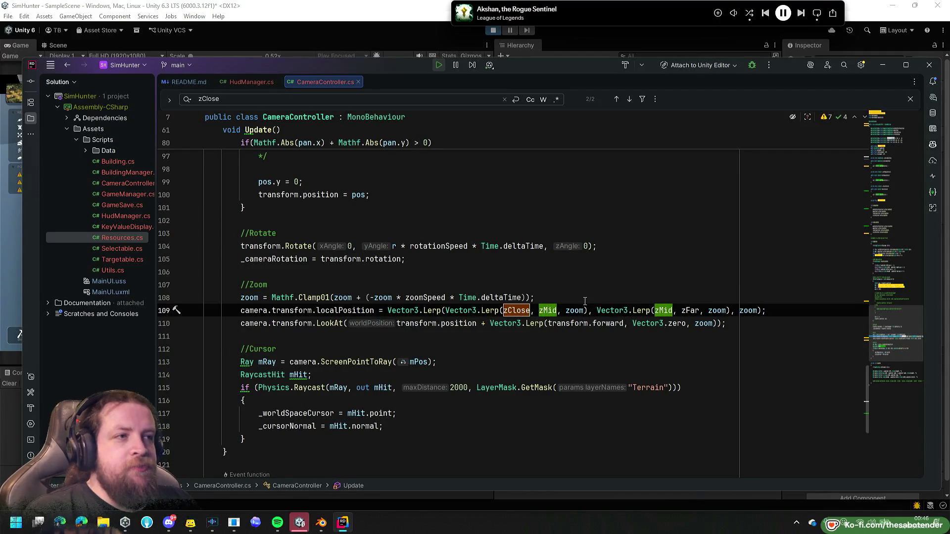
{"action": "double_click", "coordinate": [466, 324]}
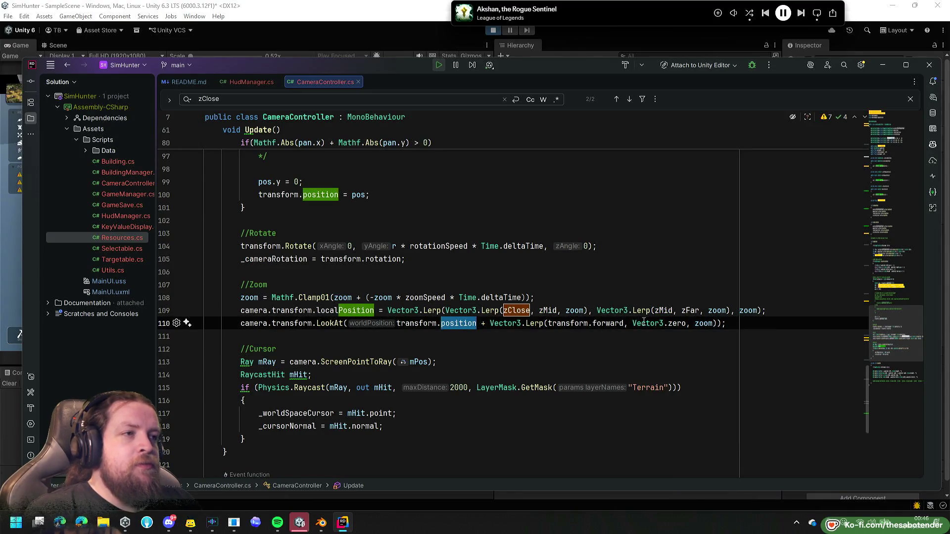
{"action": "key", "text": "alt+Tab"}
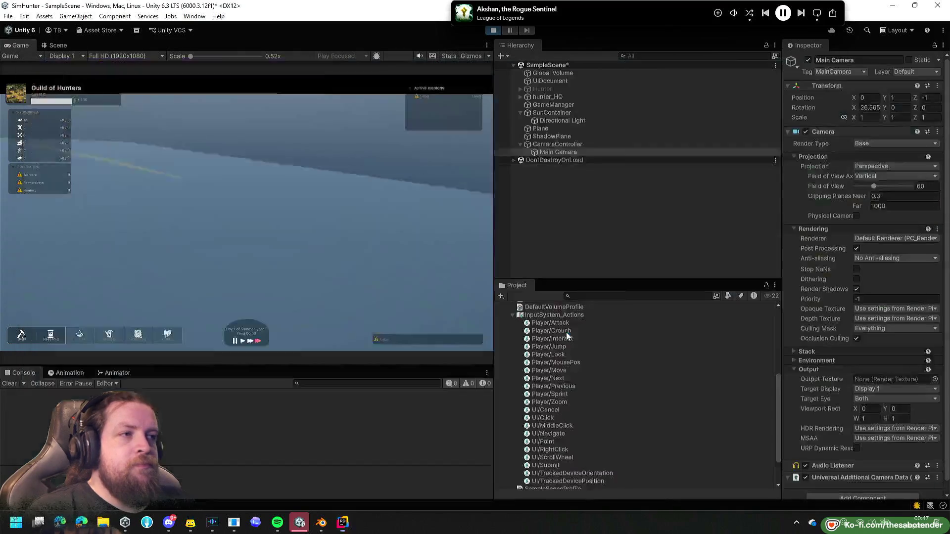
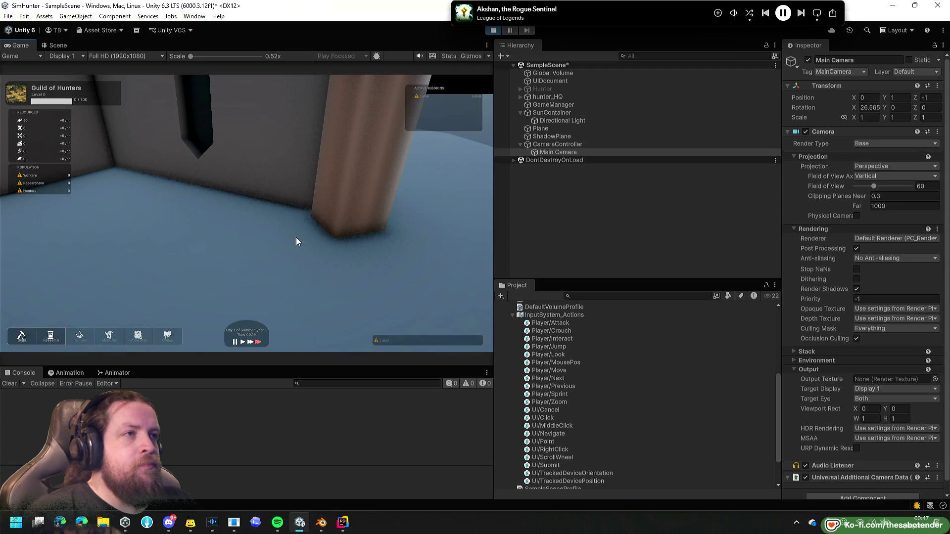
Select CameraController and set its Zoom Speed to 1 in the Inspector during play mode.
{"action": "left_click", "coordinate": [550, 144]}
{"action": "left_click", "coordinate": [323, 228]}
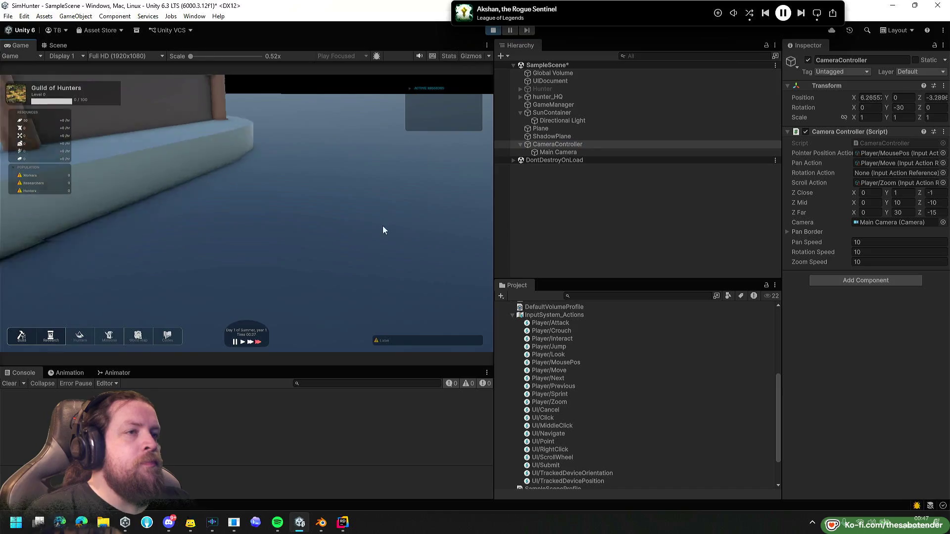
{"action": "mouse_move", "coordinate": [468, 209]}
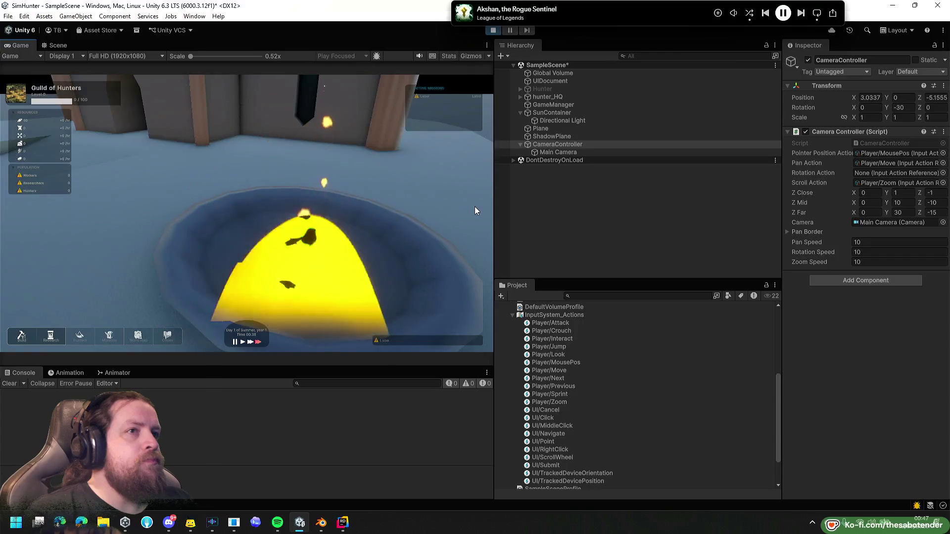
{"action": "left_click", "coordinate": [871, 262]}
{"action": "type", "text": "a"}
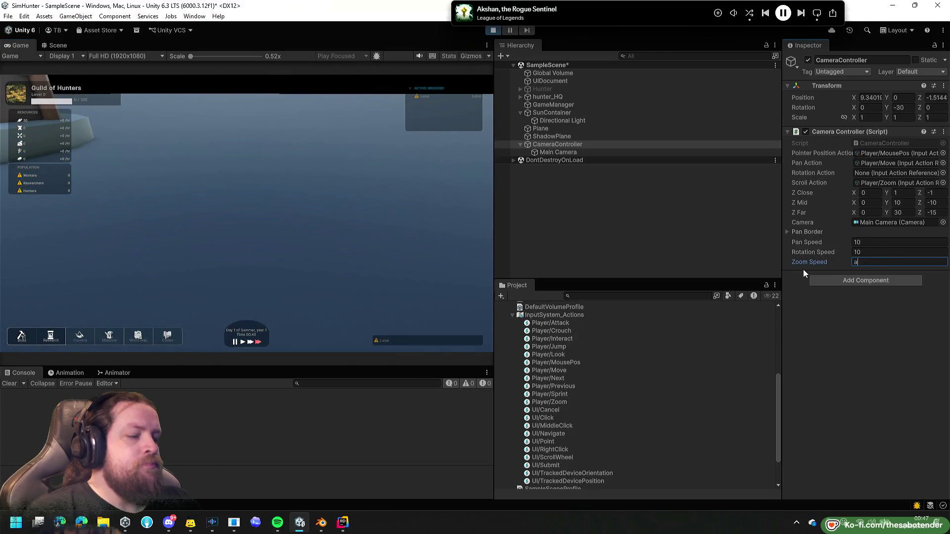
{"action": "key", "text": "BackSpace"}
{"action": "type", "text": "10"}
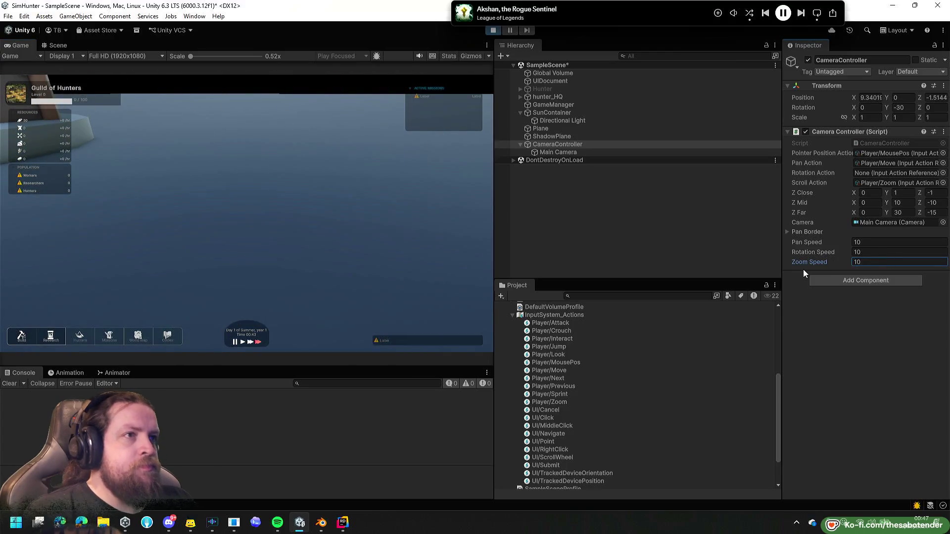
{"action": "left_click", "coordinate": [871, 262]}
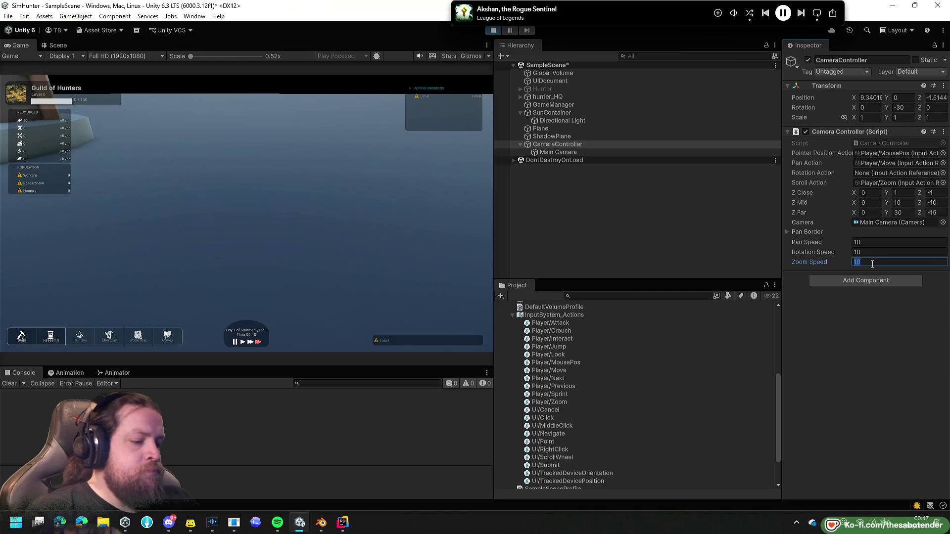
{"action": "type", "text": "1"}
{"action": "left_click", "coordinate": [262, 248]}
Test the zoom and panning in the game, then stop play mode and return to the Scene view.
{"action": "scroll", "coordinate": [262, 247], "scroll_direction": "up", "scroll_amount": 3}
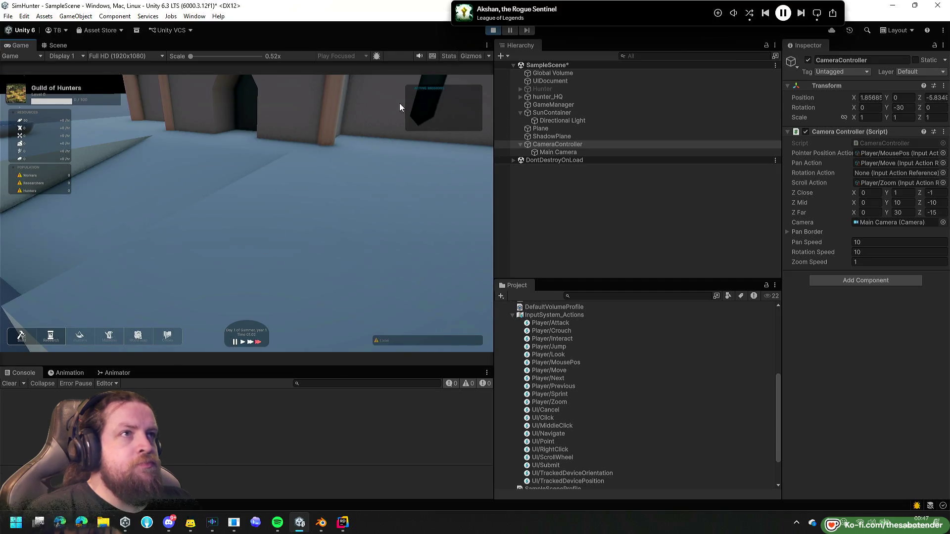
{"action": "key", "text": "s"}
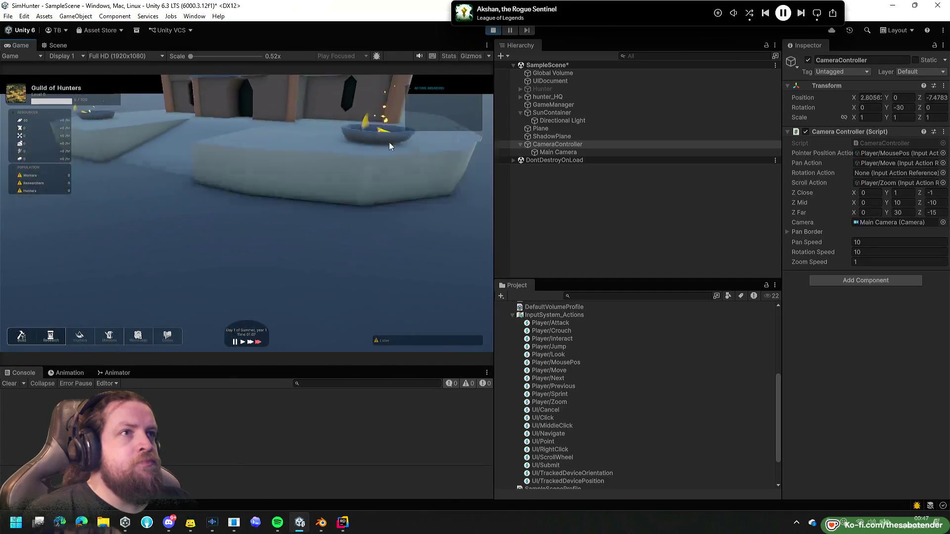
{"action": "left_click", "coordinate": [489, 31]}
{"action": "left_click", "coordinate": [65, 46]}
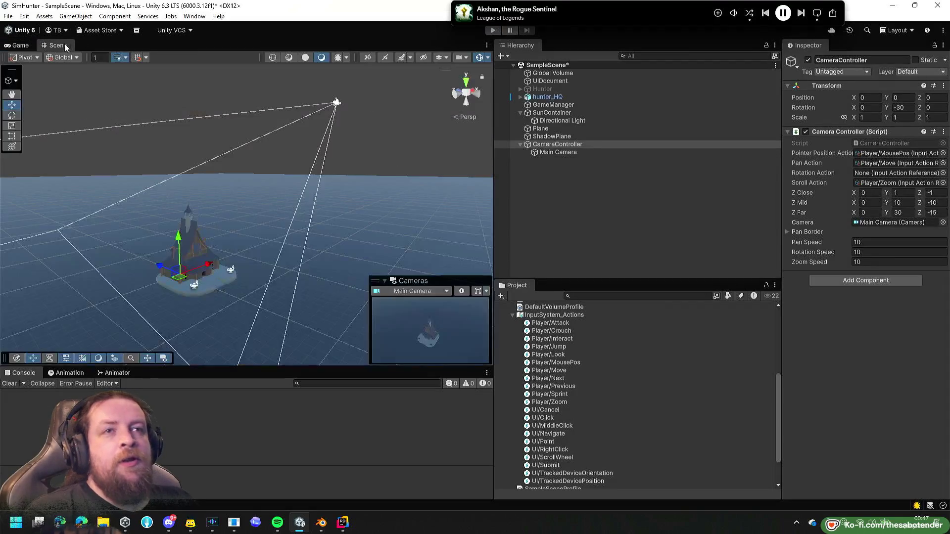
{"action": "double_click", "coordinate": [565, 402]}
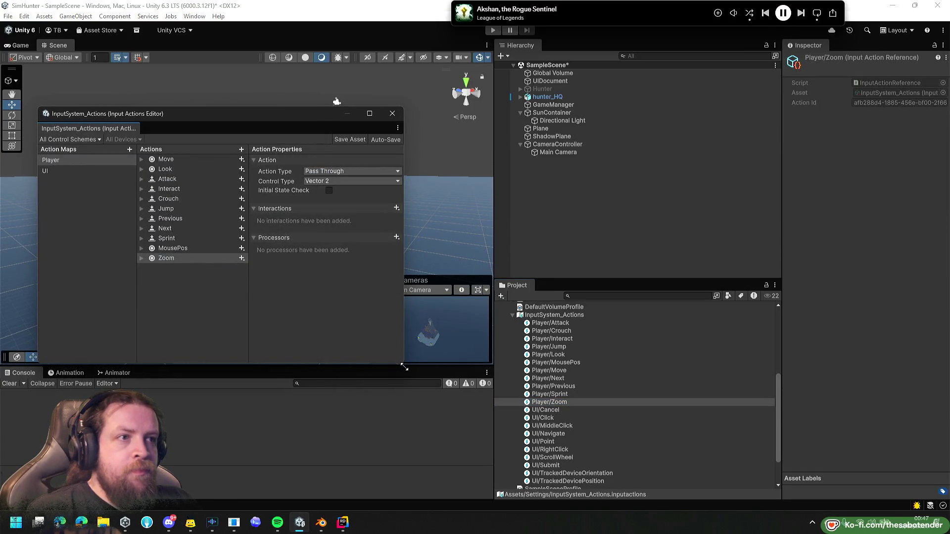
{"action": "left_click_drag", "start_coordinate": [403, 363], "coordinate": [621, 444]}
{"action": "left_click", "coordinate": [58, 170]}
{"action": "left_click", "coordinate": [141, 228]}
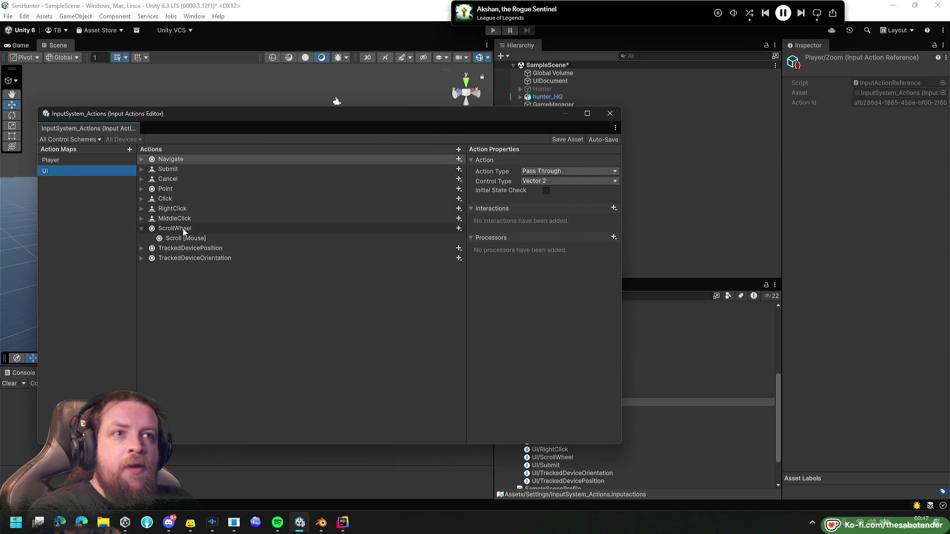
{"action": "left_click", "coordinate": [191, 240]}
{"action": "key", "text": "Down"}
{"action": "key", "text": "Up"}
{"action": "key", "text": "Up"}
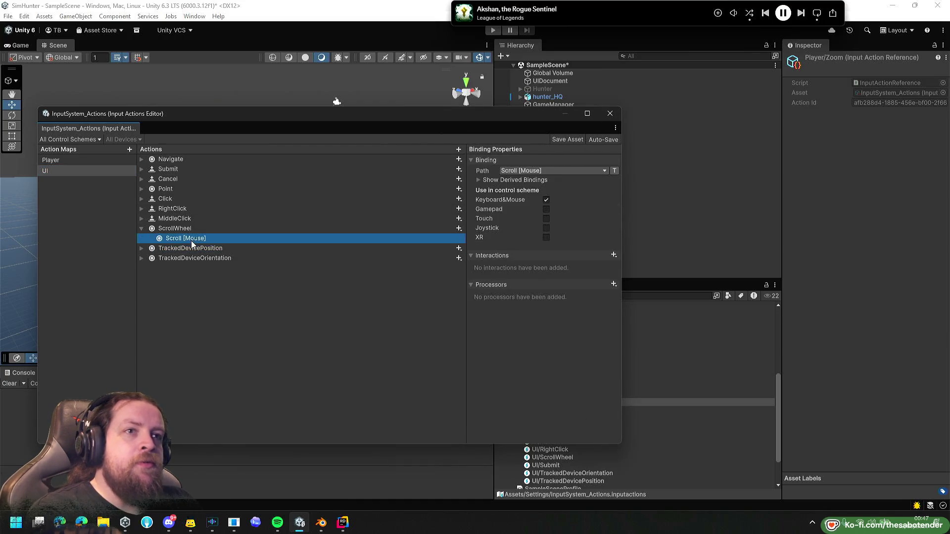
{"action": "key", "text": "Down"}
{"action": "key", "text": "Up"}
{"action": "key", "text": "Down"}
{"action": "key", "text": "Up"}
{"action": "key", "text": "Down"}
{"action": "key", "text": "Up"}
{"action": "left_click", "coordinate": [98, 162]}
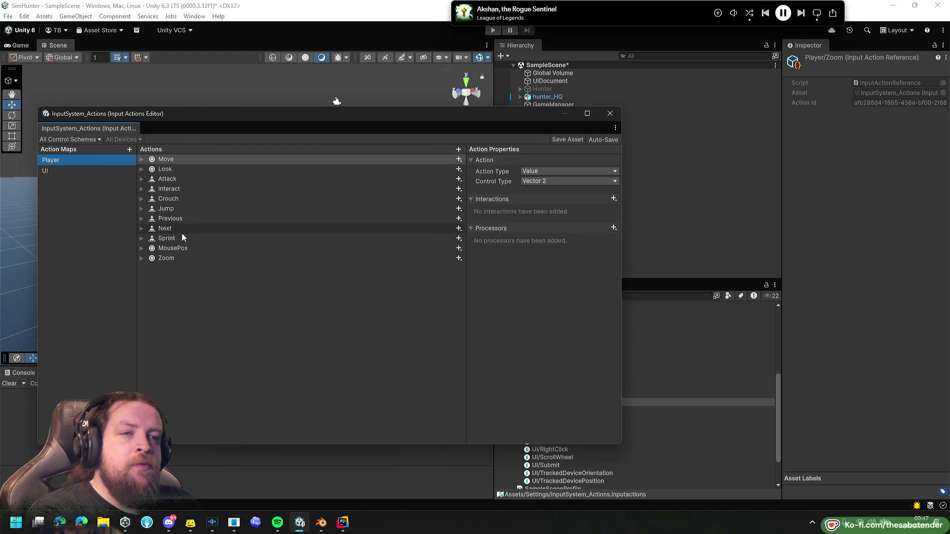
{"action": "left_click", "coordinate": [196, 257]}
{"action": "key", "text": "Up"}
{"action": "key", "text": "Down"}
{"action": "key", "text": "Right"}
{"action": "key", "text": "Down"}
{"action": "key", "text": "Up"}
{"action": "key", "text": "Down"}
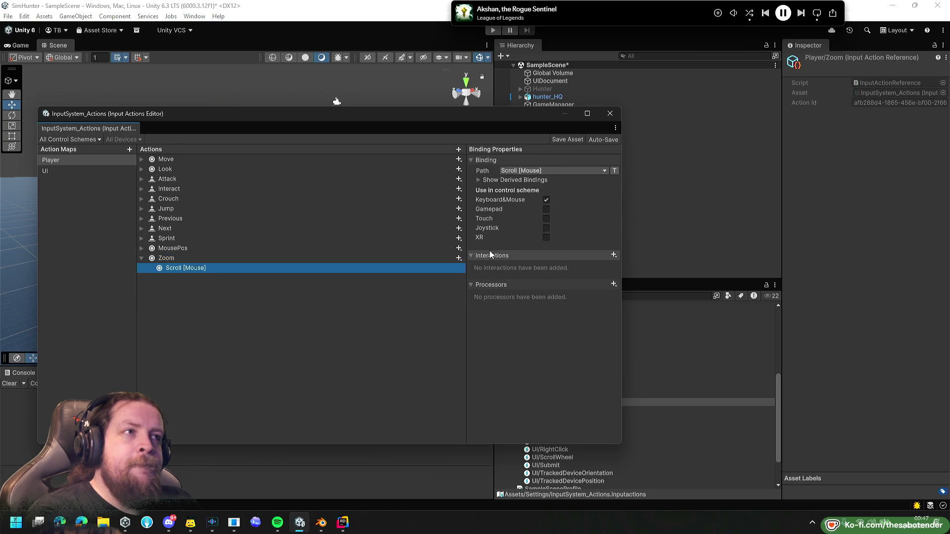
{"action": "left_click", "coordinate": [476, 179]}
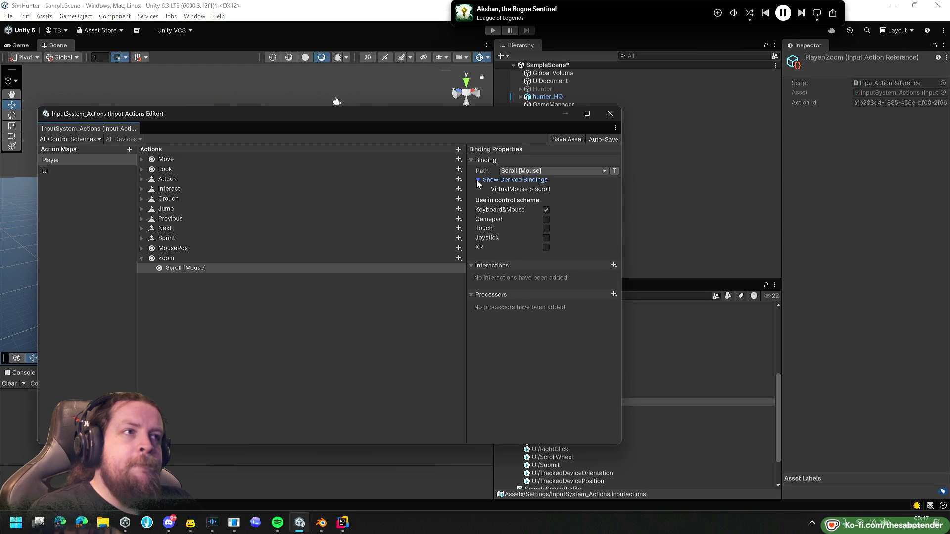
{"action": "left_click", "coordinate": [346, 270]}
{"action": "left_click", "coordinate": [225, 258]}
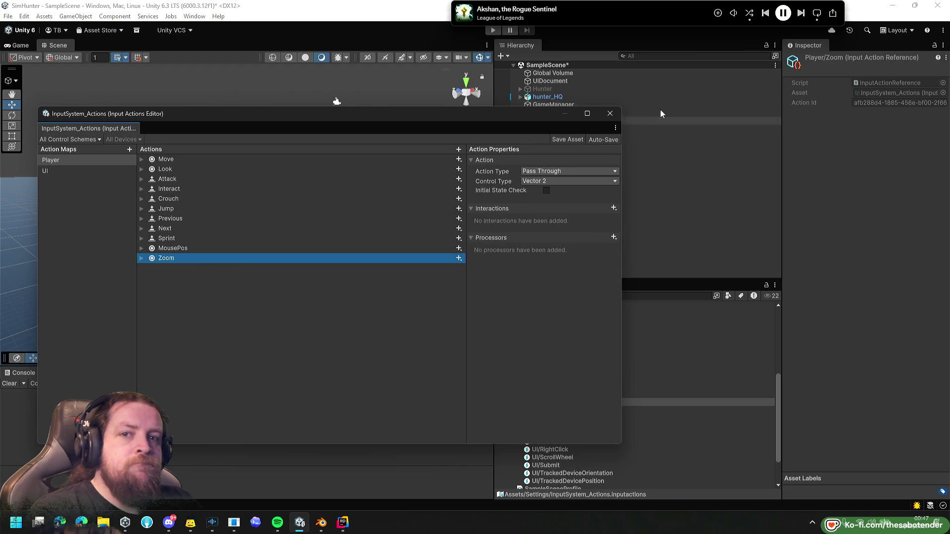
{"action": "left_click", "coordinate": [610, 114]}
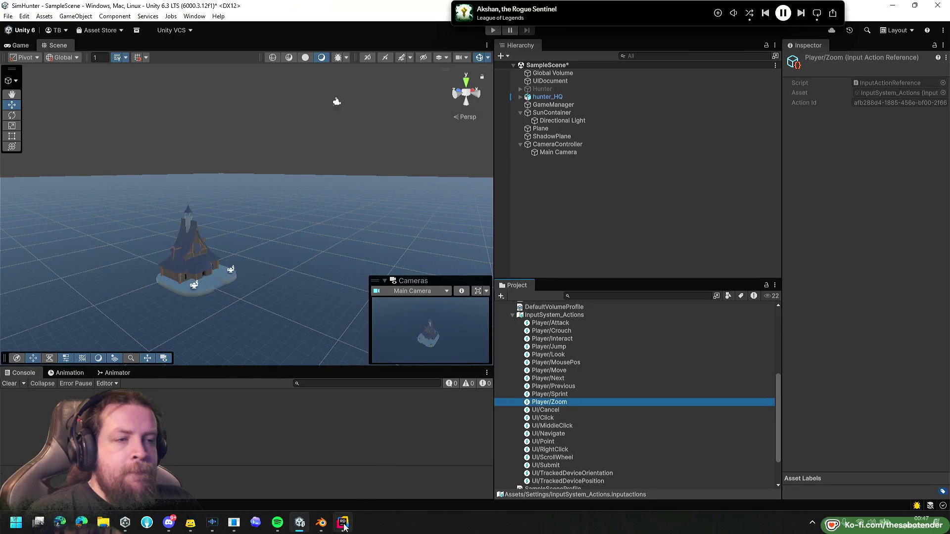
Multiply line 68's scroll y read by 0.01f in CameraController.cs, then return to Unity to recompile.
{"action": "left_click", "coordinate": [343, 523]}
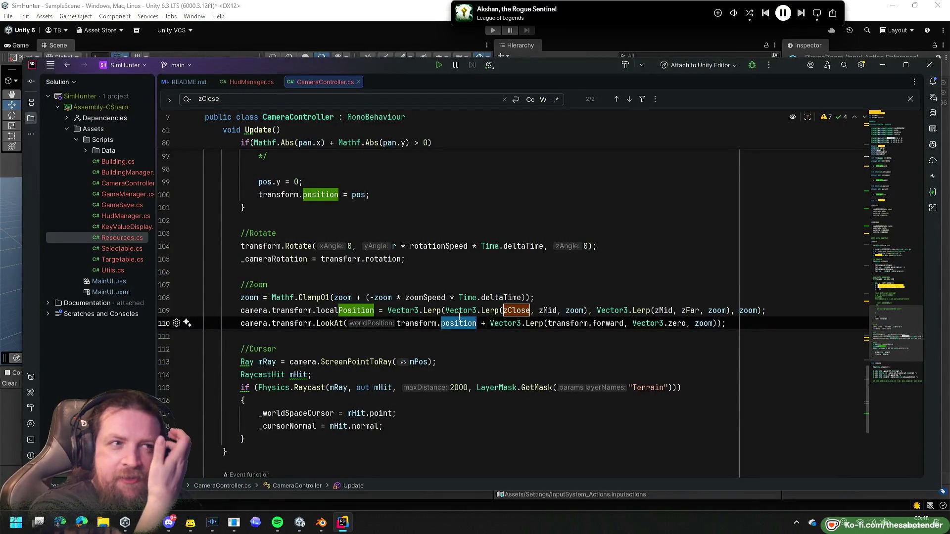
{"action": "left_click", "coordinate": [343, 298]}
{"action": "scroll", "coordinate": [343, 303], "scroll_direction": "up", "scroll_amount": 8}
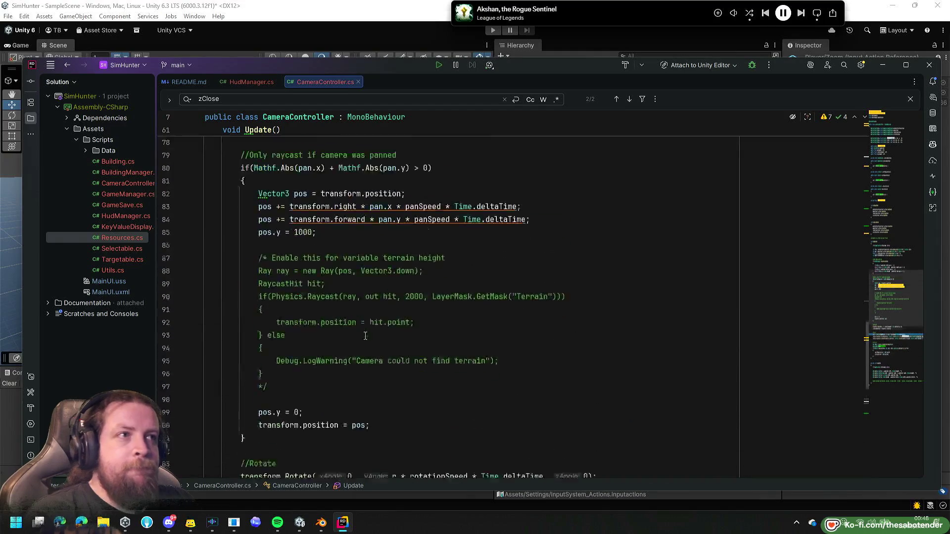
{"action": "scroll", "coordinate": [289, 334], "scroll_direction": "up", "scroll_amount": 3}
{"action": "scroll", "coordinate": [289, 333], "scroll_direction": "up", "scroll_amount": 2}
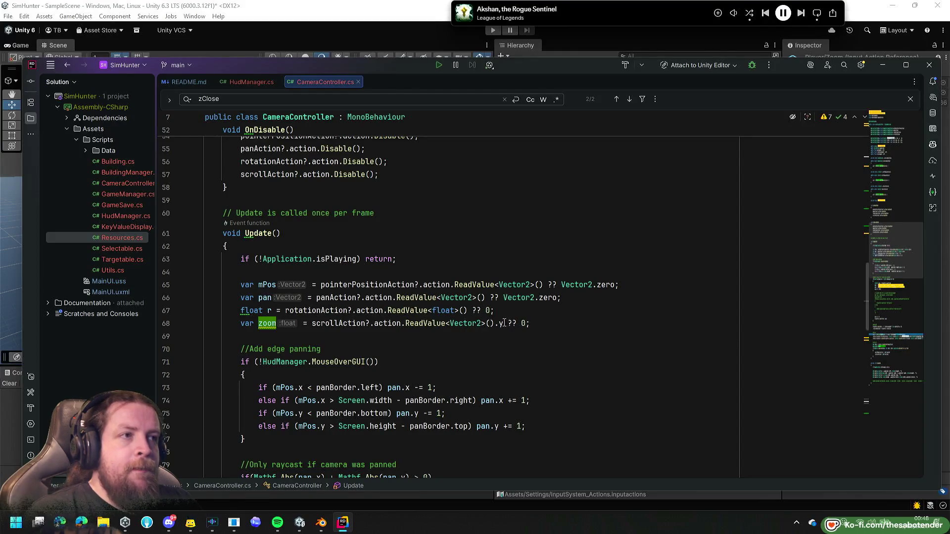
{"action": "left_click", "coordinate": [503, 323]}
{"action": "type", "text": "*"}
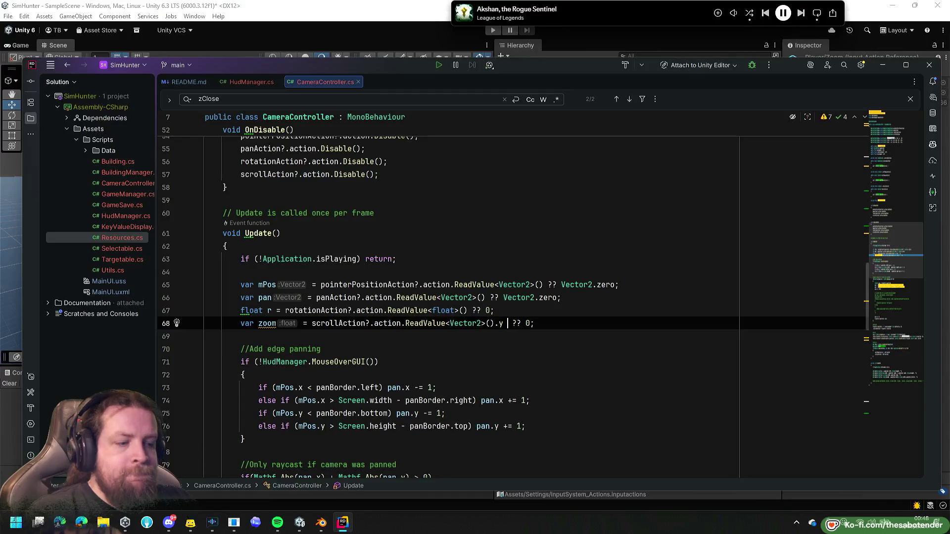
{"action": "type", "text": " 0.1f"}
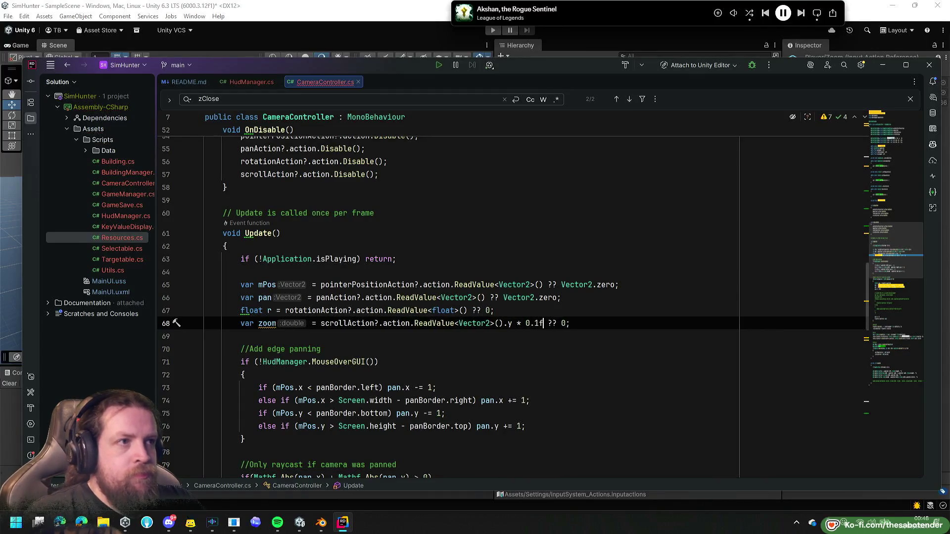
{"action": "key", "text": "Left"}
{"action": "key", "text": "Left"}
{"action": "type", "text": "0"}
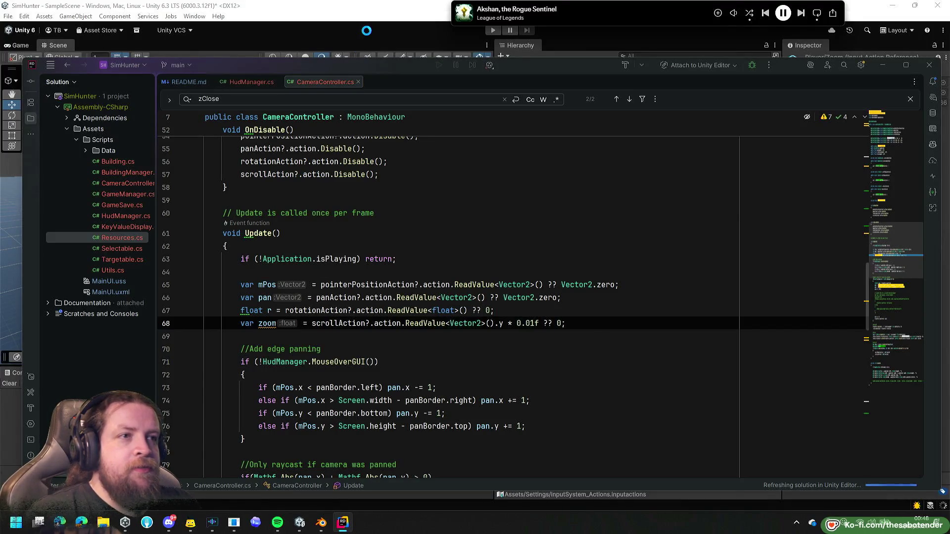
{"action": "scroll", "coordinate": [384, 301], "scroll_direction": "down", "scroll_amount": 13}
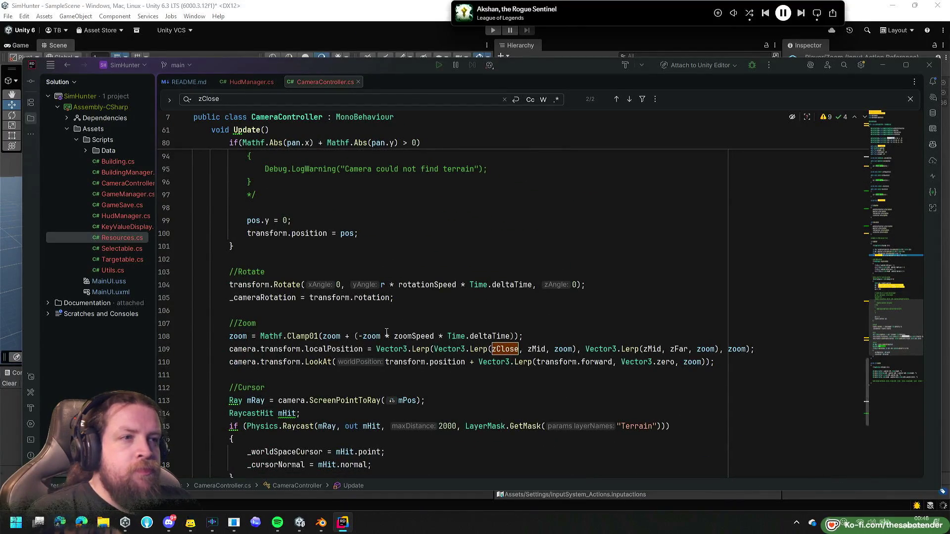
{"action": "key", "text": "alt+Tab"}
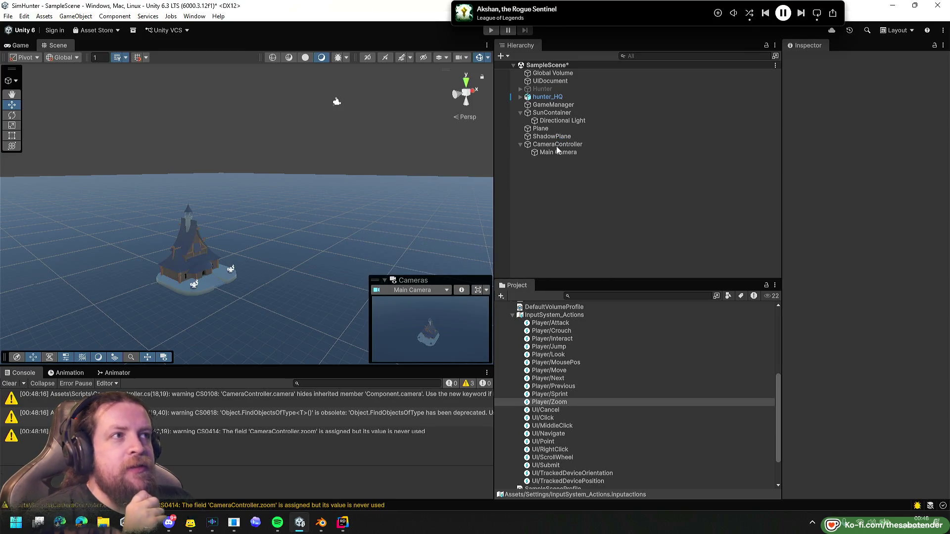
Select CameraController, enter play mode and pan the game camera.
{"action": "left_click", "coordinate": [558, 146]}
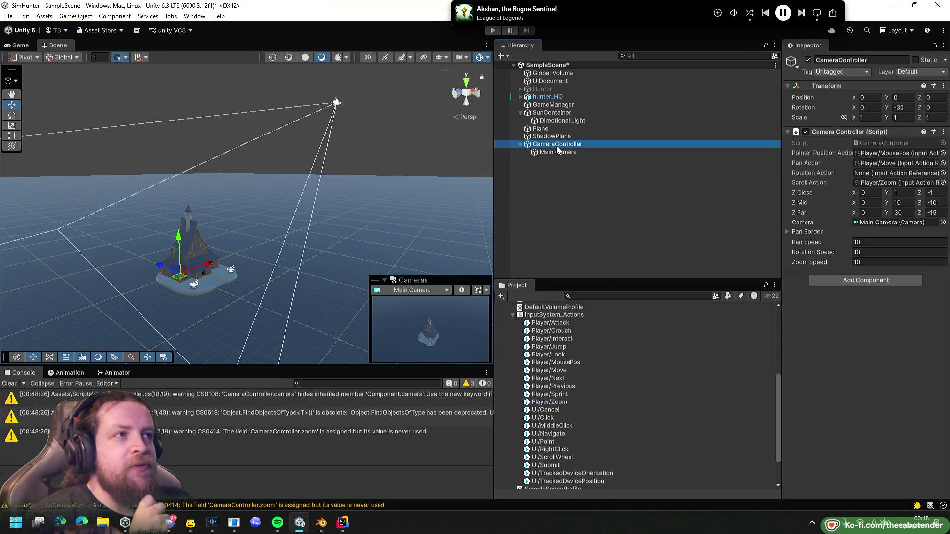
{"action": "left_click", "coordinate": [493, 30]}
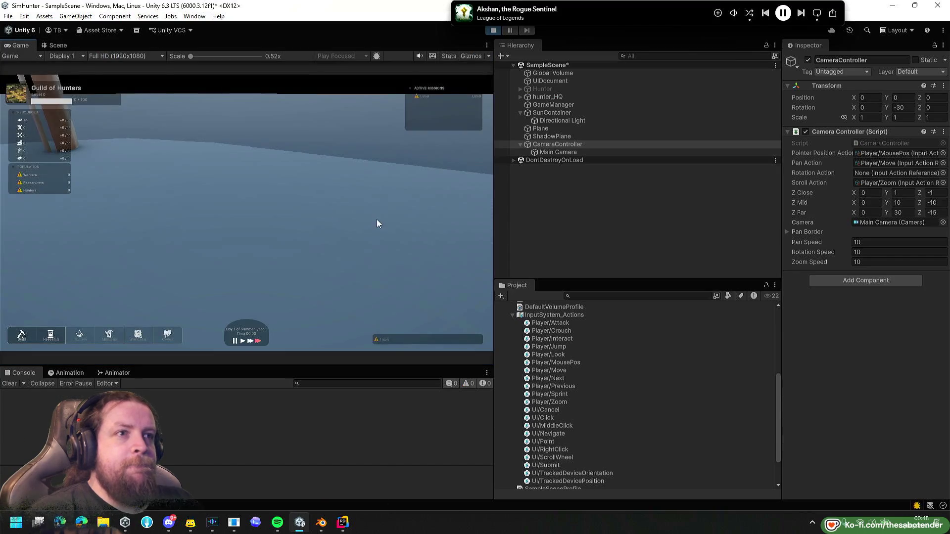
{"action": "key", "text": "s"}
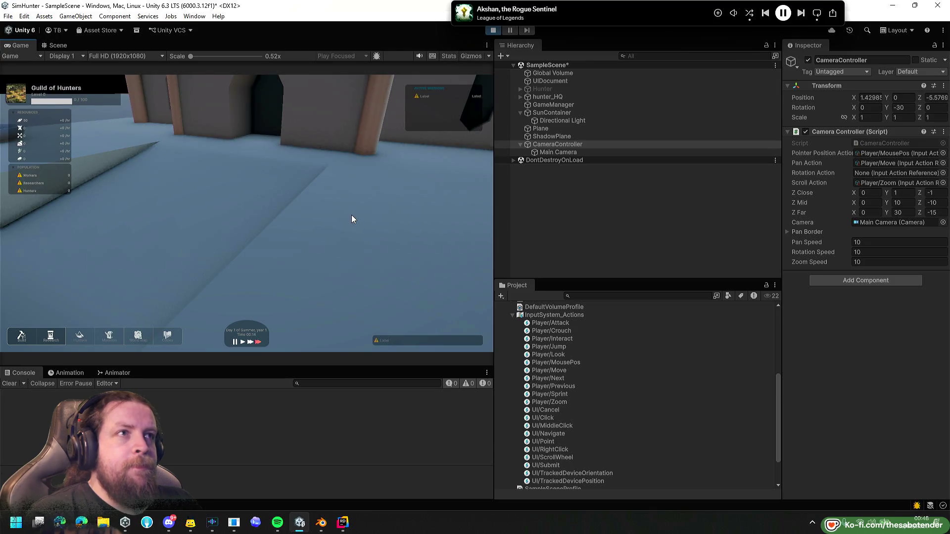
Set Zoom Speed to 1, pan left to test, and show the Inspector's display options.
{"action": "left_click", "coordinate": [912, 262]}
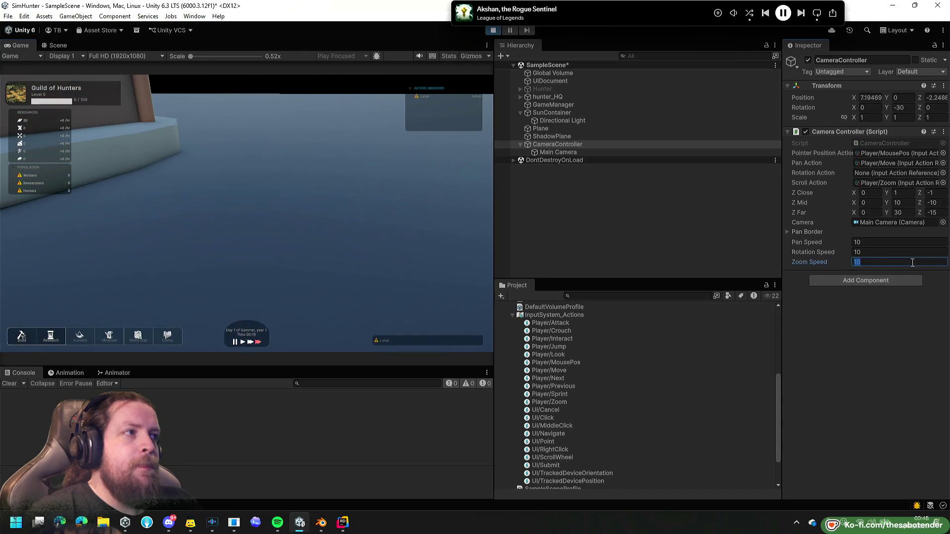
{"action": "type", "text": "1"}
{"action": "left_click", "coordinate": [464, 246]}
{"action": "key", "text": "a"}
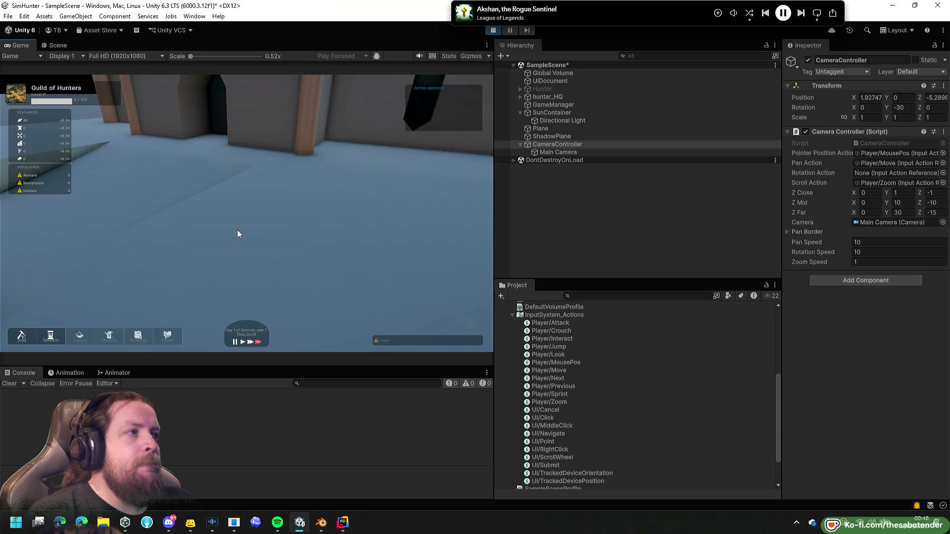
{"action": "key", "text": "a"}
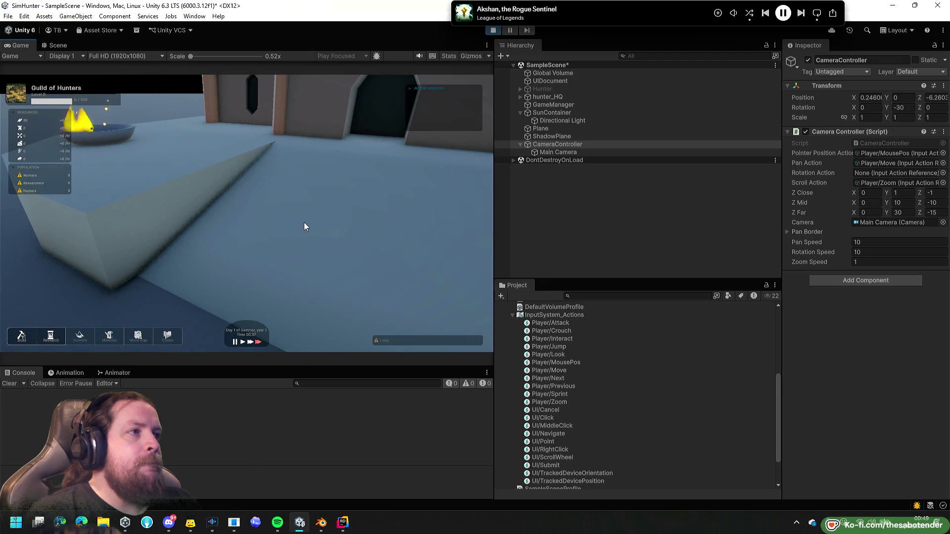
{"action": "scroll", "coordinate": [304, 227], "scroll_direction": "down", "scroll_amount": 3}
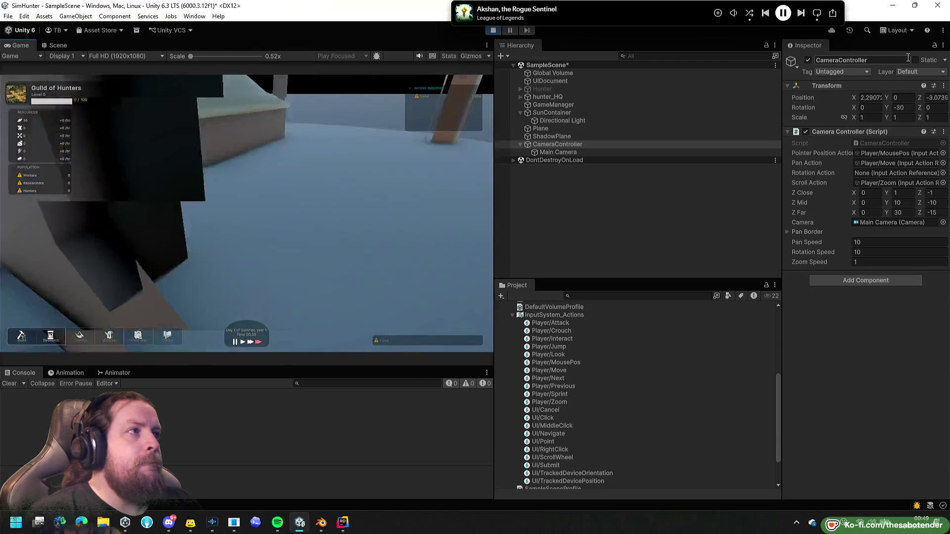
{"action": "left_click", "coordinate": [943, 45]}
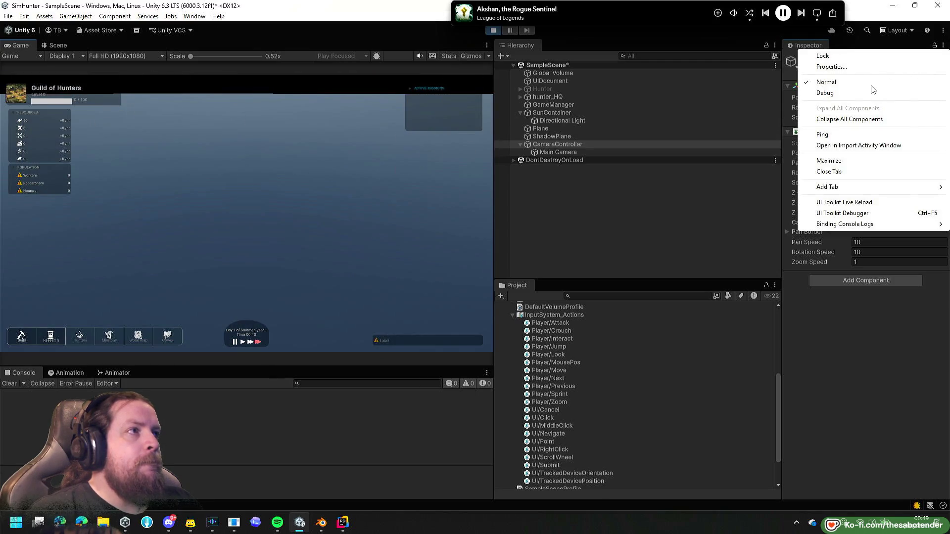
Switch the Inspector to Debug view while panning, then return it to Normal.
{"action": "left_click", "coordinate": [854, 93]}
{"action": "scroll", "coordinate": [337, 213], "scroll_direction": "up", "scroll_amount": 2}
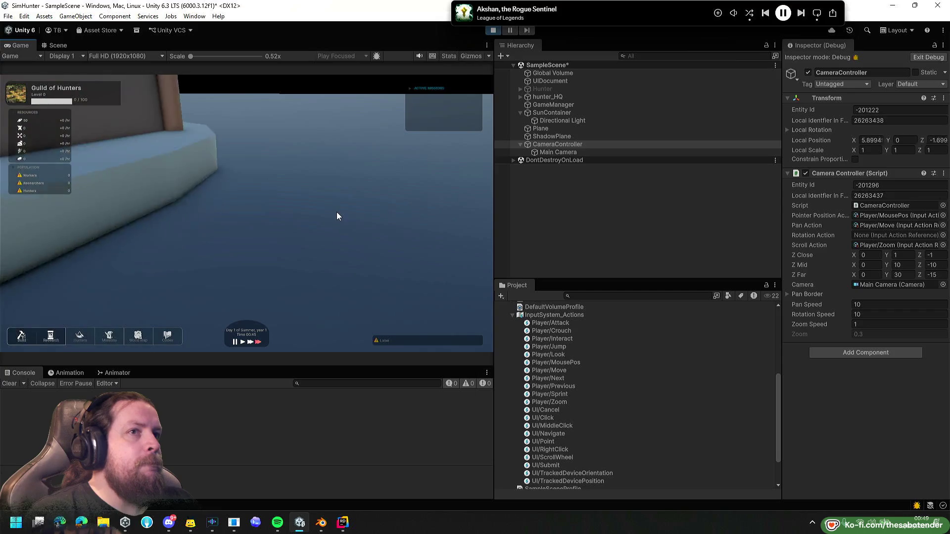
{"action": "key", "text": "a"}
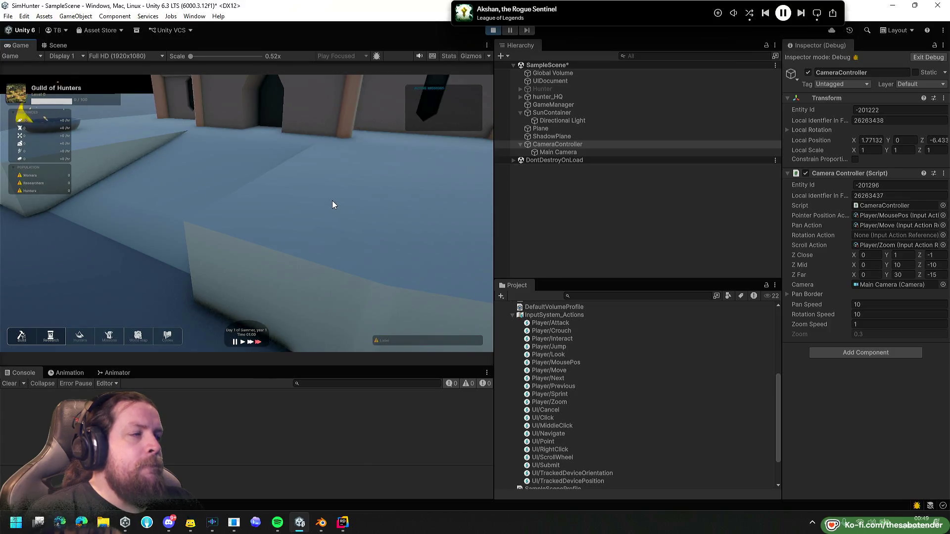
{"action": "key", "text": "a"}
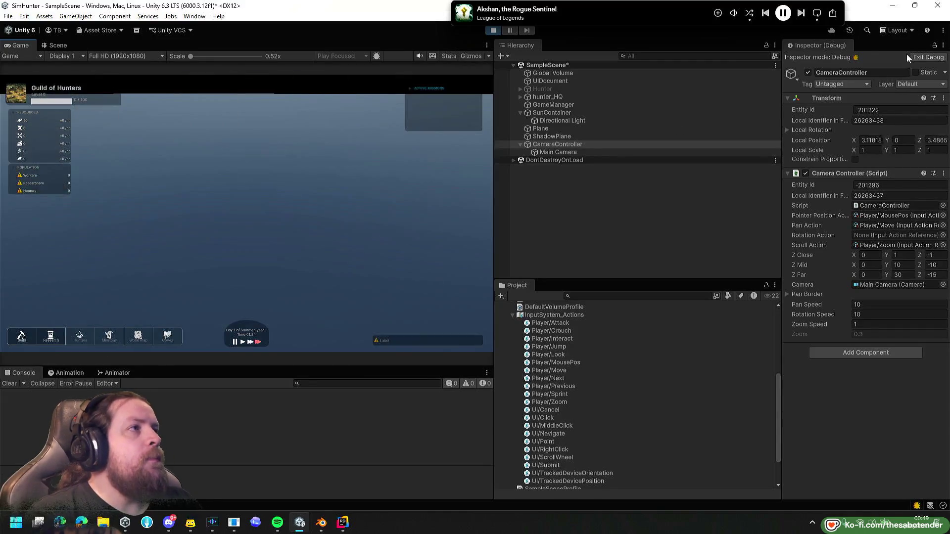
{"action": "left_click", "coordinate": [908, 58]}
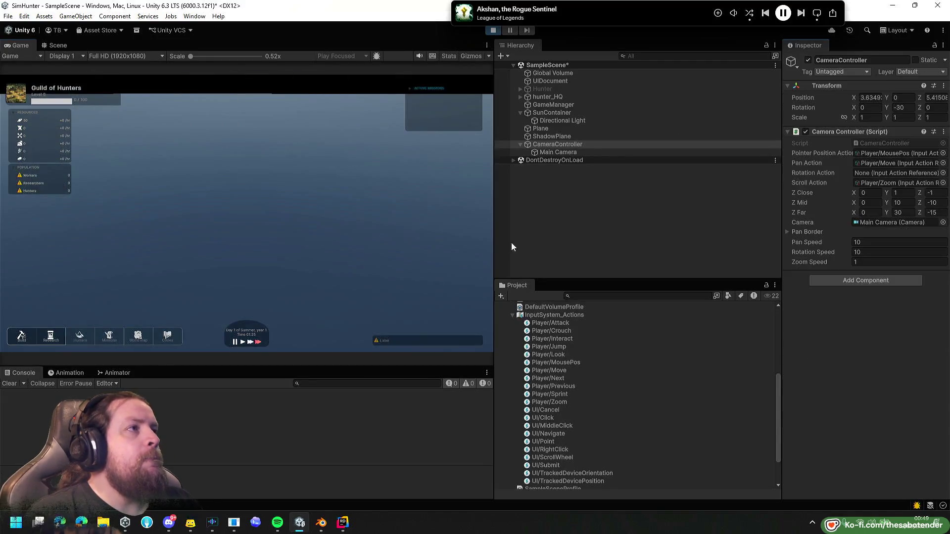
Reselect CameraController, test panning with W, A and S, then stop play mode.
{"action": "left_click", "coordinate": [595, 153]}
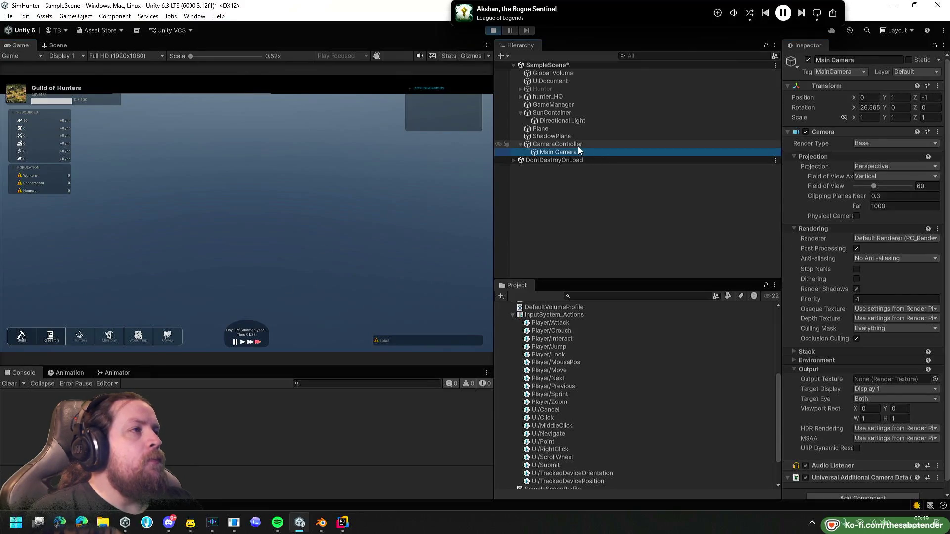
{"action": "left_click", "coordinate": [578, 145]}
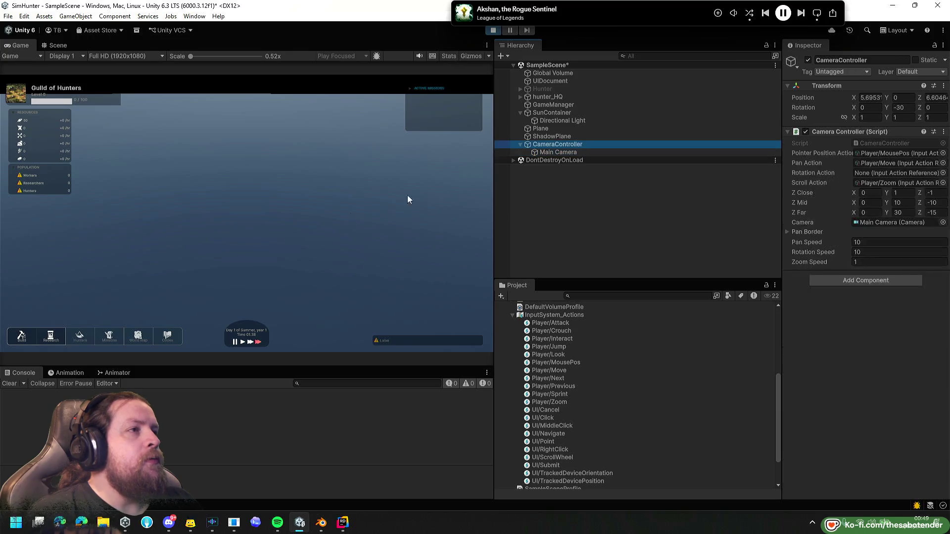
{"action": "left_click", "coordinate": [283, 239]}
{"action": "key", "text": "s"}
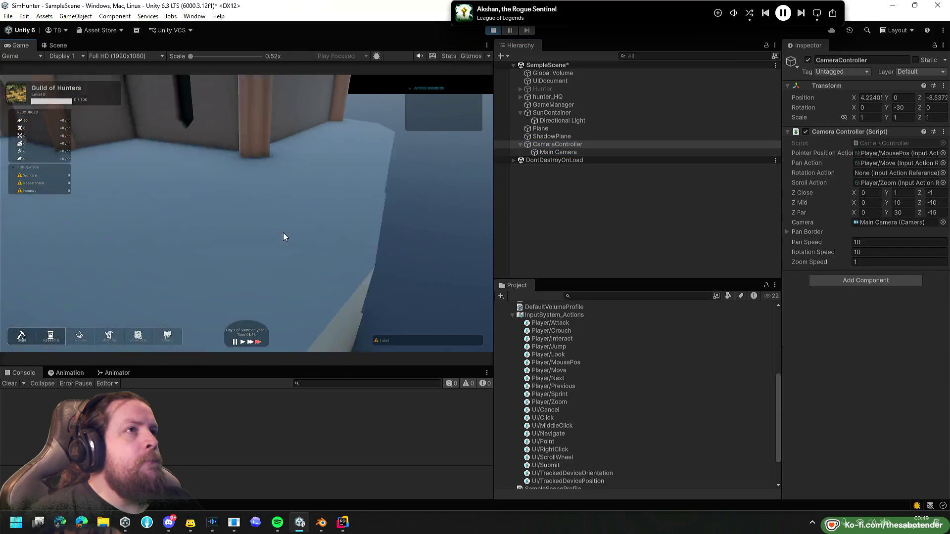
{"action": "key", "text": "w"}
{"action": "key", "text": "a"}
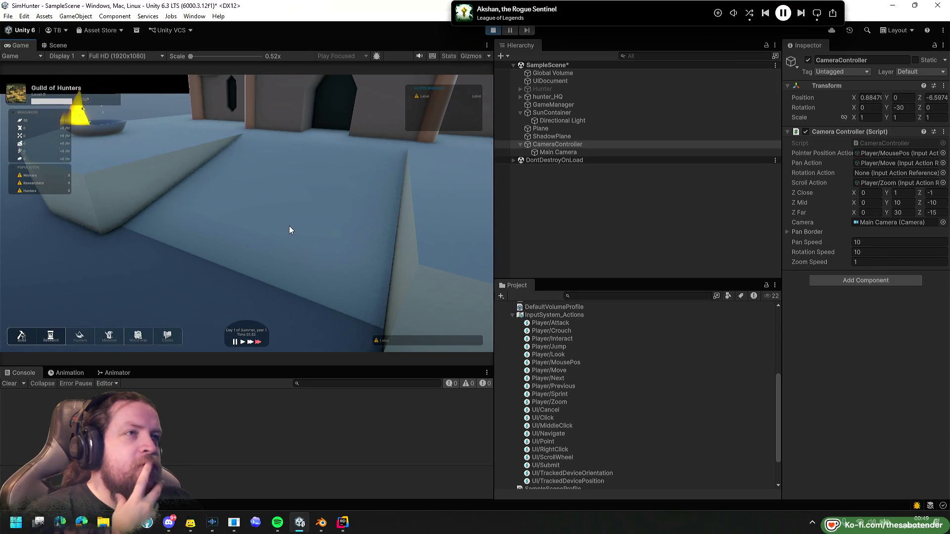
{"action": "left_click", "coordinate": [493, 31]}
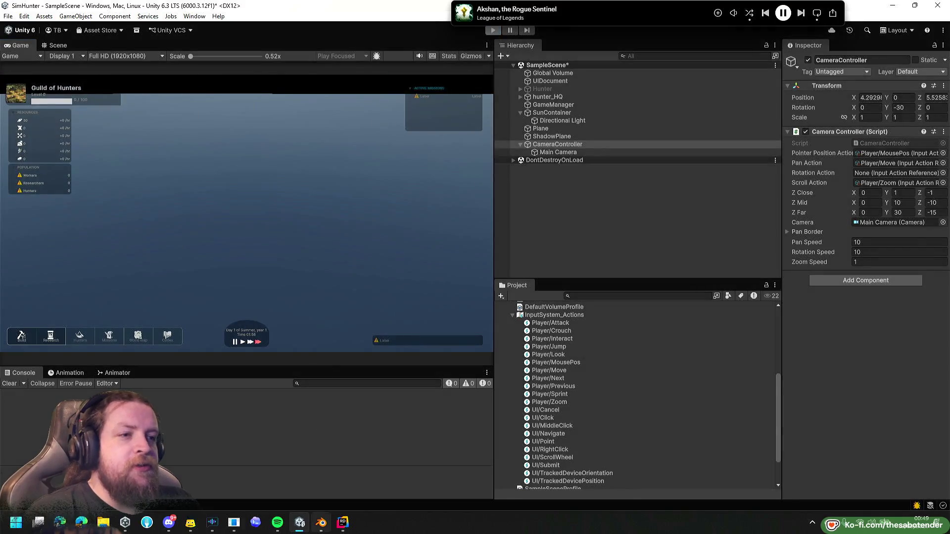
{"action": "left_click", "coordinate": [337, 530]}
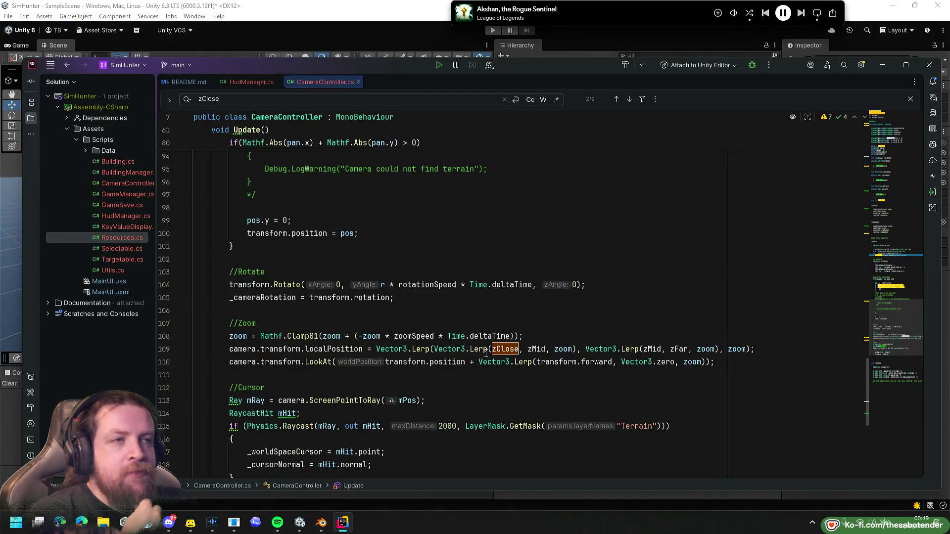
Change line 68's scroll read from .y to .x in CameraController.cs, then return to Unity.
{"action": "scroll", "coordinate": [486, 354], "scroll_direction": "up", "scroll_amount": 9}
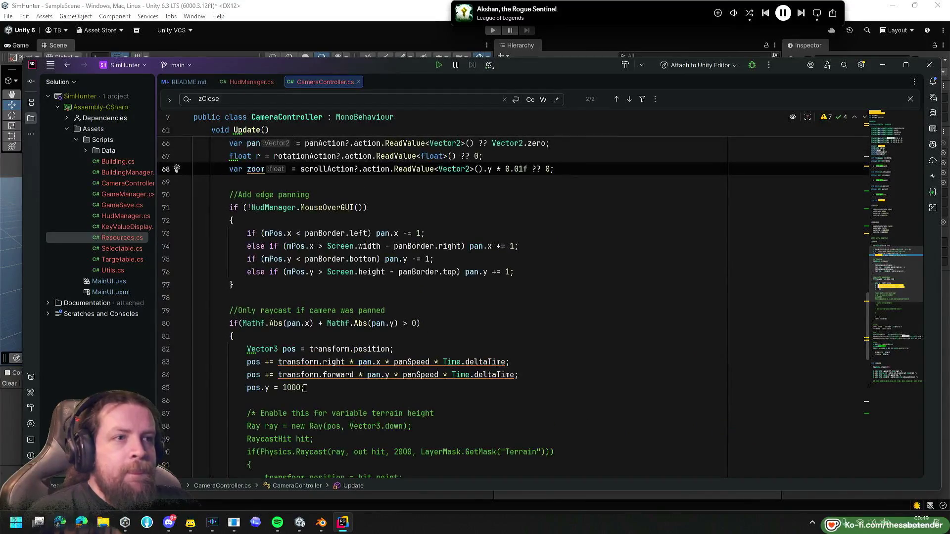
{"action": "scroll", "coordinate": [305, 388], "scroll_direction": "up", "scroll_amount": 2}
{"action": "scroll", "coordinate": [297, 388], "scroll_direction": "down", "scroll_amount": 3}
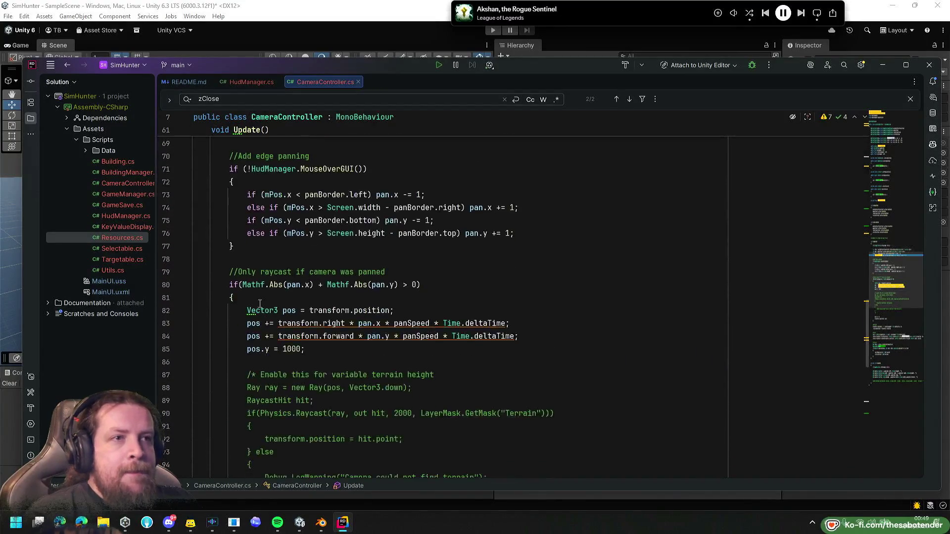
{"action": "left_click", "coordinate": [233, 285]}
{"action": "left_click", "coordinate": [249, 298]}
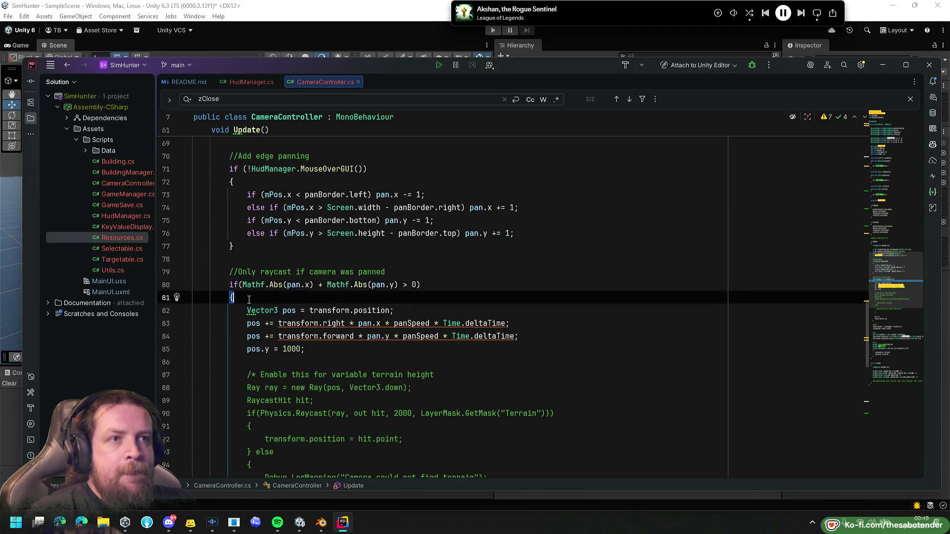
{"action": "scroll", "coordinate": [242, 299], "scroll_direction": "up", "scroll_amount": 4}
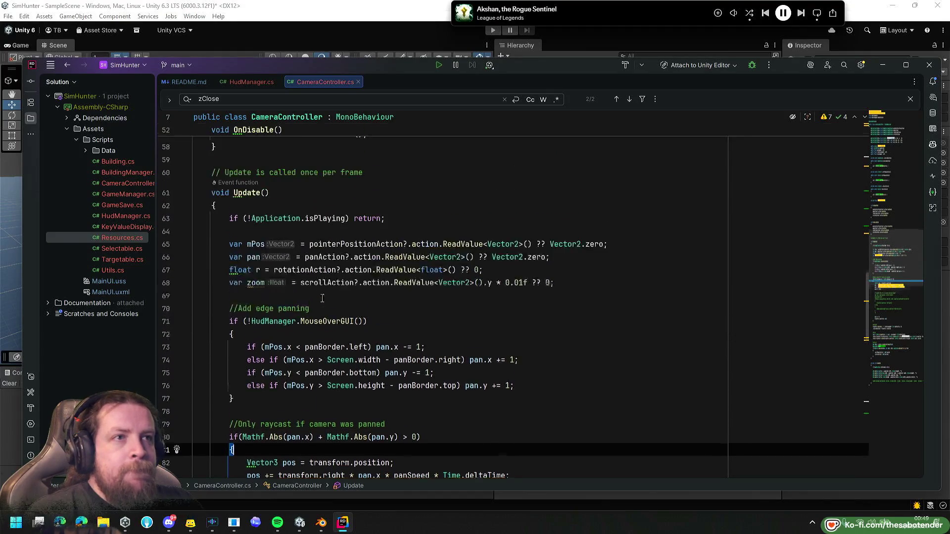
{"action": "left_click", "coordinate": [260, 286]}
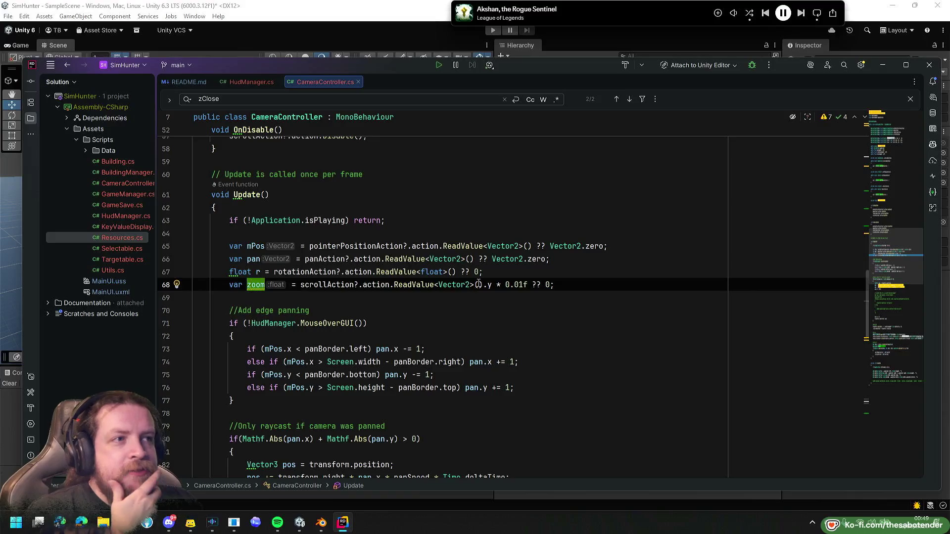
{"action": "left_click", "coordinate": [493, 286]}
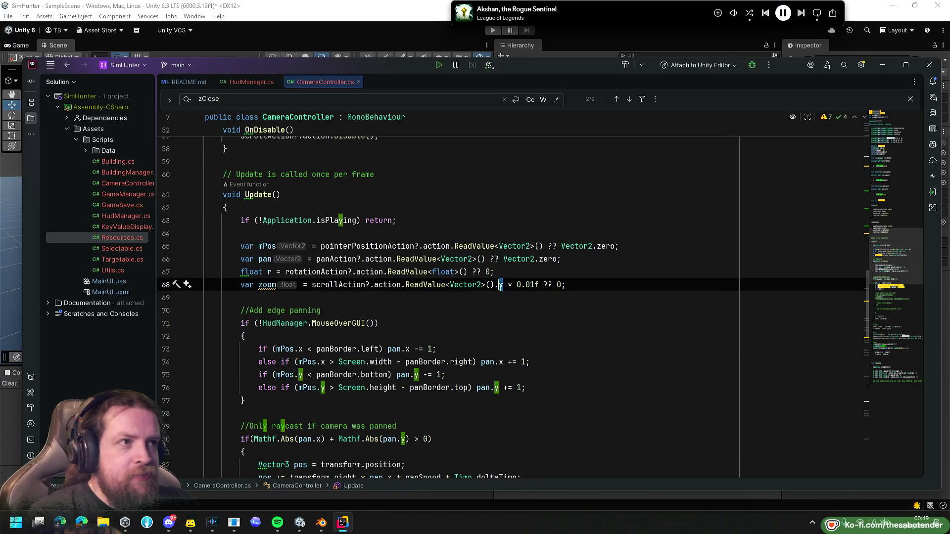
{"action": "type", "text": "x"}
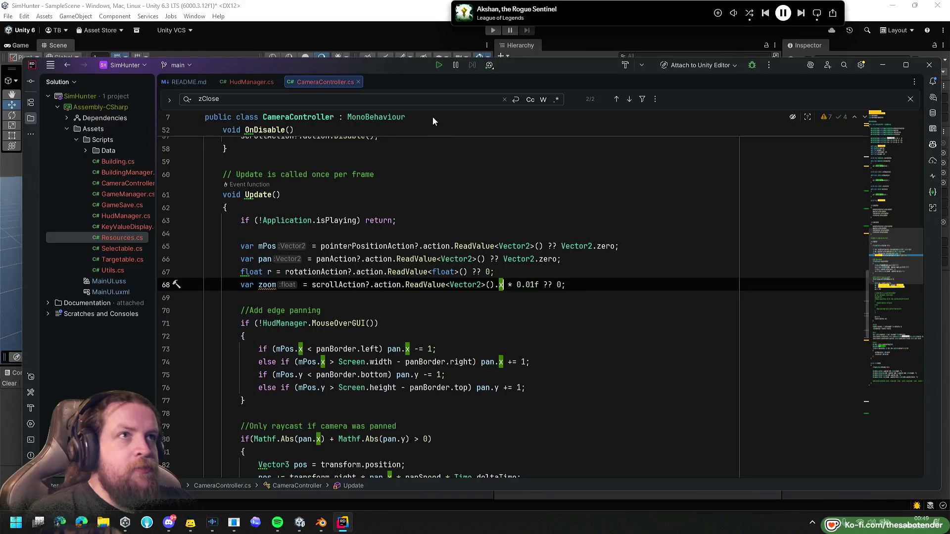
{"action": "left_click", "coordinate": [410, 41]}
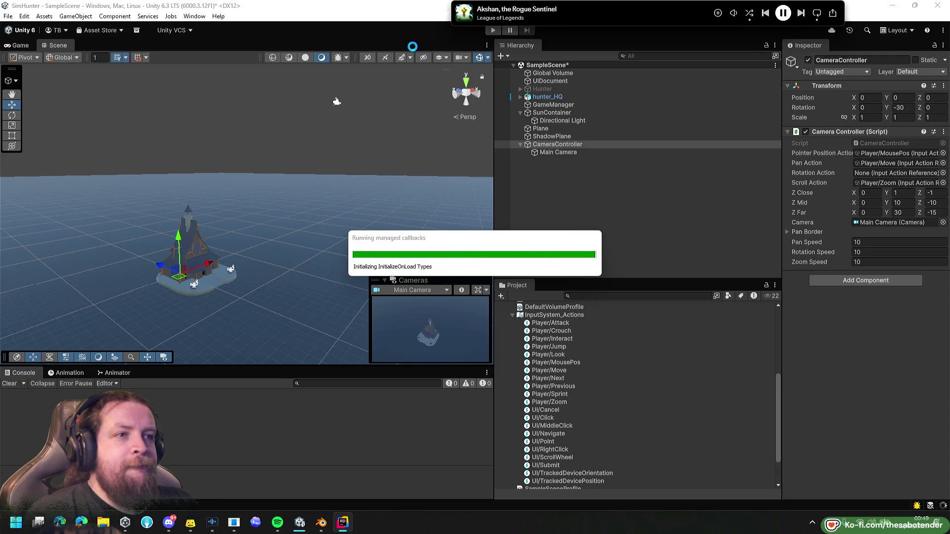
Play-test the x-based scroll zoom, stop play mode, and switch back to Rider.
{"action": "left_click", "coordinate": [494, 33]}
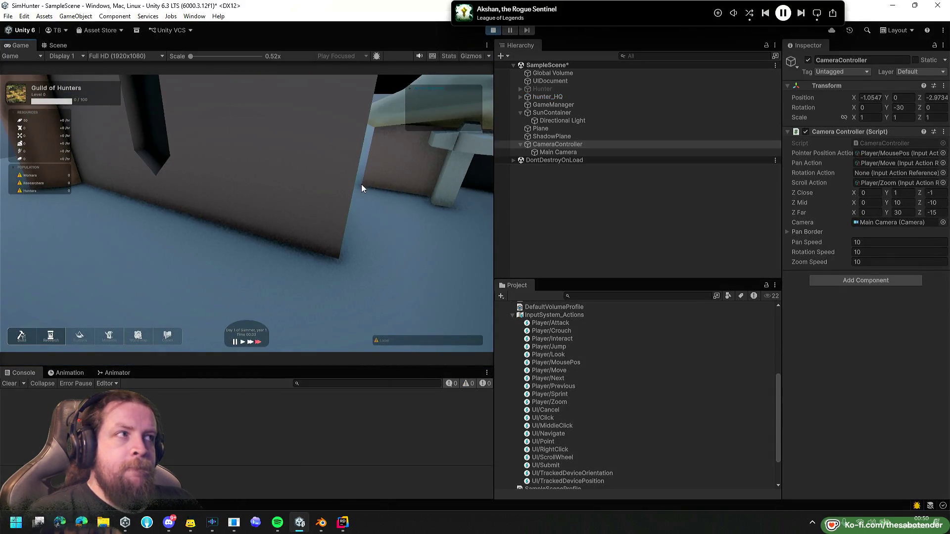
{"action": "key", "text": "s"}
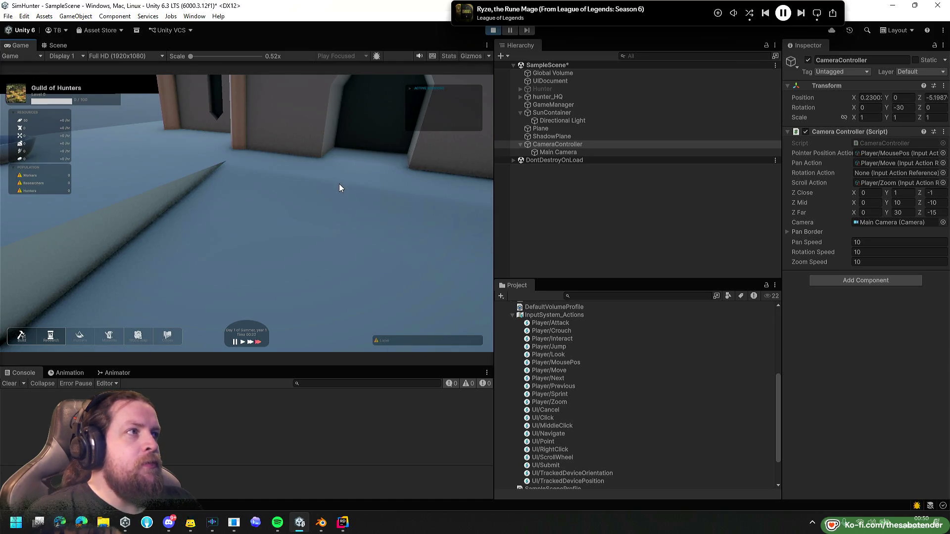
{"action": "left_click", "coordinate": [493, 30]}
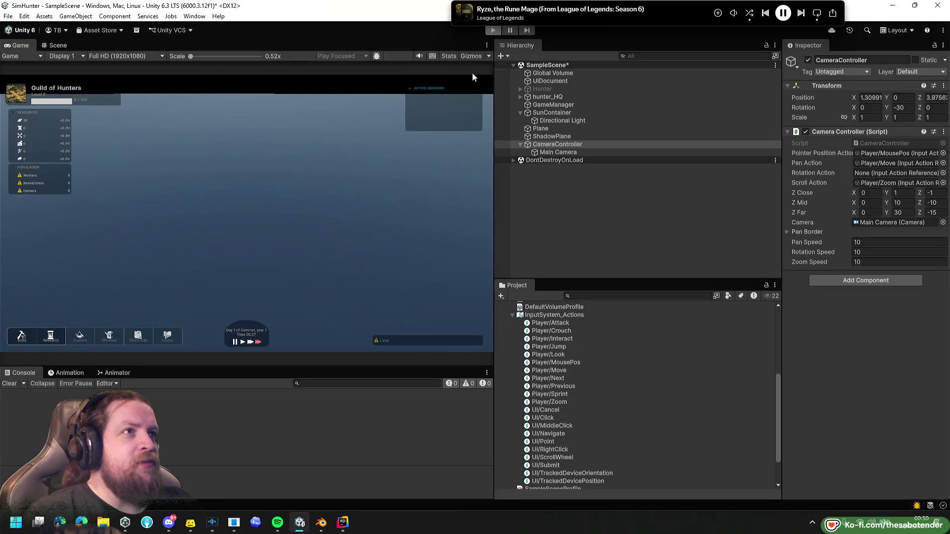
{"action": "key", "text": "alt+Tab"}
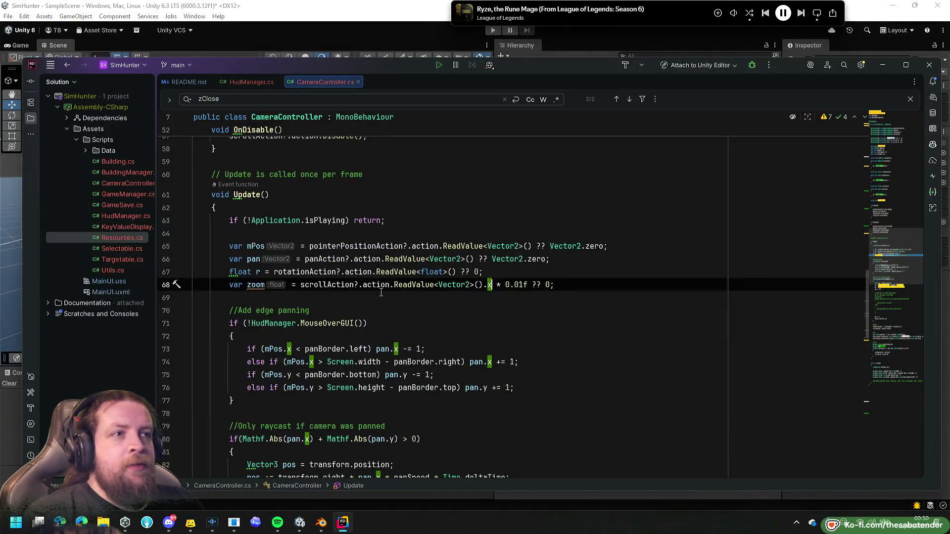
Restore .y on line 68, then in Unity open the Zoom input action for editing.
{"action": "key", "text": "BackSpace"}
{"action": "type", "text": "y"}
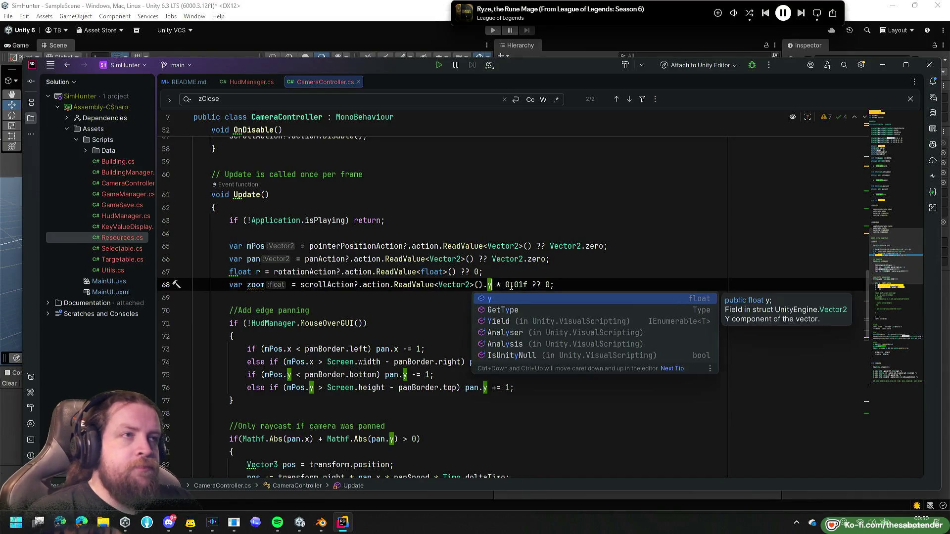
{"action": "key", "text": "alt+Tab"}
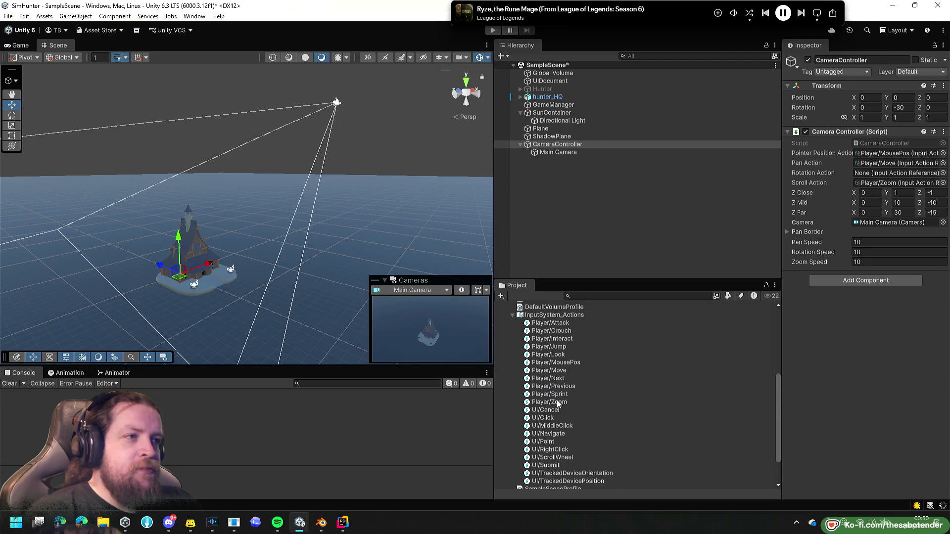
{"action": "double_click", "coordinate": [548, 403]}
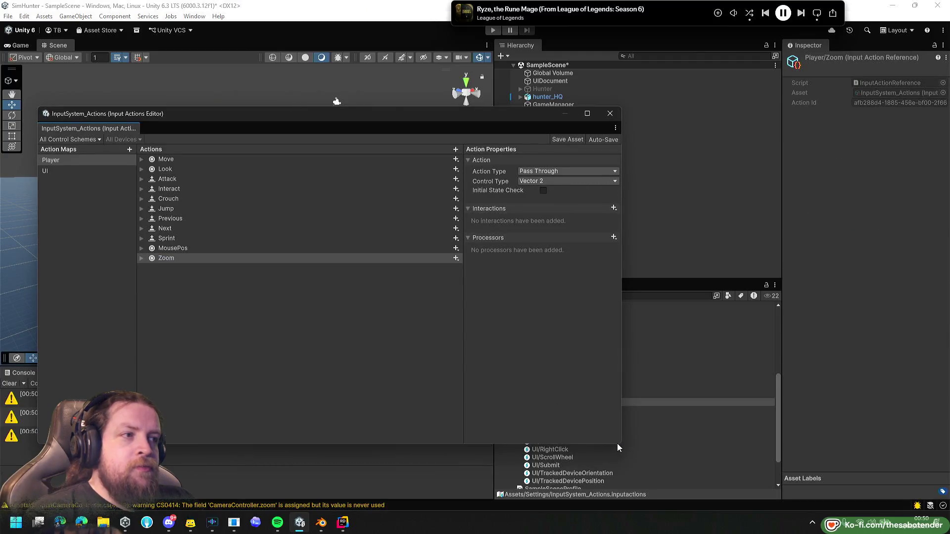
Enlarge the Input Actions Editor and inspect the UI map's ScrollWheel action and Scroll [Mouse] binding.
{"action": "left_click_drag", "start_coordinate": [621, 444], "coordinate": [688, 473]}
{"action": "left_click", "coordinate": [45, 171]}
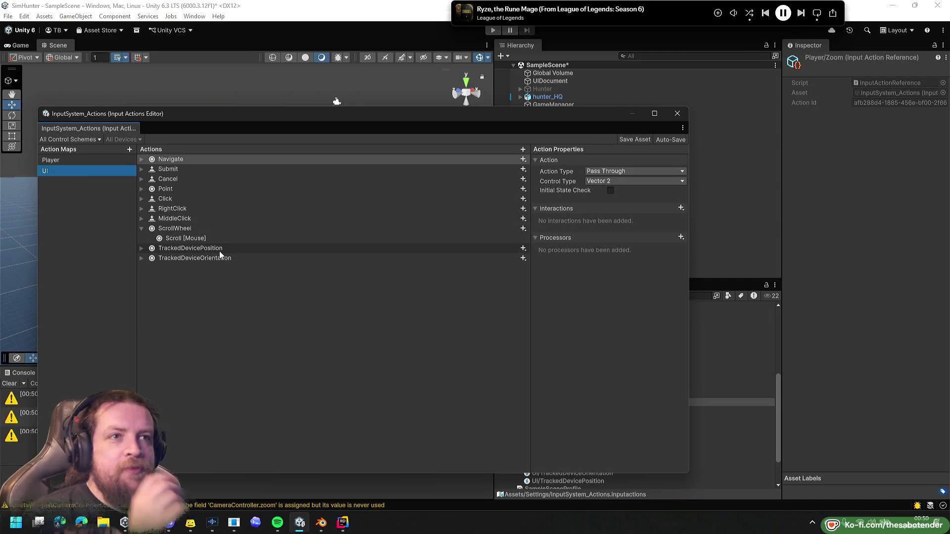
{"action": "left_click", "coordinate": [173, 230]}
{"action": "left_click", "coordinate": [181, 238]}
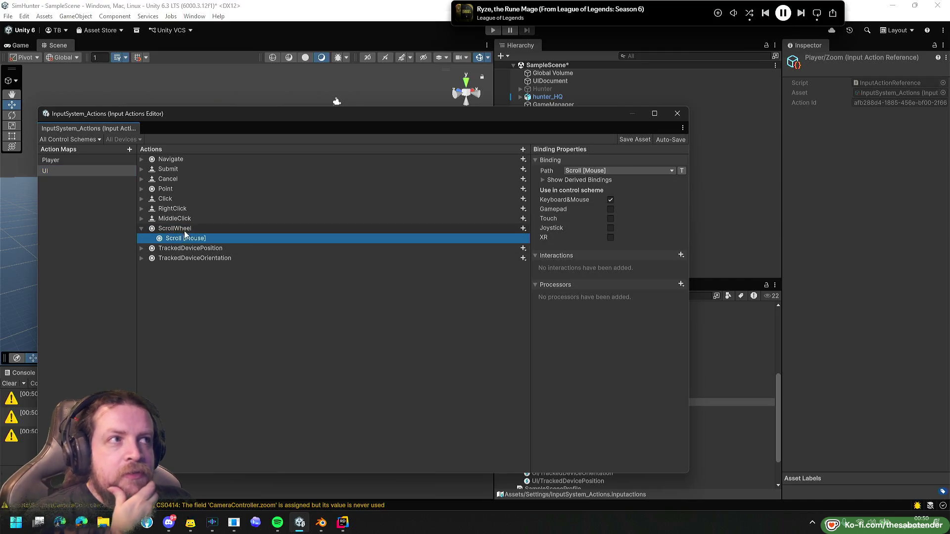
{"action": "left_click", "coordinate": [211, 259]}
{"action": "left_click", "coordinate": [174, 228]}
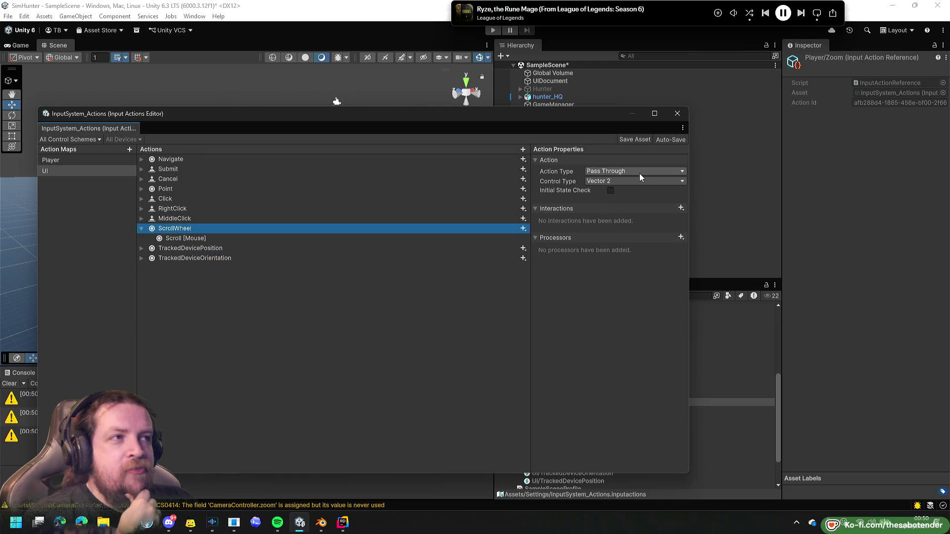
{"action": "left_click", "coordinate": [185, 237]}
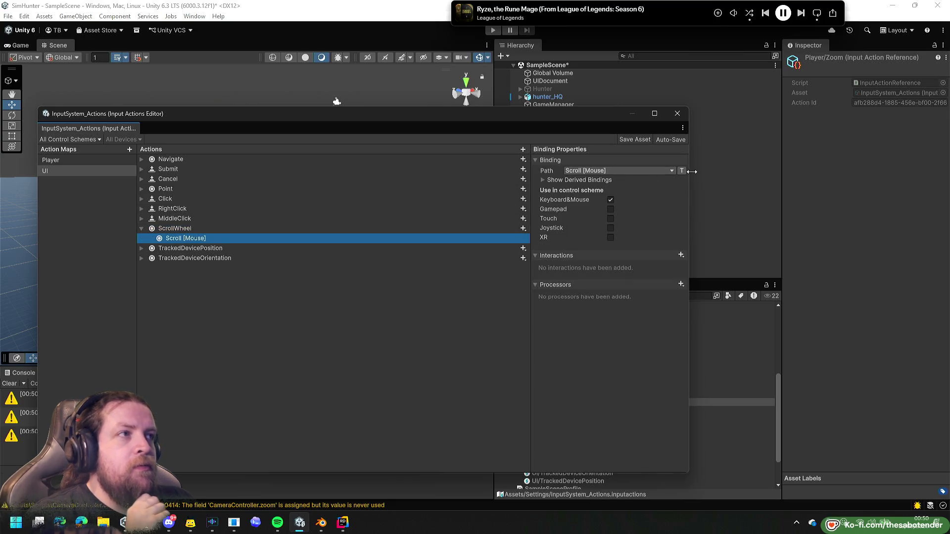
Set Player > Zoom's Action Type to Value, move the editor aside, and start play mode.
{"action": "left_click", "coordinate": [102, 162]}
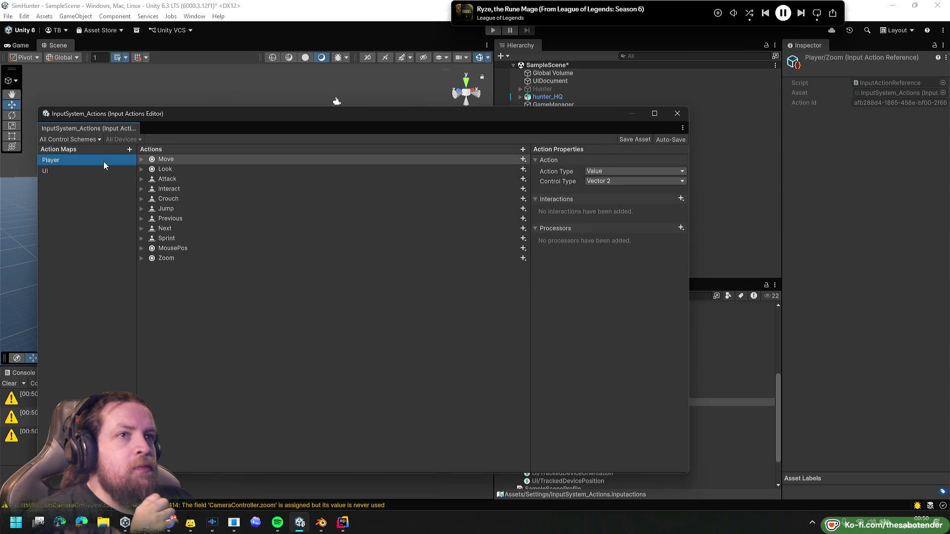
{"action": "left_click", "coordinate": [172, 259]}
{"action": "key", "text": "Right"}
{"action": "key", "text": "Down"}
{"action": "key", "text": "Up"}
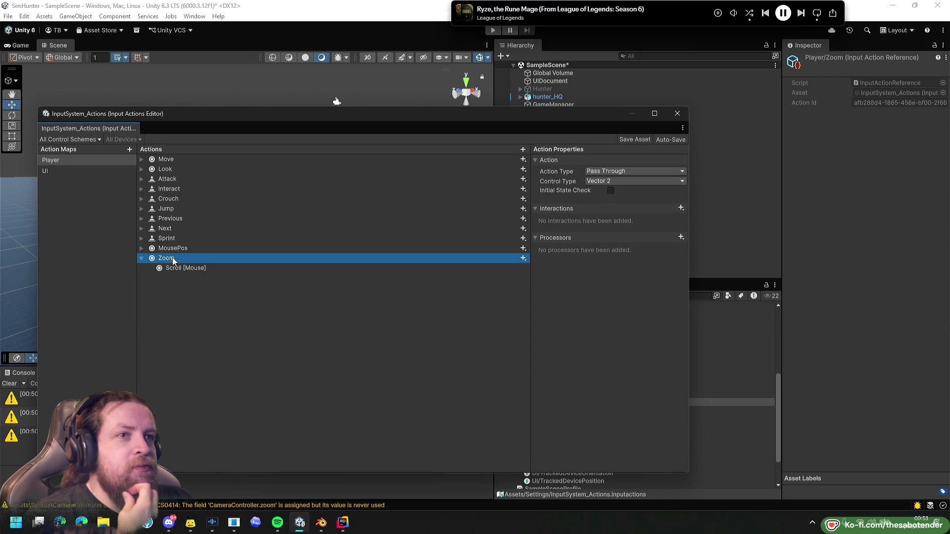
{"action": "key", "text": "Down"}
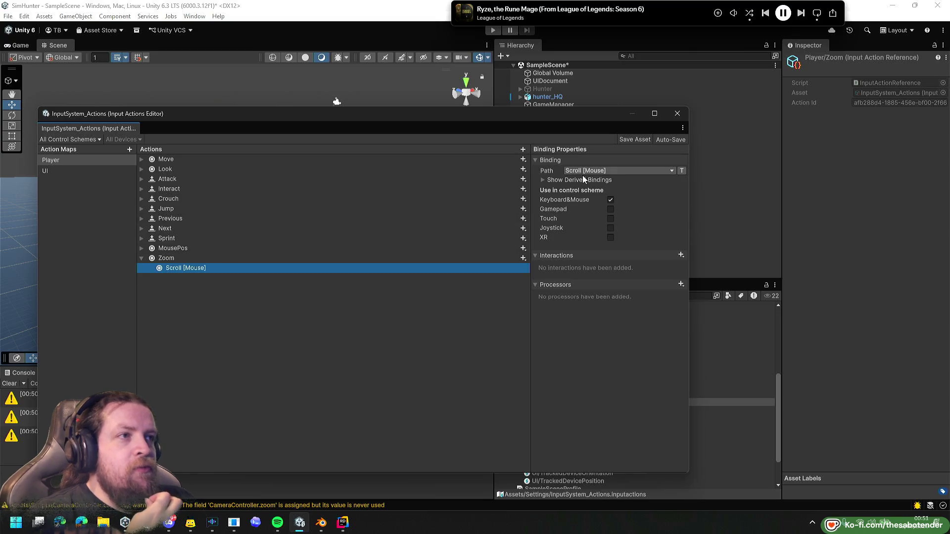
{"action": "left_click", "coordinate": [179, 258]}
{"action": "left_click", "coordinate": [604, 172]}
{"action": "left_click", "coordinate": [612, 184]}
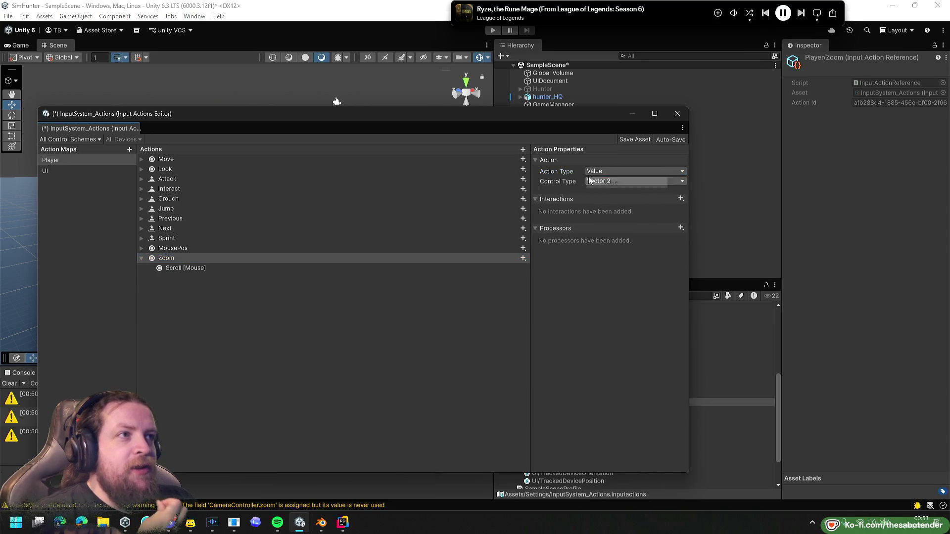
{"action": "mouse_move", "coordinate": [403, 120]}
{"action": "left_mouse_down"}
{"action": "mouse_move", "coordinate": [407, 322]}
{"action": "mouse_move", "coordinate": [379, 391]}
{"action": "left_mouse_up"}
{"action": "left_click", "coordinate": [492, 29]}
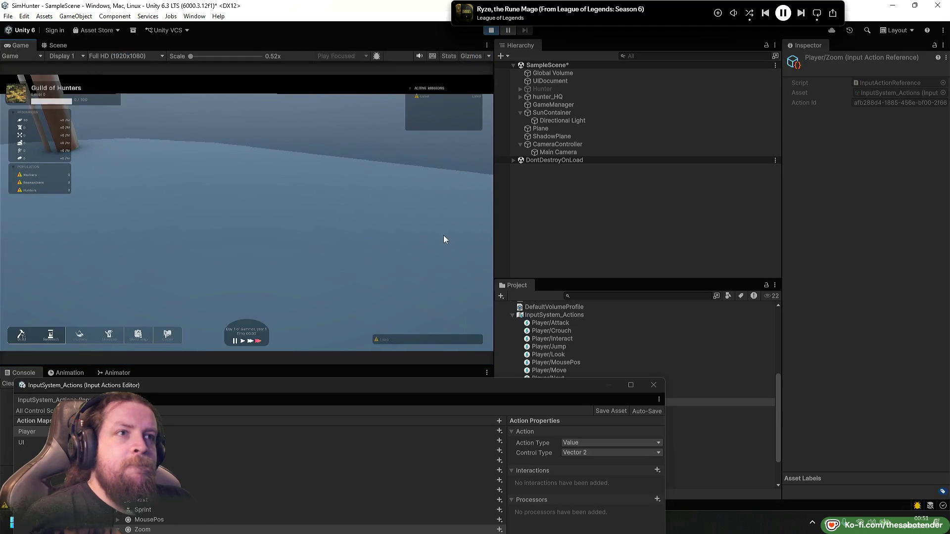
Test scroll zooming in two play-mode runs, stopping play after each.
{"action": "scroll", "coordinate": [304, 218], "scroll_direction": "up", "scroll_amount": 5}
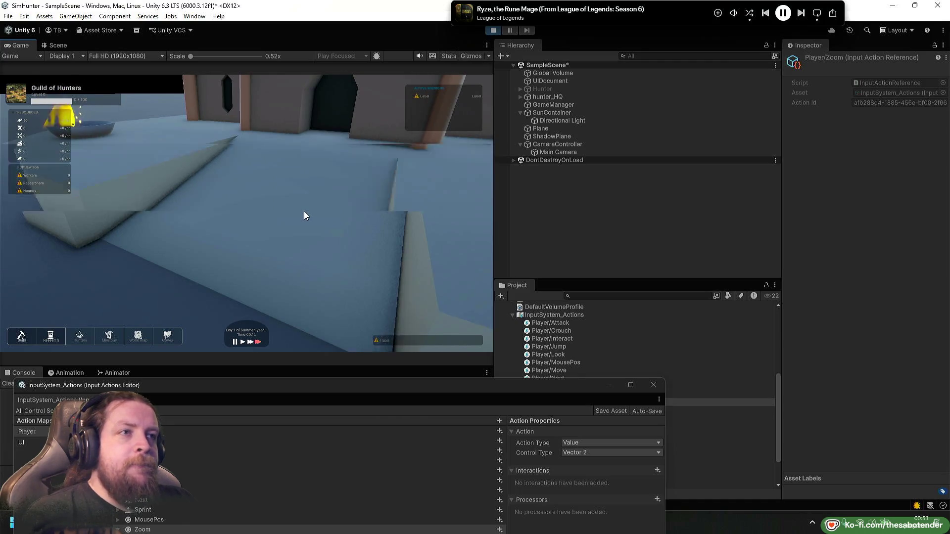
{"action": "left_click", "coordinate": [493, 30]}
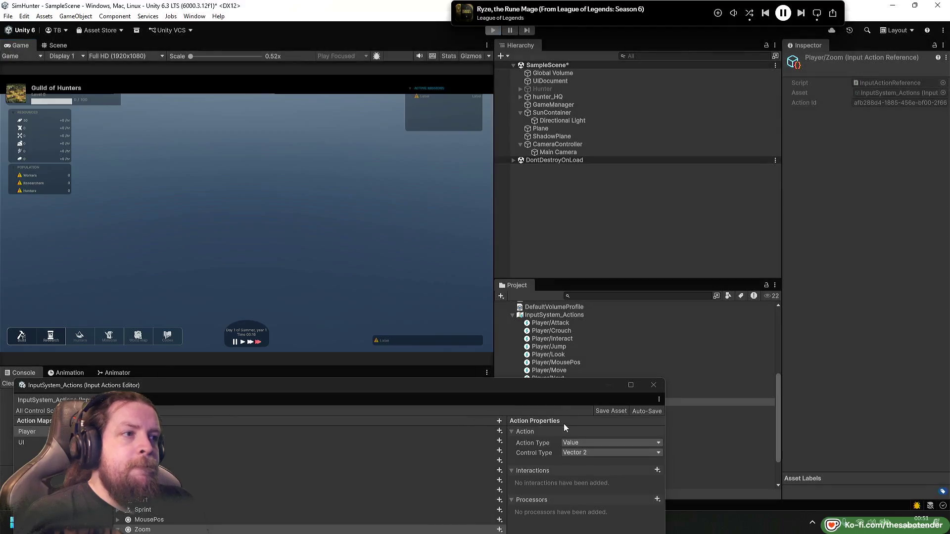
{"action": "mouse_move", "coordinate": [594, 390]}
{"action": "left_mouse_down"}
{"action": "mouse_move", "coordinate": [594, 308]}
{"action": "mouse_move", "coordinate": [659, 135]}
{"action": "mouse_move", "coordinate": [639, 152]}
{"action": "mouse_move", "coordinate": [549, 315]}
{"action": "left_mouse_up"}
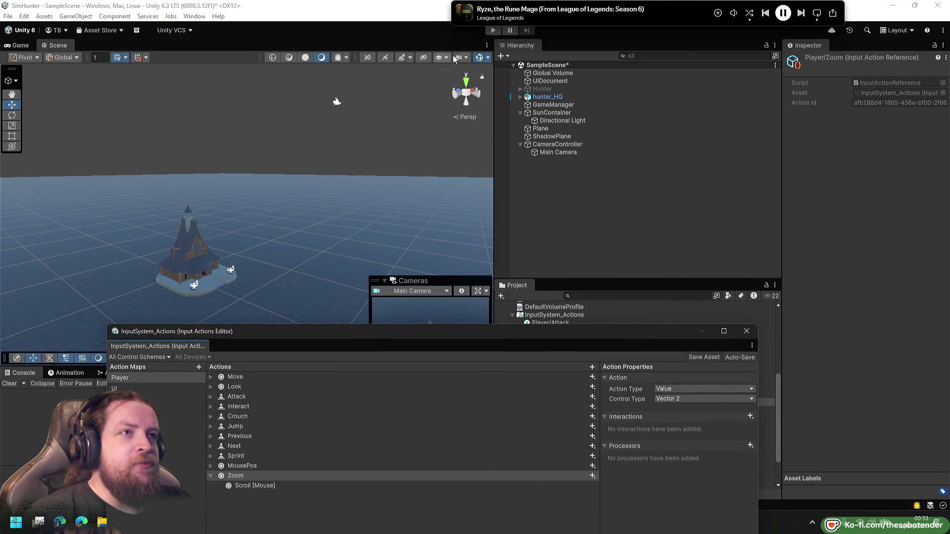
{"action": "left_click", "coordinate": [492, 30]}
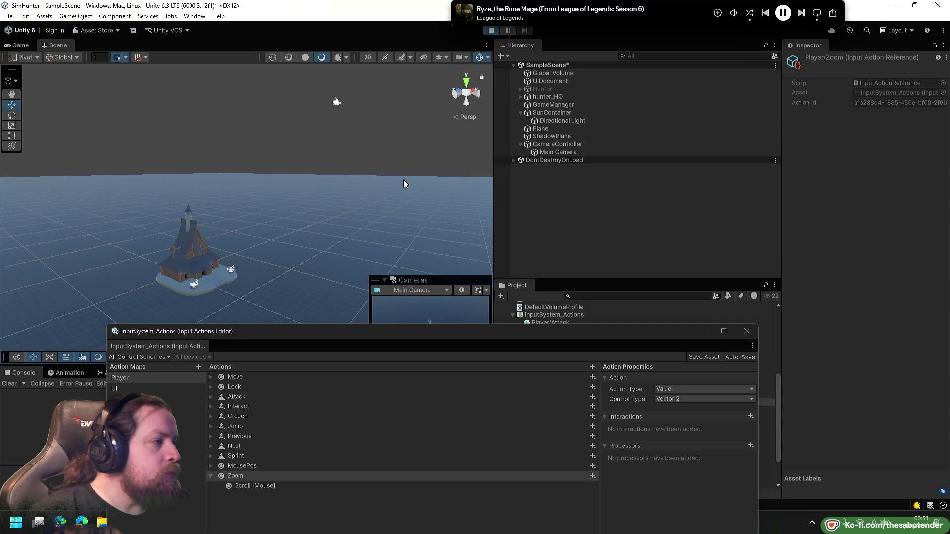
{"action": "scroll", "coordinate": [306, 225], "scroll_direction": "up", "scroll_amount": 3}
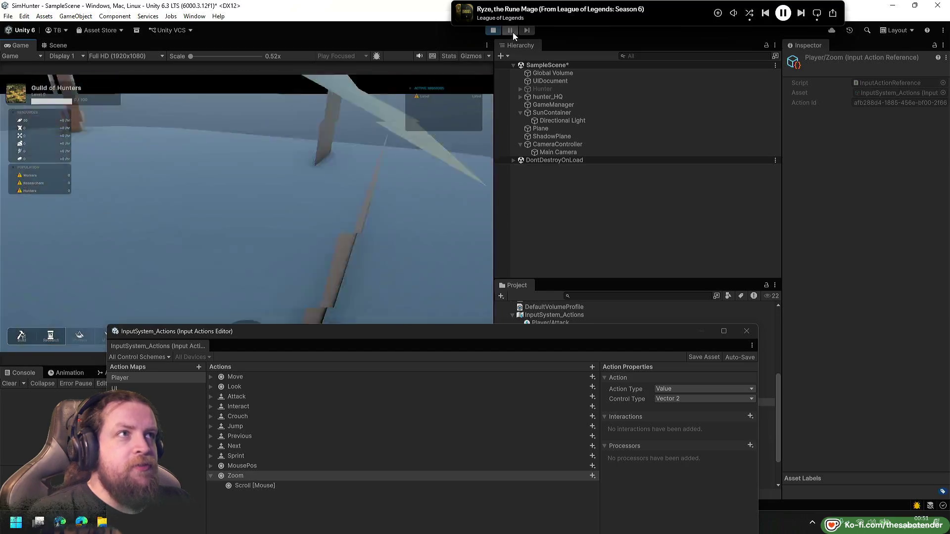
{"action": "left_click", "coordinate": [494, 30]}
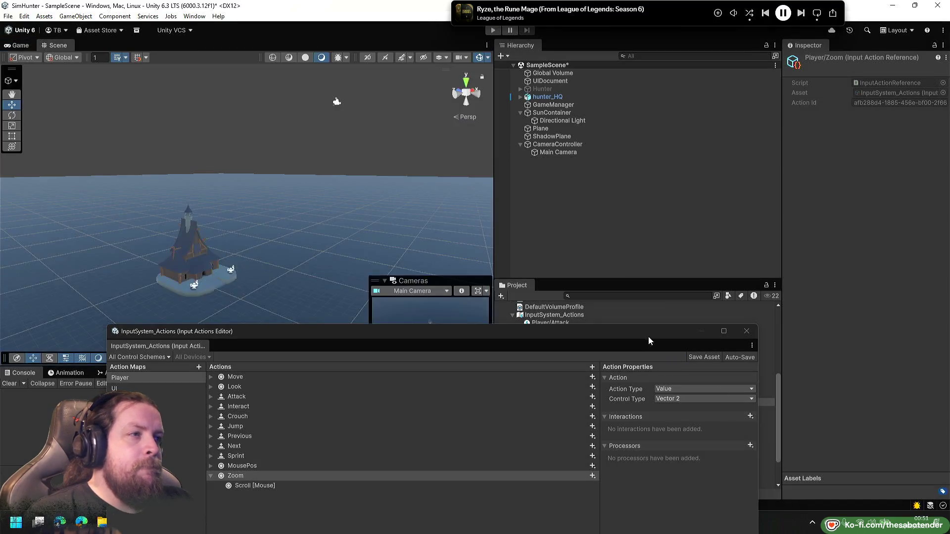
Set Zoom's Action Type back to Pass Through, save the asset, and close the Input Actions Editor.
{"action": "left_click", "coordinate": [681, 306]}
{"action": "left_click", "coordinate": [702, 336]}
{"action": "left_click", "coordinate": [708, 271]}
{"action": "left_click_drag", "start_coordinate": [666, 252], "coordinate": [666, 178]}
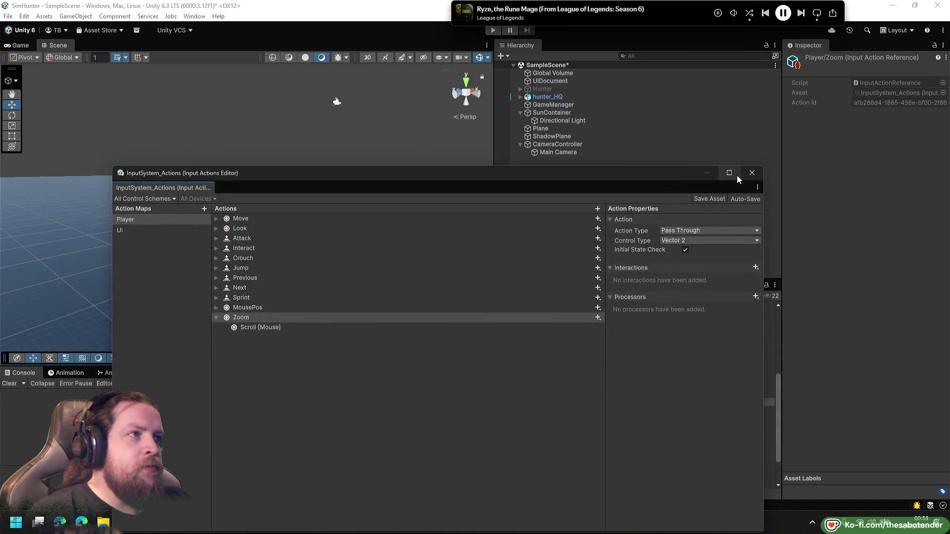
{"action": "left_click", "coordinate": [753, 173]}
{"action": "left_click", "coordinate": [343, 522]}
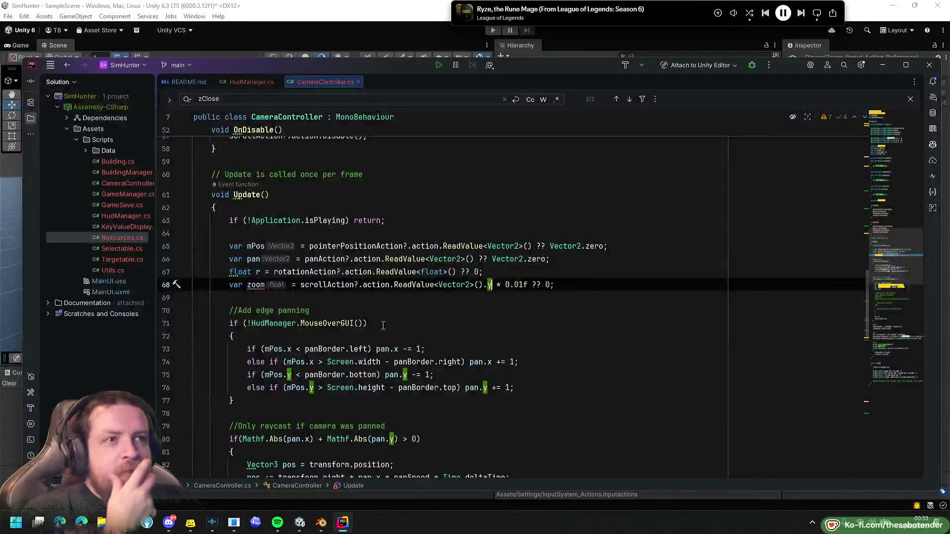
Search CameraController.cs for every use of the zoom variable, starting from line 68.
{"action": "left_click", "coordinate": [270, 284]}
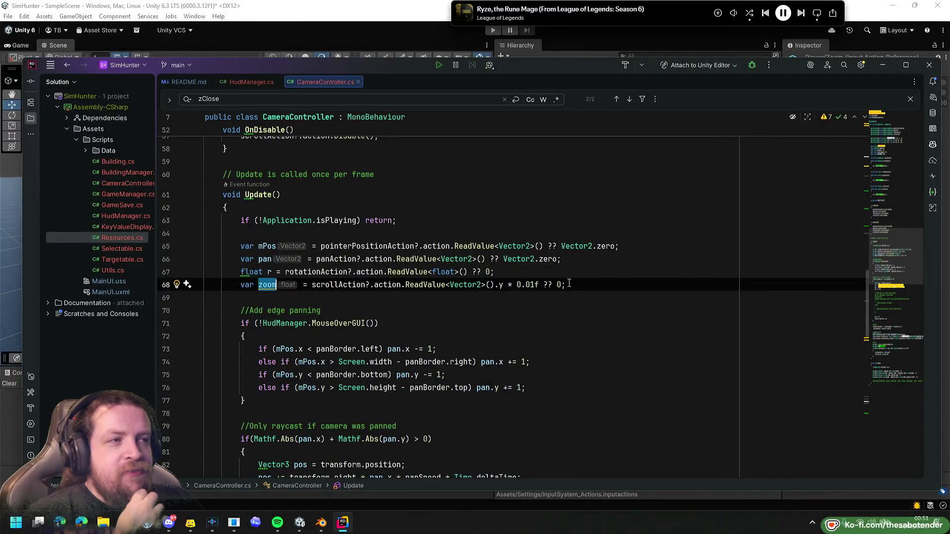
{"action": "mouse_move", "coordinate": [540, 285]}
{"action": "left_mouse_down"}
{"action": "mouse_move", "coordinate": [510, 285]}
{"action": "mouse_move", "coordinate": [539, 289]}
{"action": "left_mouse_up"}
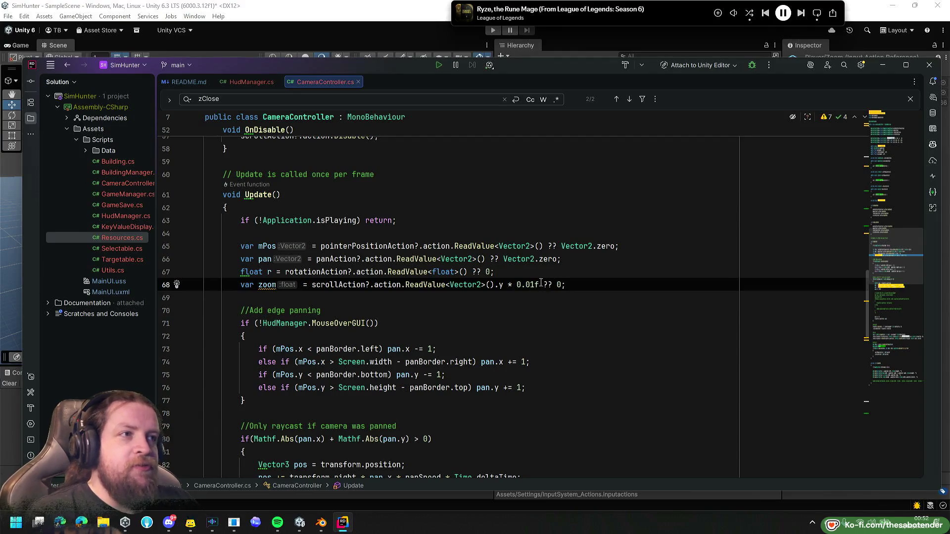
{"action": "scroll", "coordinate": [585, 291], "scroll_direction": "down", "scroll_amount": 2}
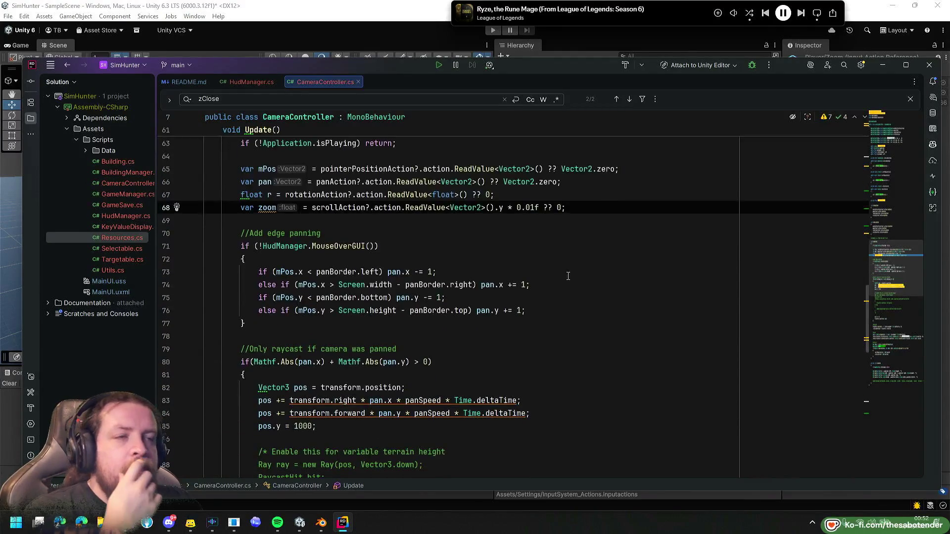
{"action": "double_click", "coordinate": [267, 207]}
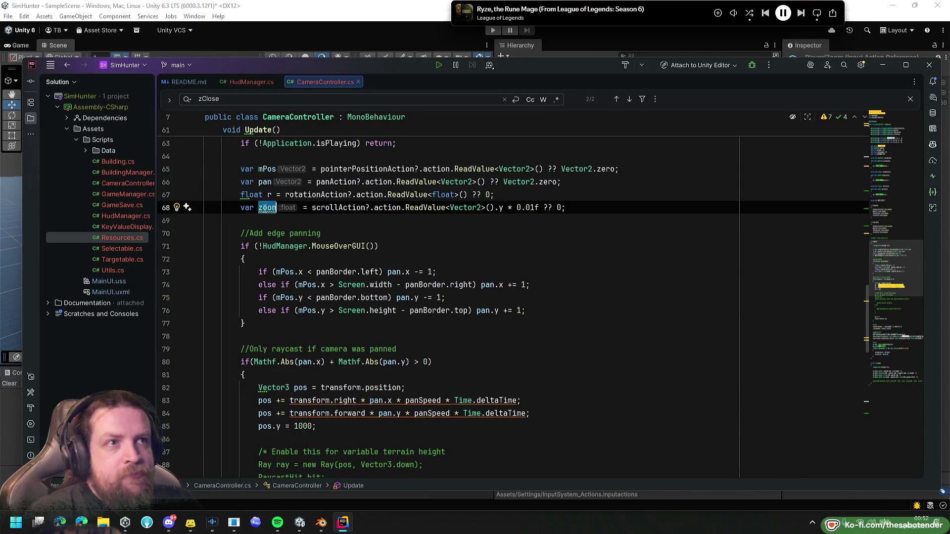
{"action": "key", "text": "ctrl+f"}
{"action": "scroll", "coordinate": [480, 263], "scroll_direction": "down", "scroll_amount": 9}
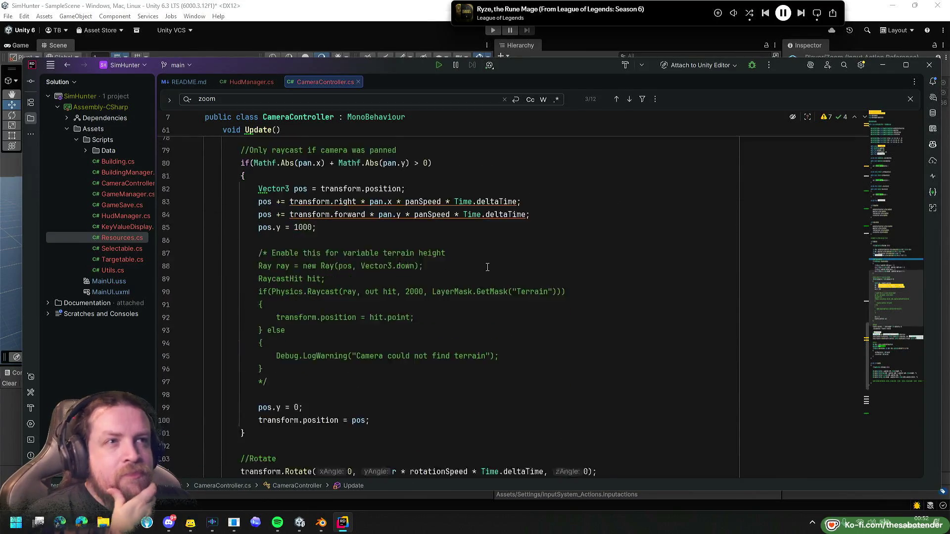
{"action": "scroll", "coordinate": [480, 264], "scroll_direction": "up", "scroll_amount": 2}
{"action": "scroll", "coordinate": [320, 238], "scroll_direction": "down", "scroll_amount": 5}
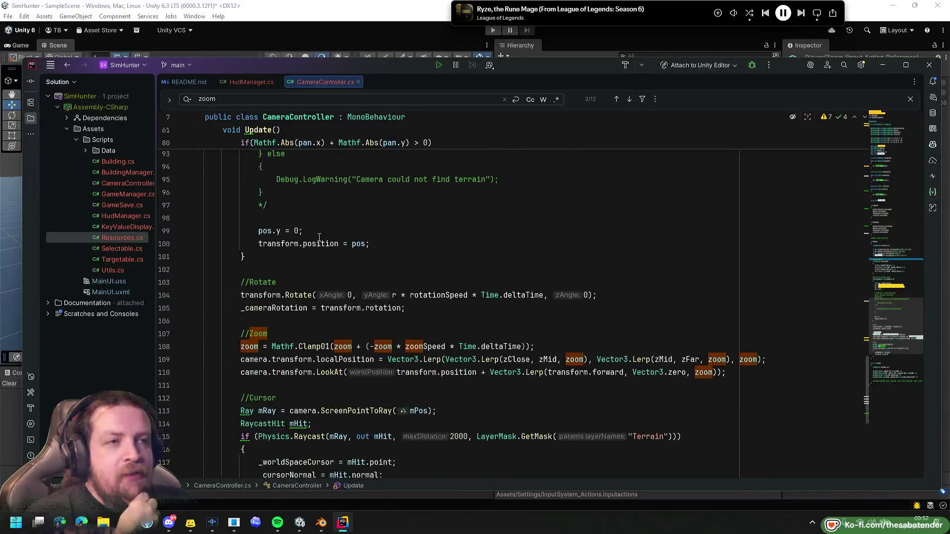
{"action": "scroll", "coordinate": [310, 251], "scroll_direction": "down", "scroll_amount": 1}
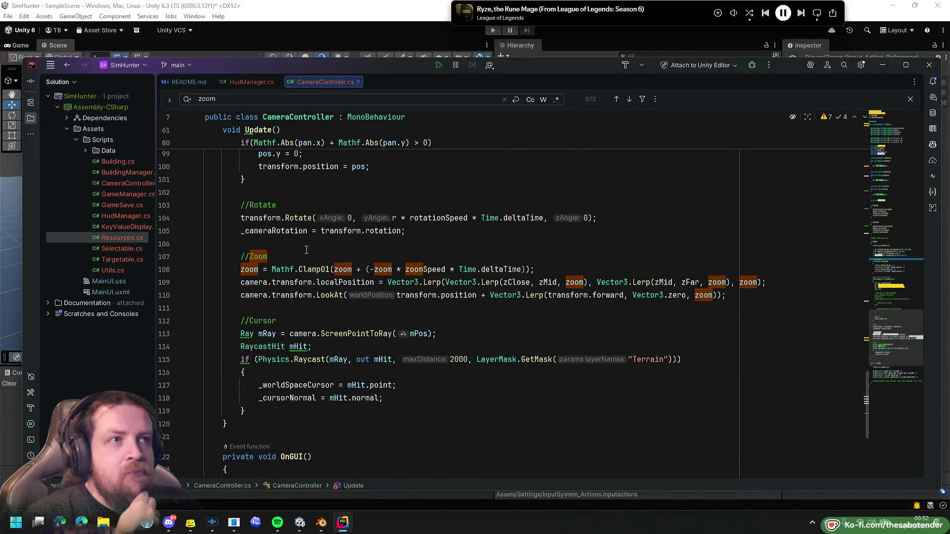
{"action": "scroll", "coordinate": [305, 245], "scroll_direction": "up", "scroll_amount": 13}
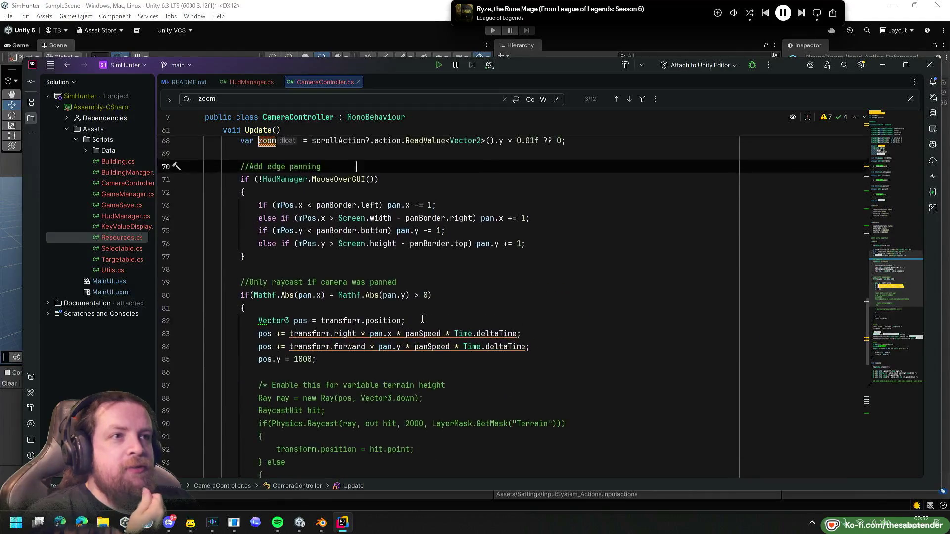
{"action": "scroll", "coordinate": [386, 272], "scroll_direction": "down", "scroll_amount": 11}
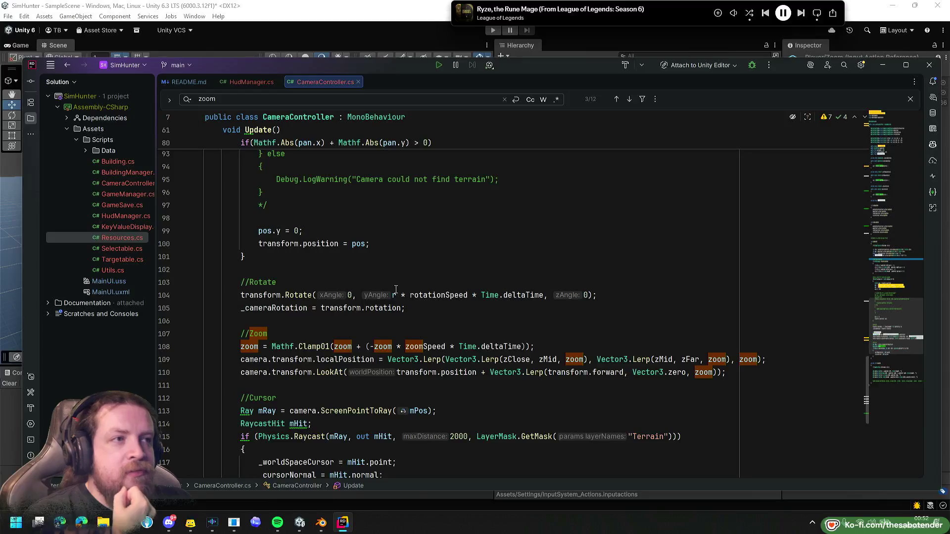
{"action": "mouse_move", "coordinate": [396, 290]}
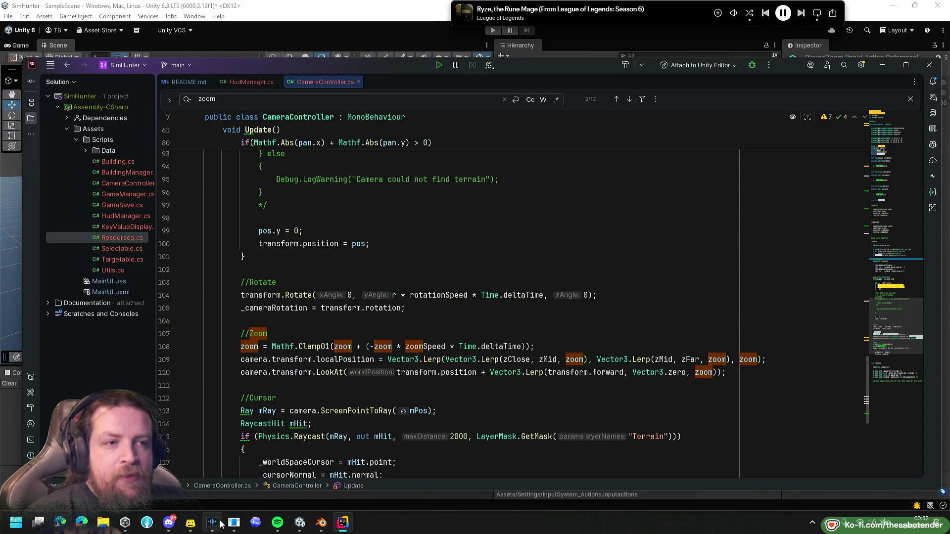
Open the Deepest project from Unity Hub.
{"action": "left_click", "coordinate": [228, 466]}
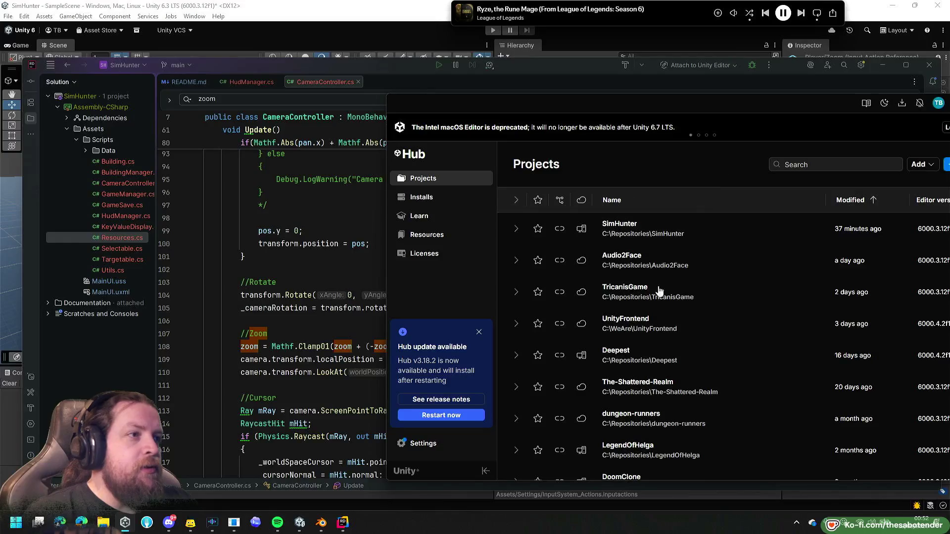
{"action": "left_click", "coordinate": [616, 353]}
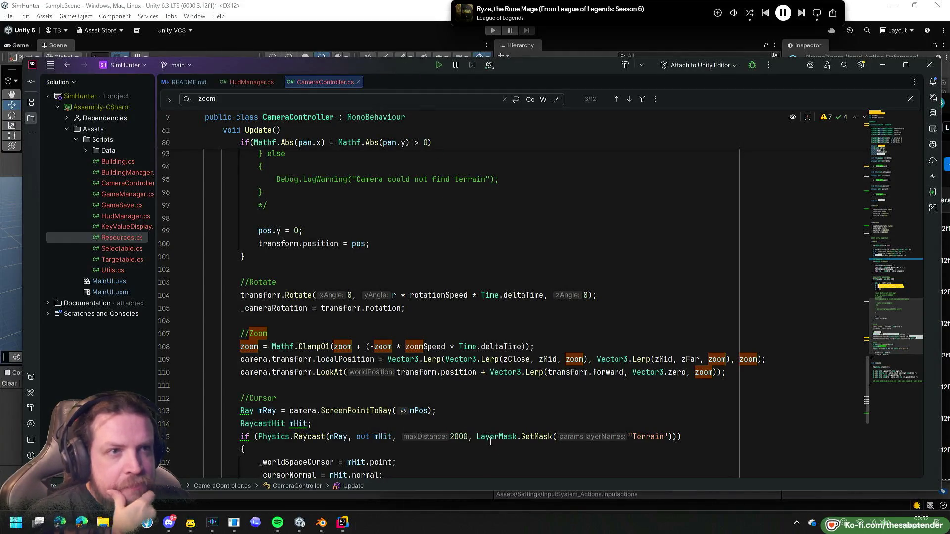
{"action": "scroll", "coordinate": [301, 308], "scroll_direction": "down", "scroll_amount": 1}
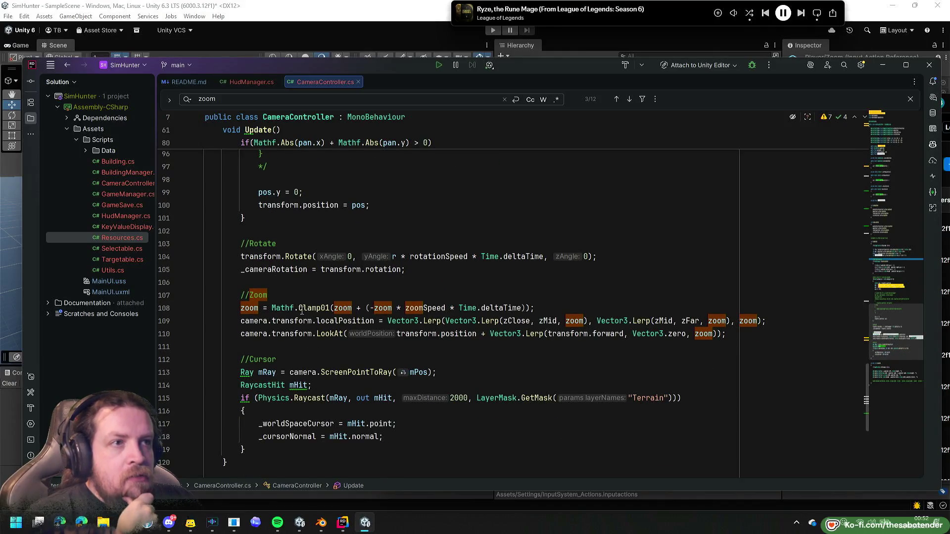
Examine the Mathf.Clamp01 zoom clamp on line 108, then bring Unity forward.
{"action": "double_click", "coordinate": [309, 308]}
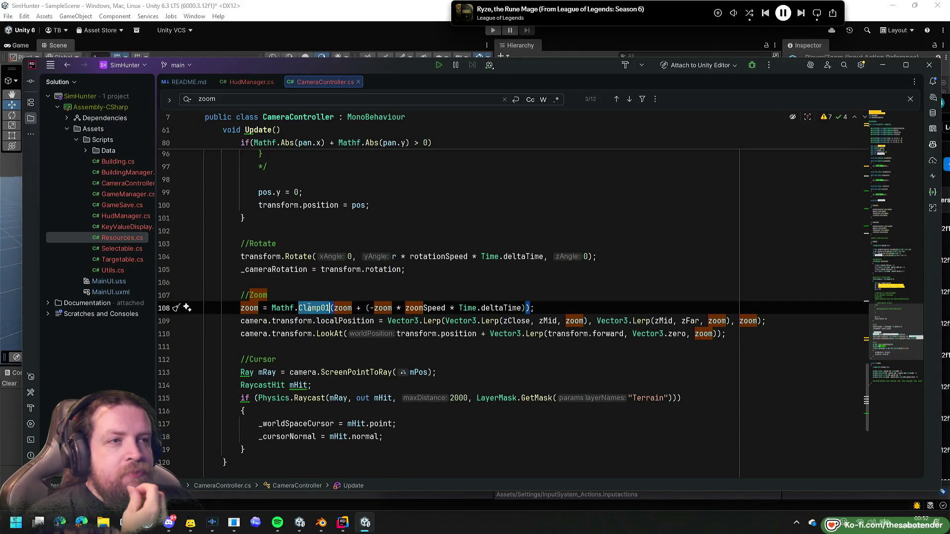
{"action": "double_click", "coordinate": [341, 308]}
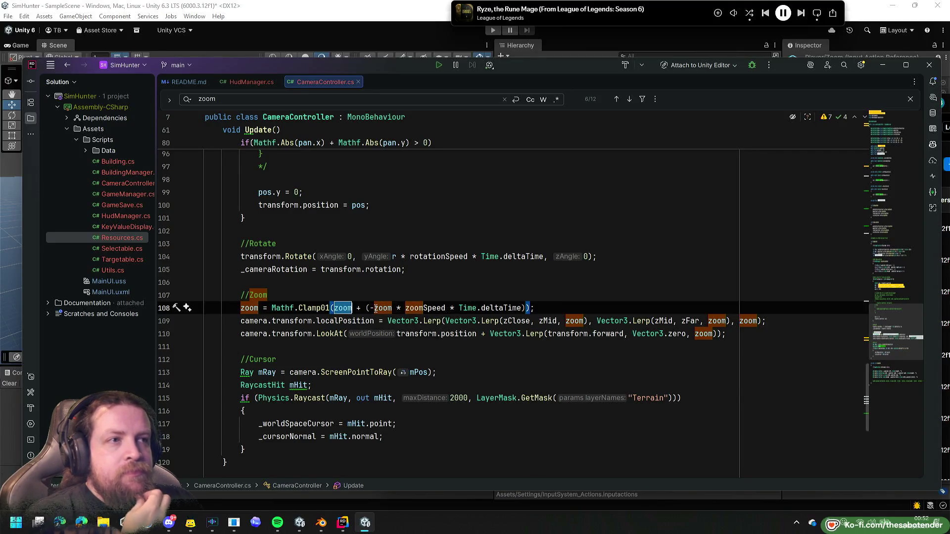
{"action": "mouse_move", "coordinate": [376, 309]}
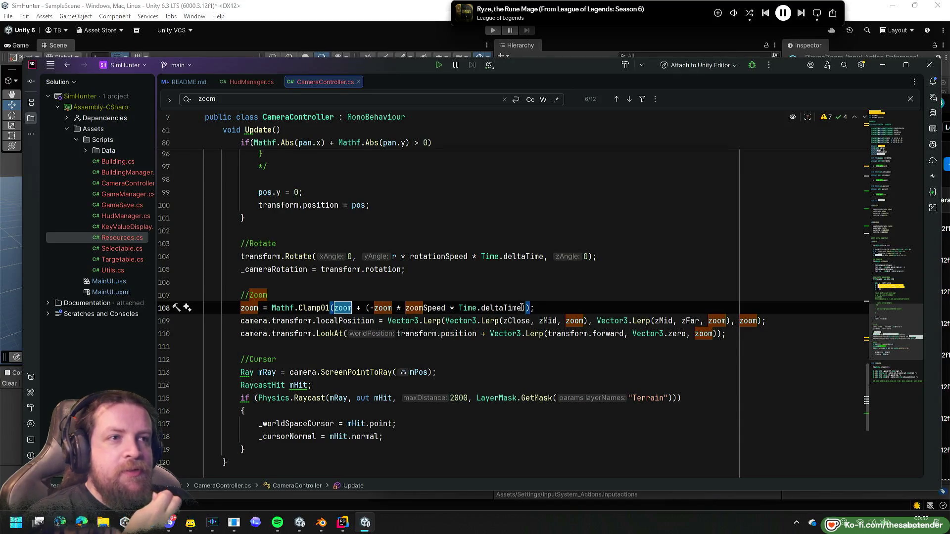
{"action": "mouse_move", "coordinate": [522, 308]}
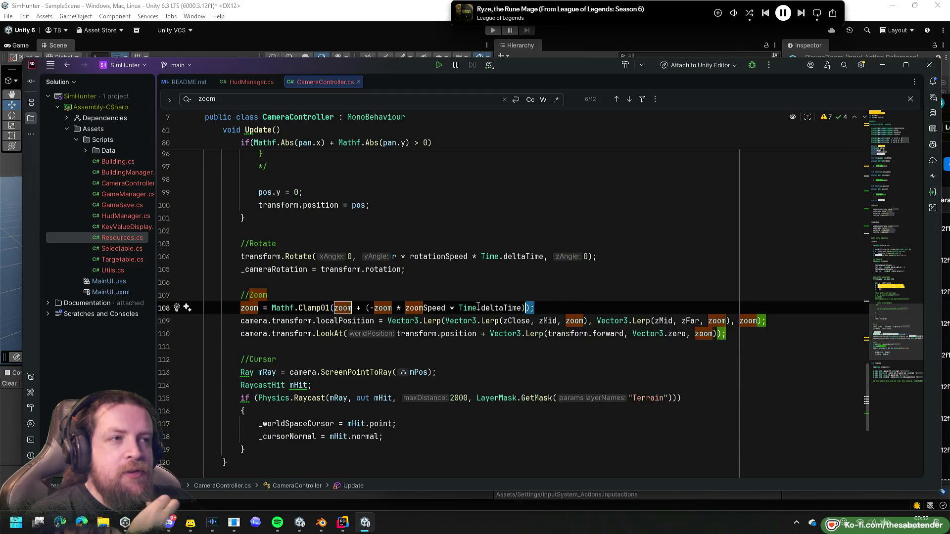
{"action": "left_click", "coordinate": [653, 308]}
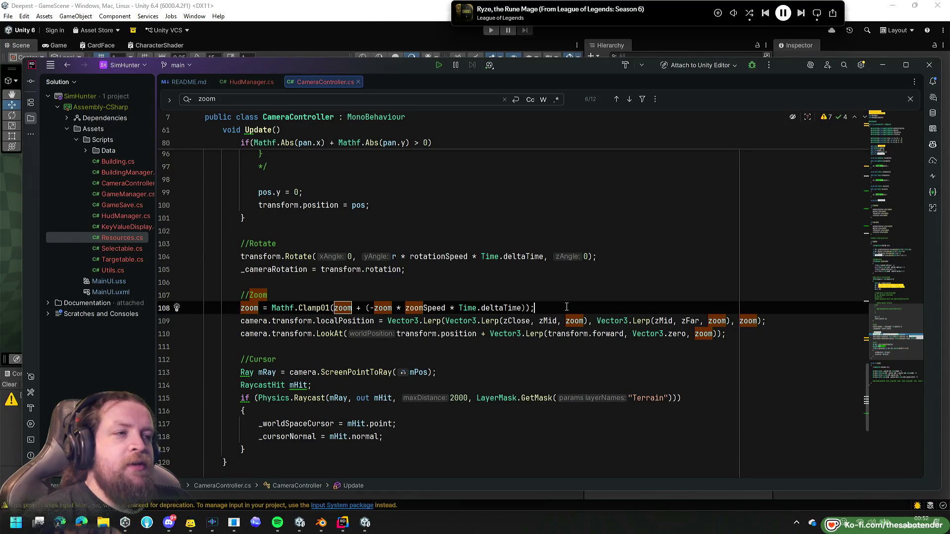
{"action": "left_click_drag", "start_coordinate": [553, 307], "coordinate": [335, 308]}
{"action": "left_click", "coordinate": [338, 40]}
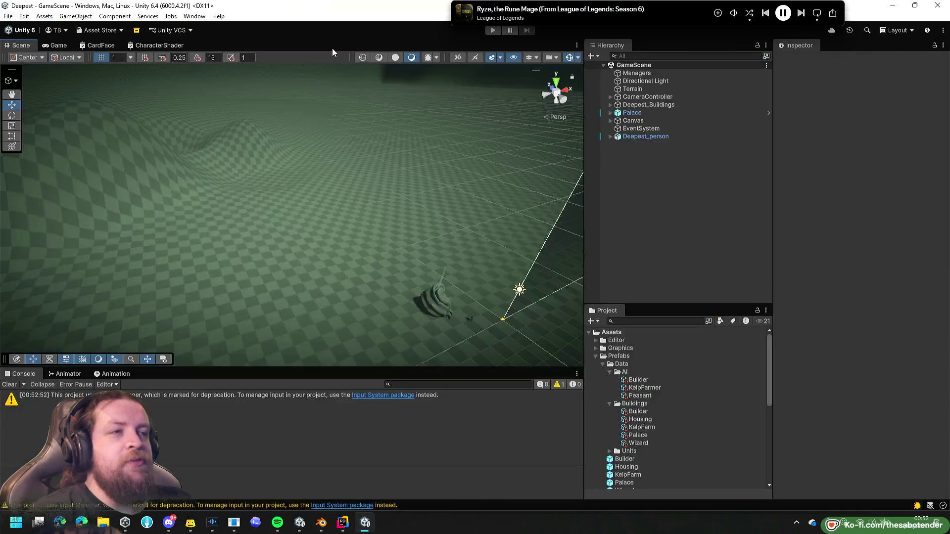
Play-test Deepest, then expand its CameraController (Pan Speed 21, Zoom Speed 50) and snap SimHunter left.
{"action": "left_click", "coordinate": [493, 30]}
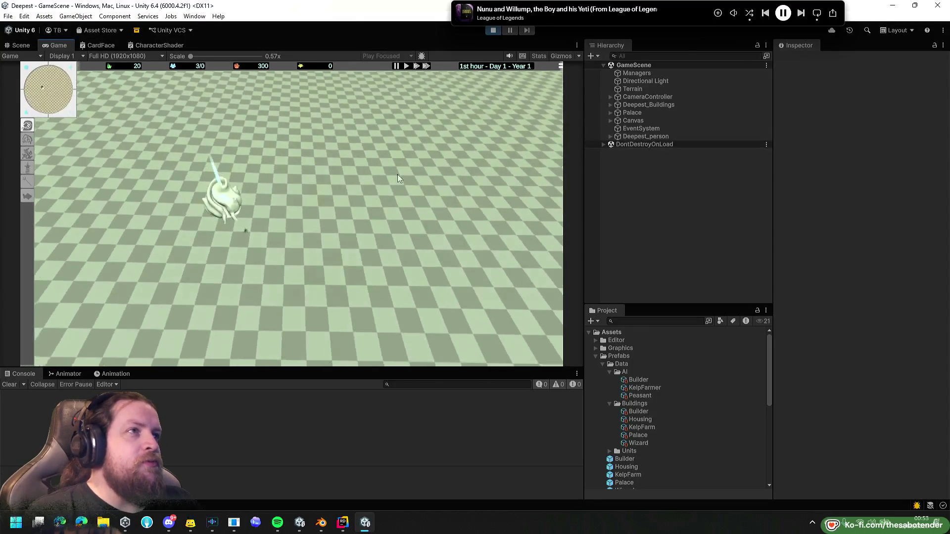
{"action": "left_click", "coordinate": [493, 30]}
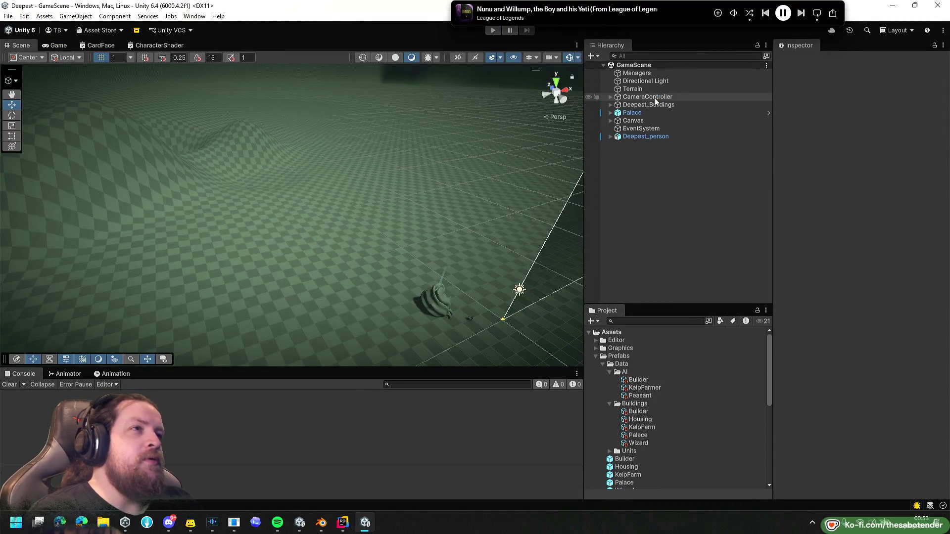
{"action": "left_click", "coordinate": [656, 98]}
{"action": "key", "text": "Right"}
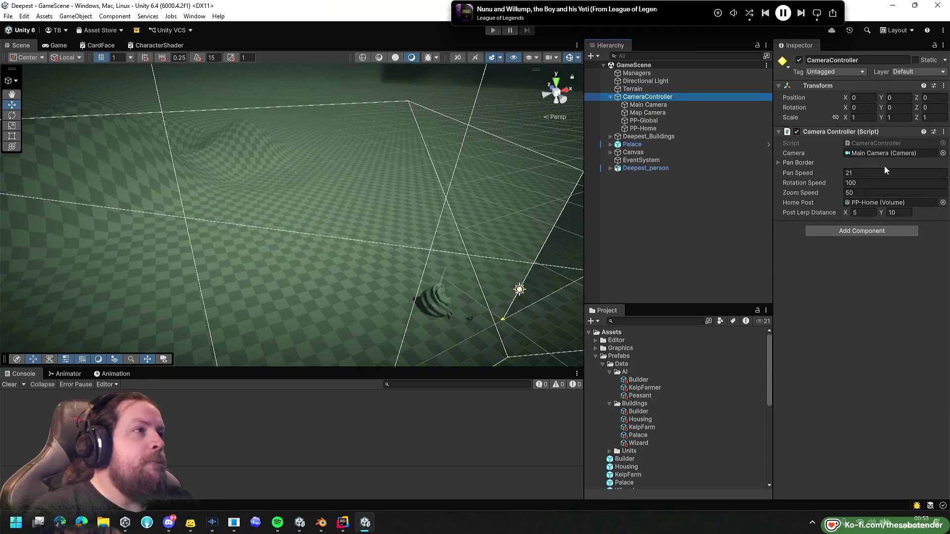
{"action": "key", "text": "alt+Tab"}
{"action": "key", "text": "alt+Tab"}
{"action": "key", "text": "alt+Tab"}
{"action": "key", "text": "super+Left"}
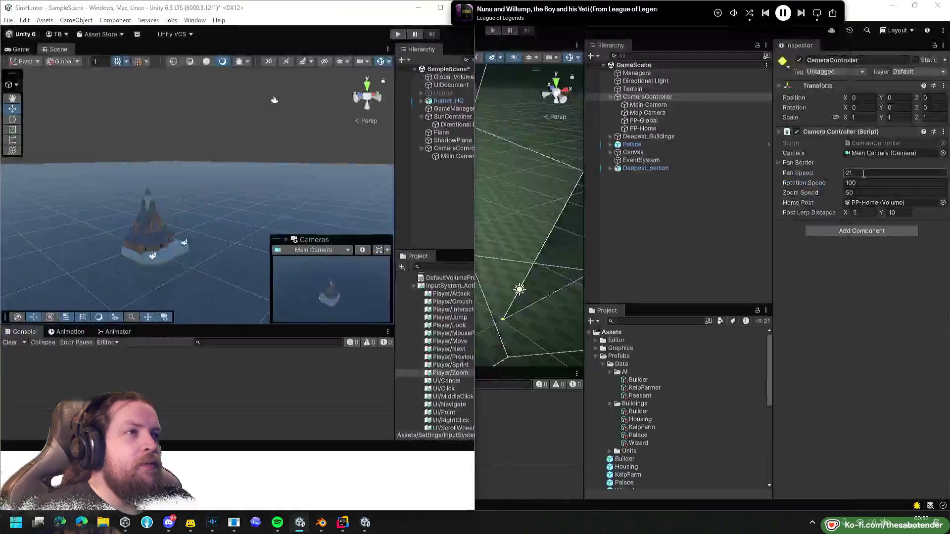
Set SimHunter's CameraController Pan Speed to 21 and Rotation Speed to 100.
{"action": "left_click", "coordinate": [460, 149]}
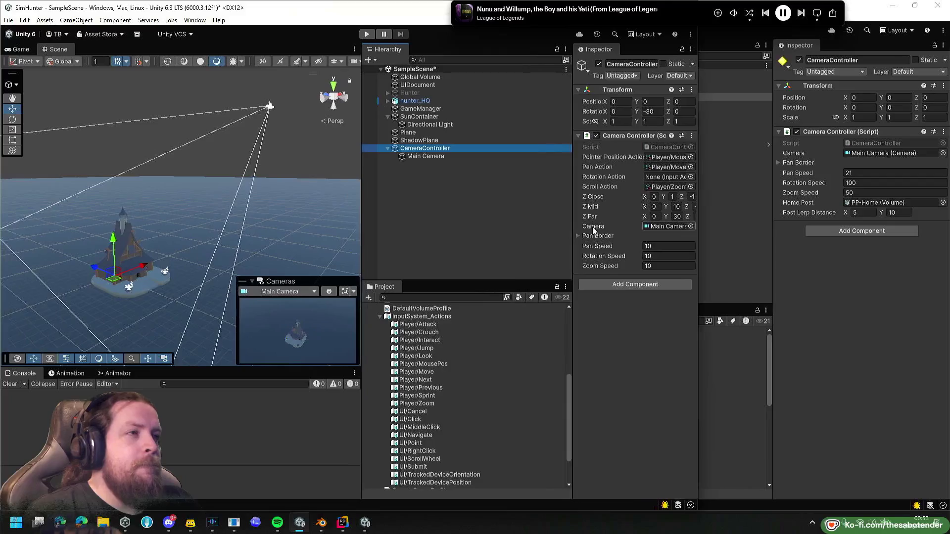
{"action": "left_click_drag", "start_coordinate": [573, 211], "coordinate": [505, 213]}
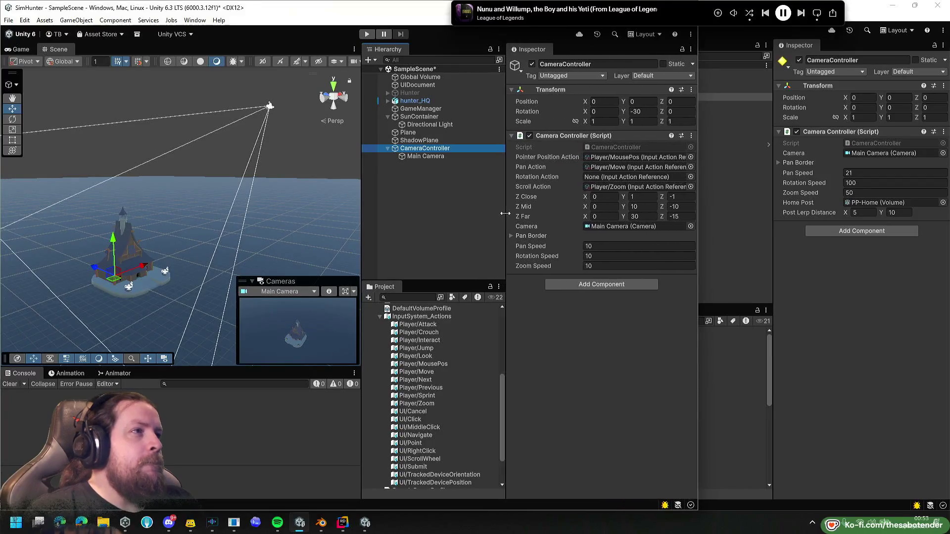
{"action": "left_click", "coordinate": [603, 246]}
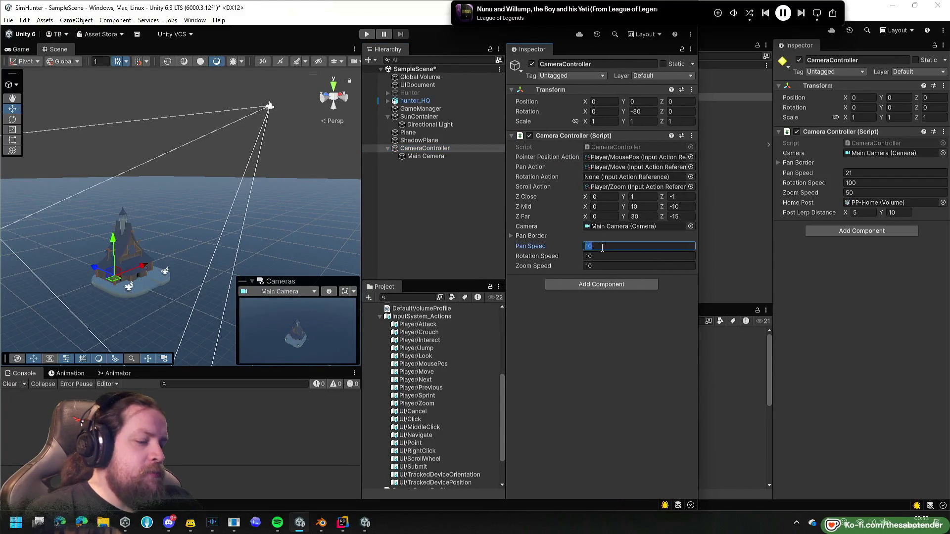
{"action": "type", "text": "21"}
{"action": "key", "text": "Tab"}
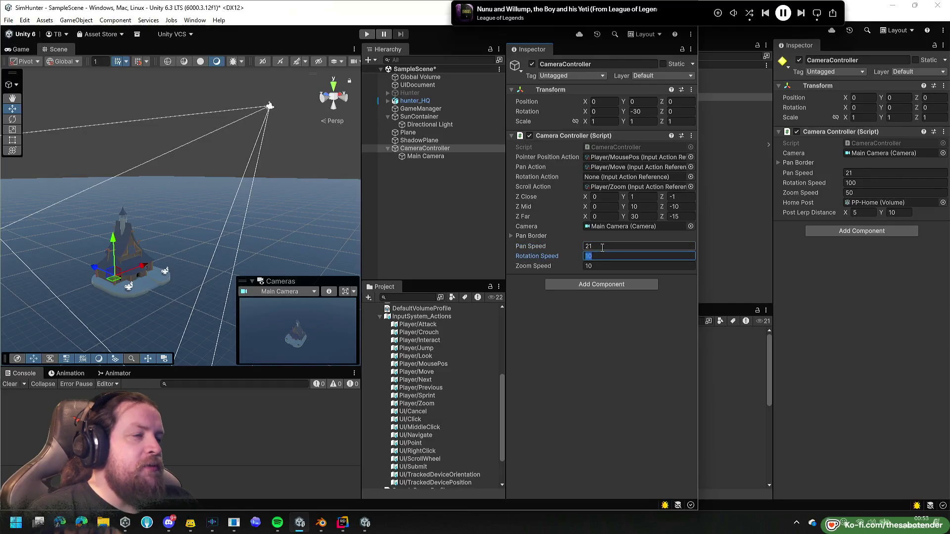
{"action": "type", "text": "0"}
{"action": "key", "text": "Tab"}
{"action": "type", "text": "50"}
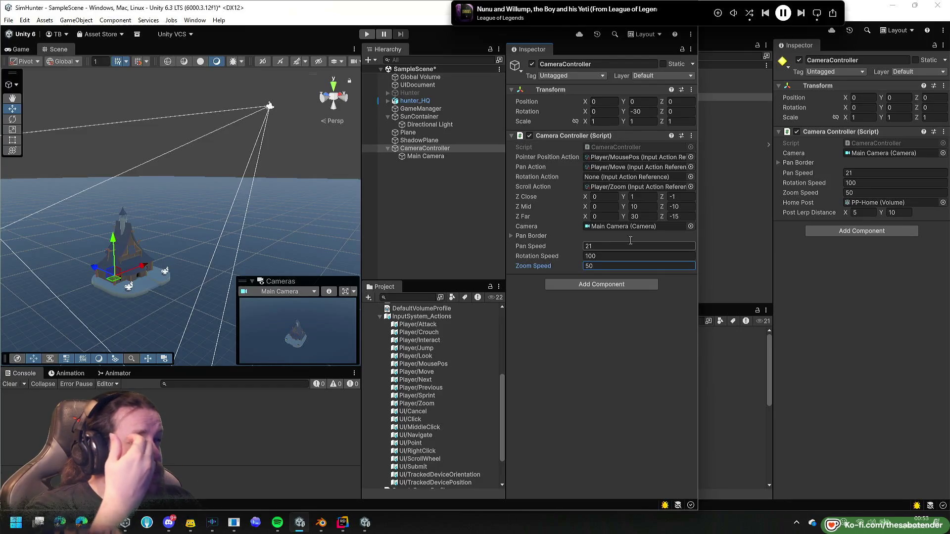
Copy Deepest's Pan Border values into SimHunter: Left 150, Right 100, Top 130.
{"action": "left_click", "coordinate": [787, 162]}
{"action": "key", "text": "alt+Tab"}
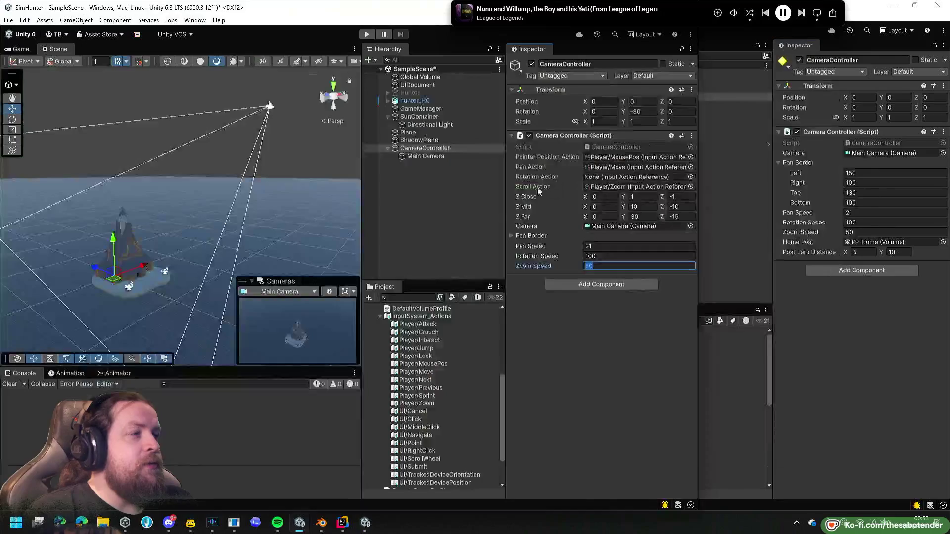
{"action": "left_click", "coordinate": [515, 237]}
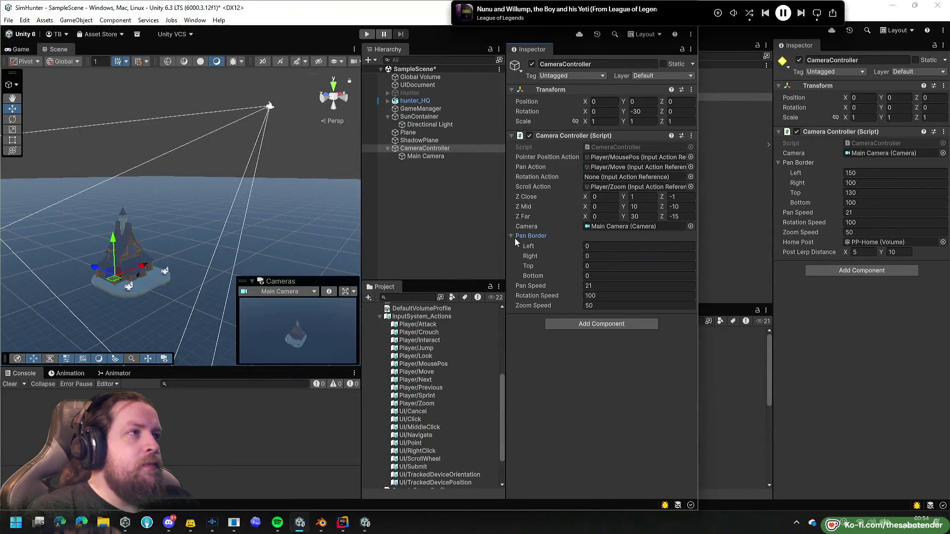
{"action": "left_click", "coordinate": [600, 246]}
{"action": "type", "text": "150"}
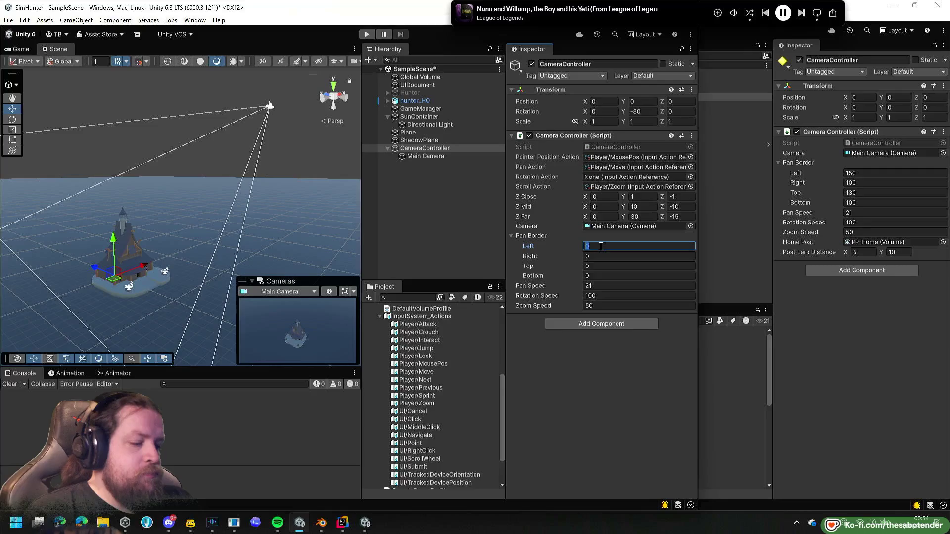
{"action": "key", "text": "Tab"}
{"action": "type", "text": "00"}
{"action": "key", "text": "Tab"}
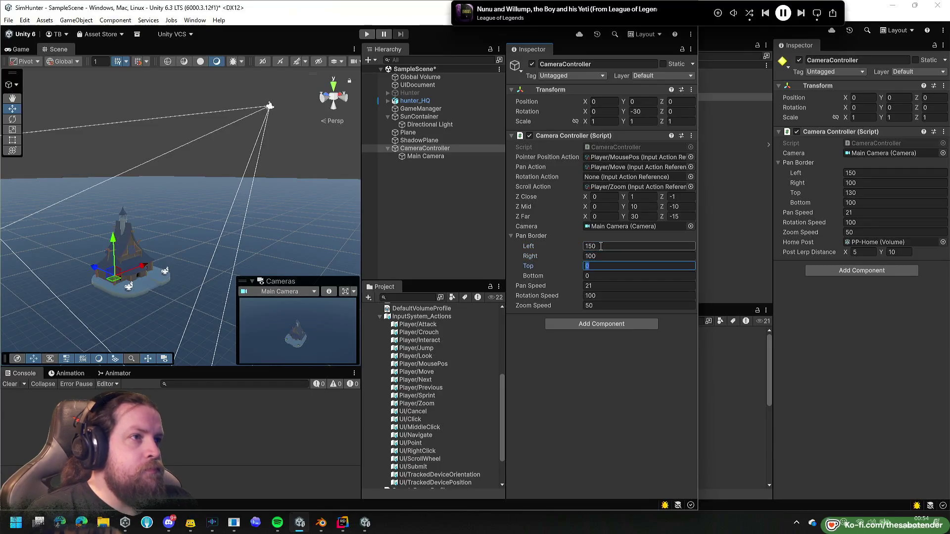
{"action": "type", "text": "130"}
{"action": "key", "text": "Tab"}
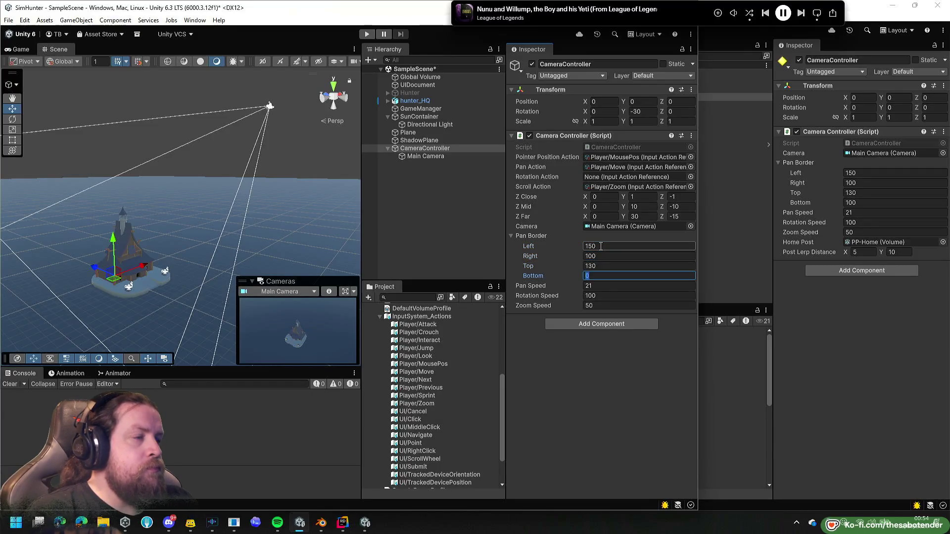
{"action": "type", "text": "100"}
{"action": "left_click", "coordinate": [523, 236]}
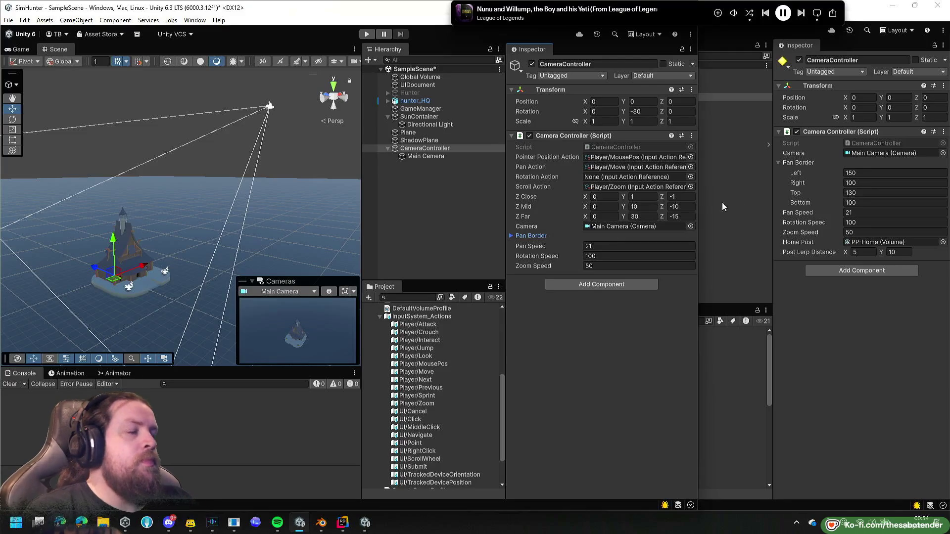
{"action": "left_click", "coordinate": [779, 161]}
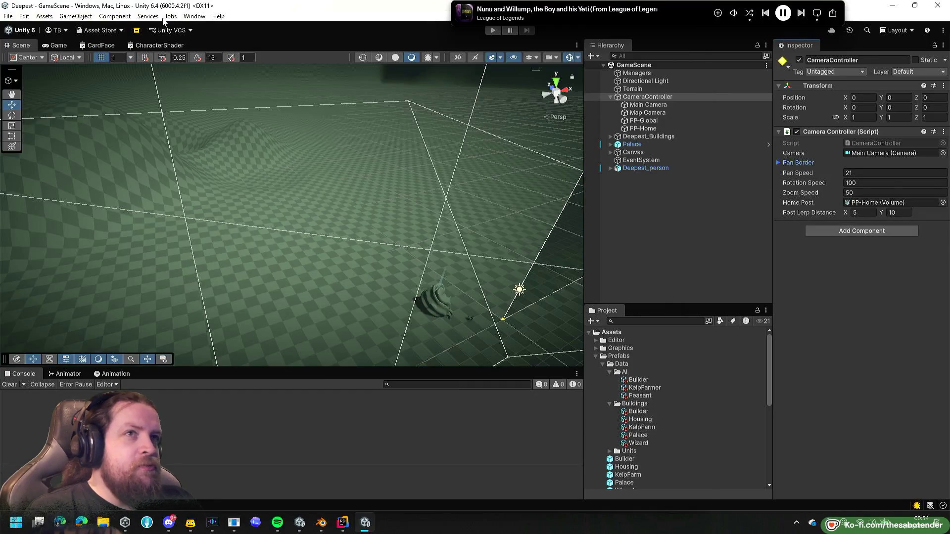
{"action": "left_click", "coordinate": [25, 16]}
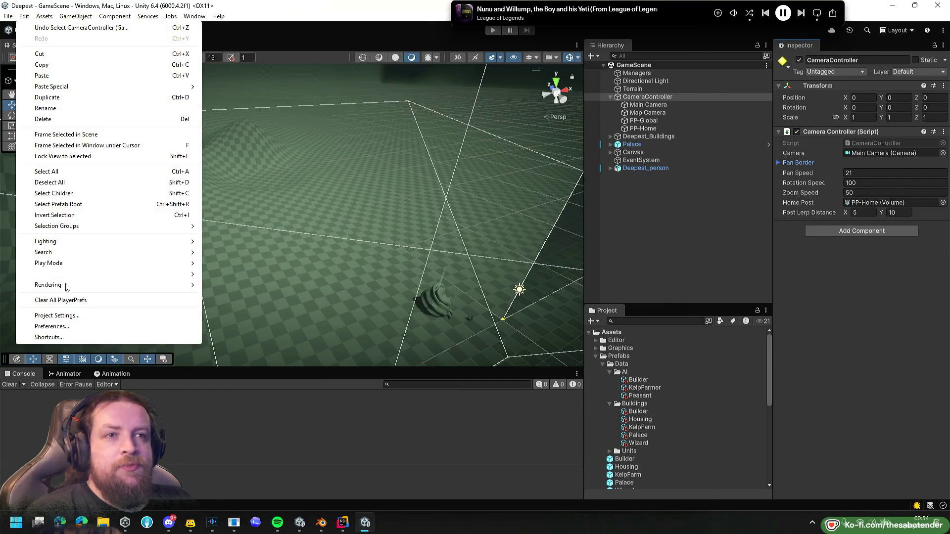
{"action": "left_click", "coordinate": [62, 317]}
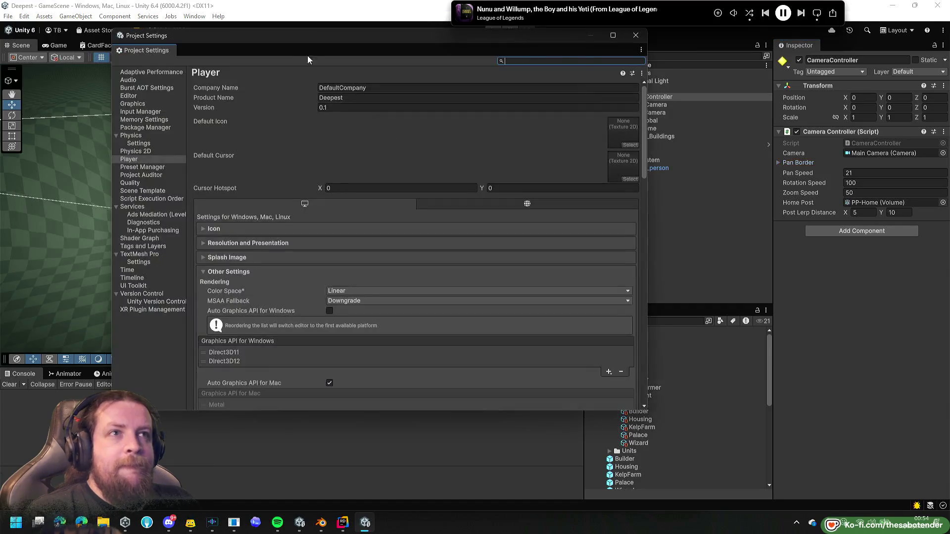
{"action": "left_click_drag", "start_coordinate": [295, 43], "coordinate": [374, 87]}
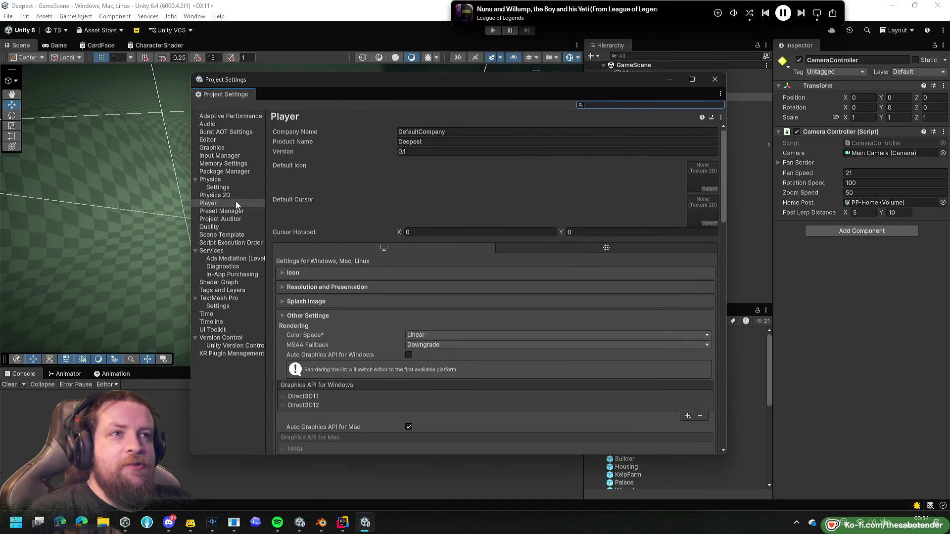
{"action": "left_click", "coordinate": [226, 155]}
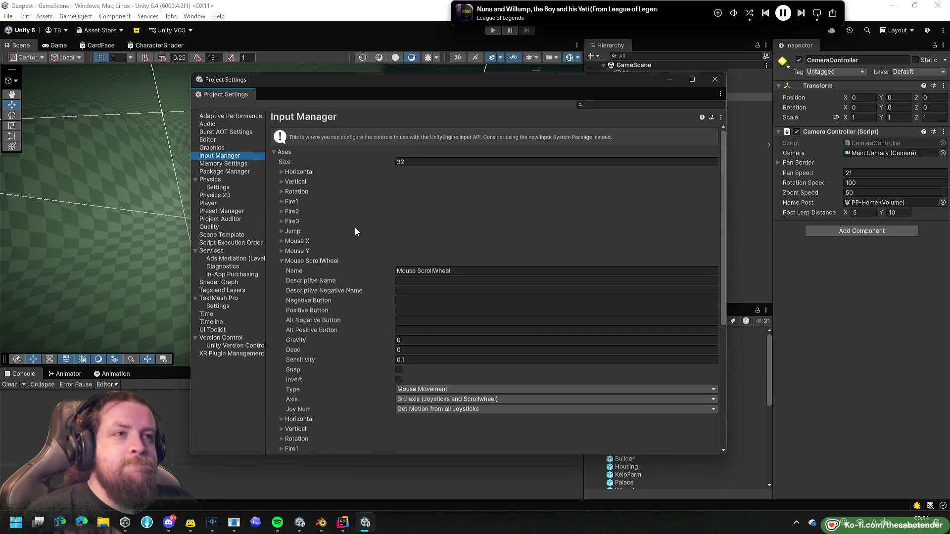
{"action": "left_click", "coordinate": [282, 261]}
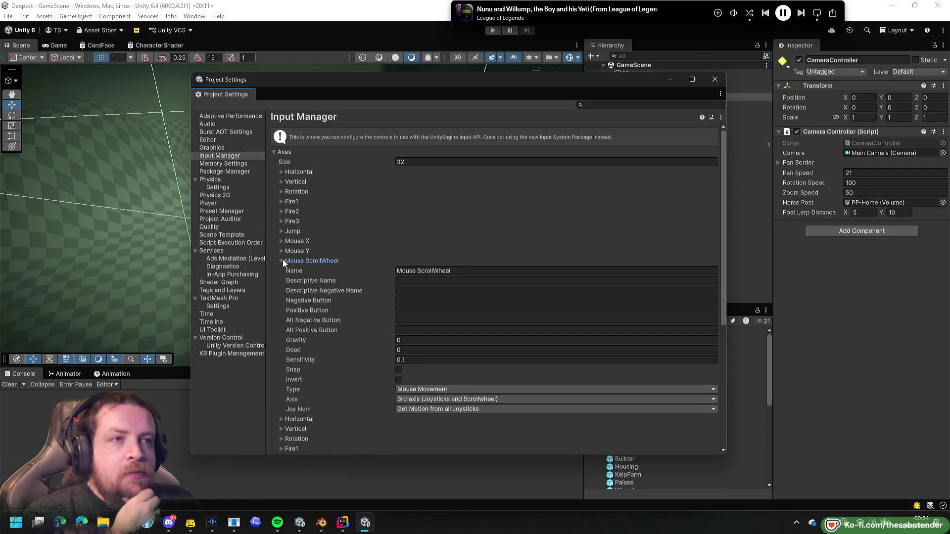
{"action": "left_click", "coordinate": [281, 261]}
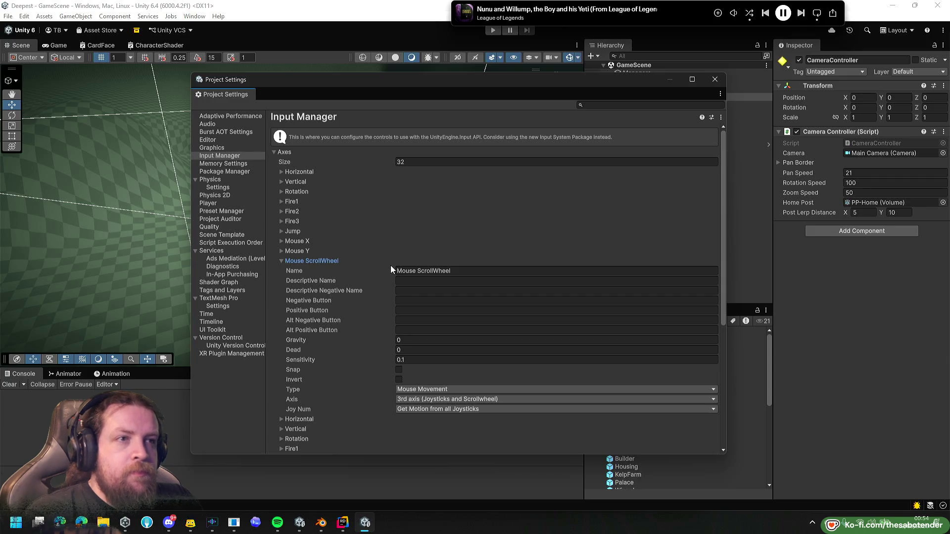
{"action": "scroll", "coordinate": [439, 357], "scroll_direction": "down", "scroll_amount": 5}
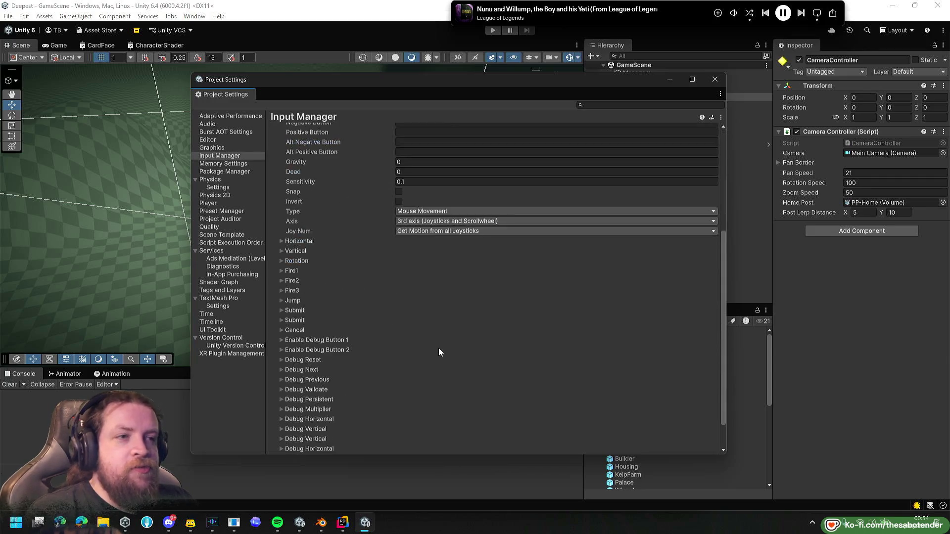
{"action": "scroll", "coordinate": [438, 350], "scroll_direction": "down", "scroll_amount": 1}
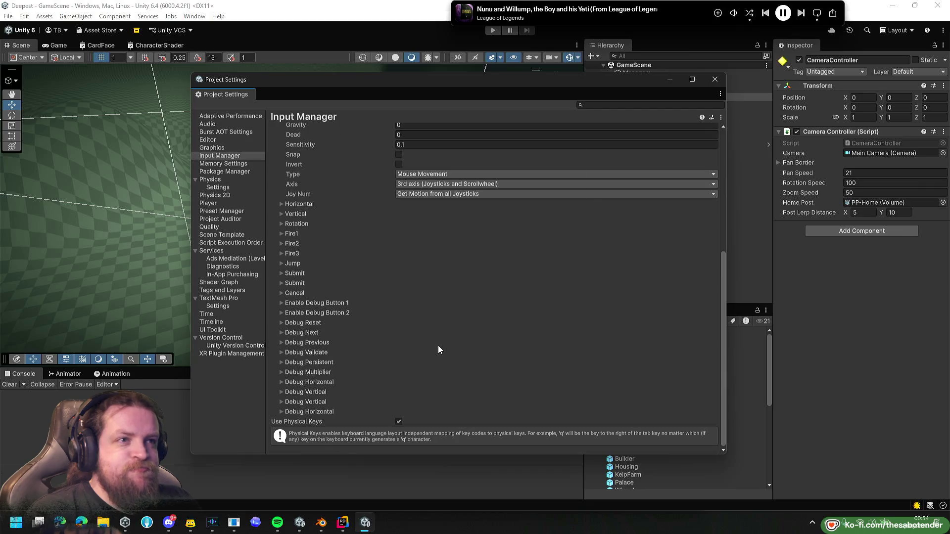
{"action": "scroll", "coordinate": [438, 345], "scroll_direction": "up", "scroll_amount": 6}
{"action": "left_click", "coordinate": [715, 79]}
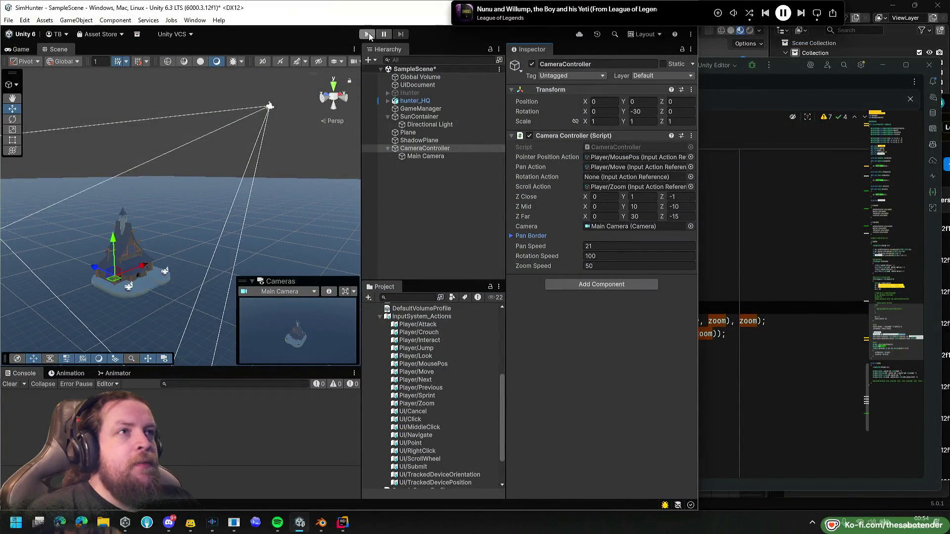
Maximize SimHunter, start play mode, and lower the CameraController Zoom Speed to 5.
{"action": "double_click", "coordinate": [308, 8]}
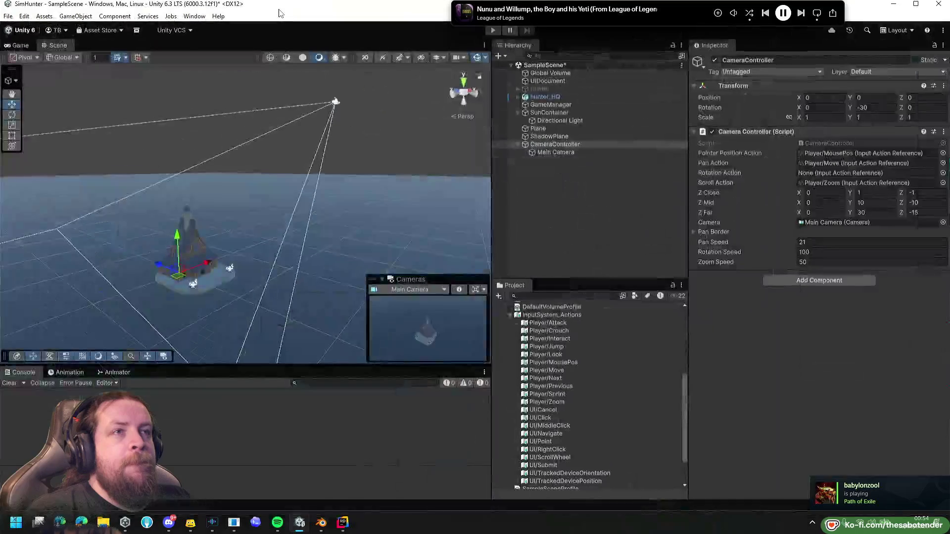
{"action": "left_click", "coordinate": [818, 267]}
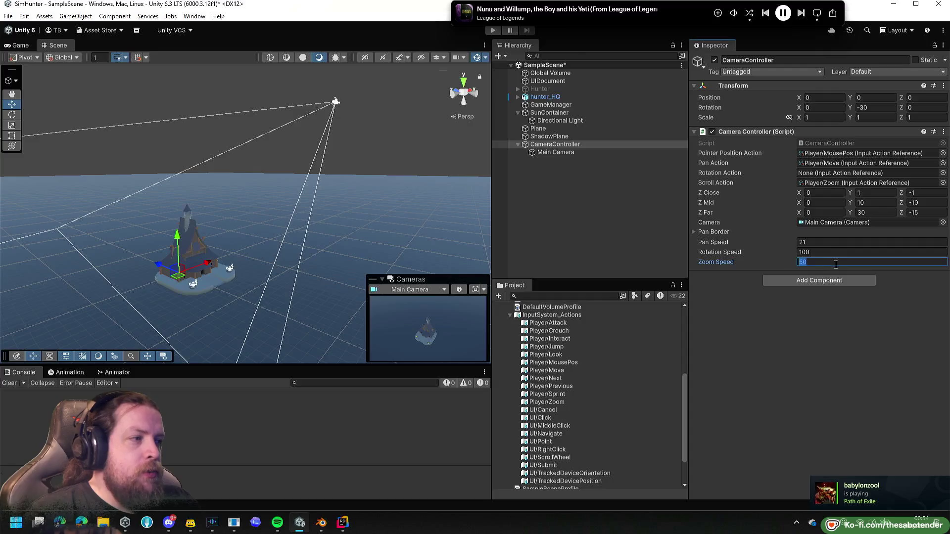
{"action": "left_click", "coordinate": [492, 31]}
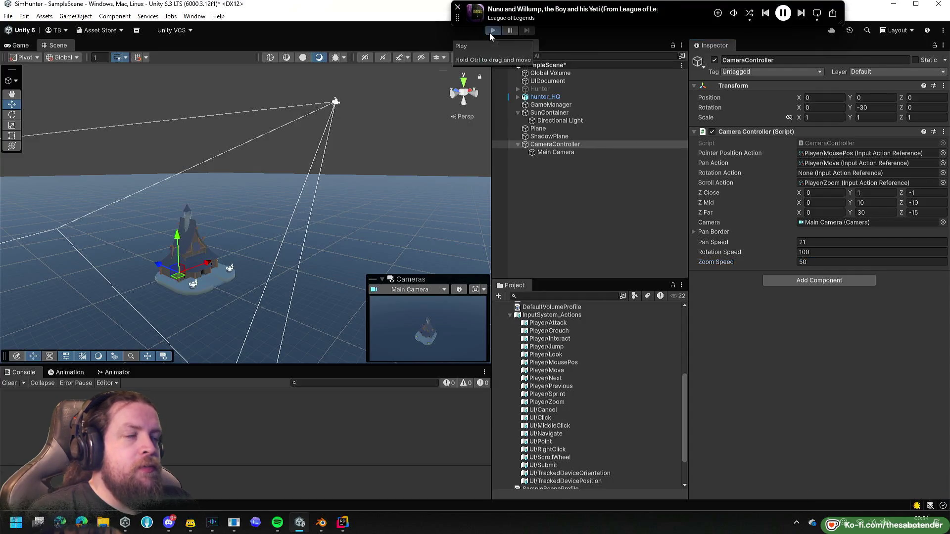
{"action": "left_click", "coordinate": [492, 30]}
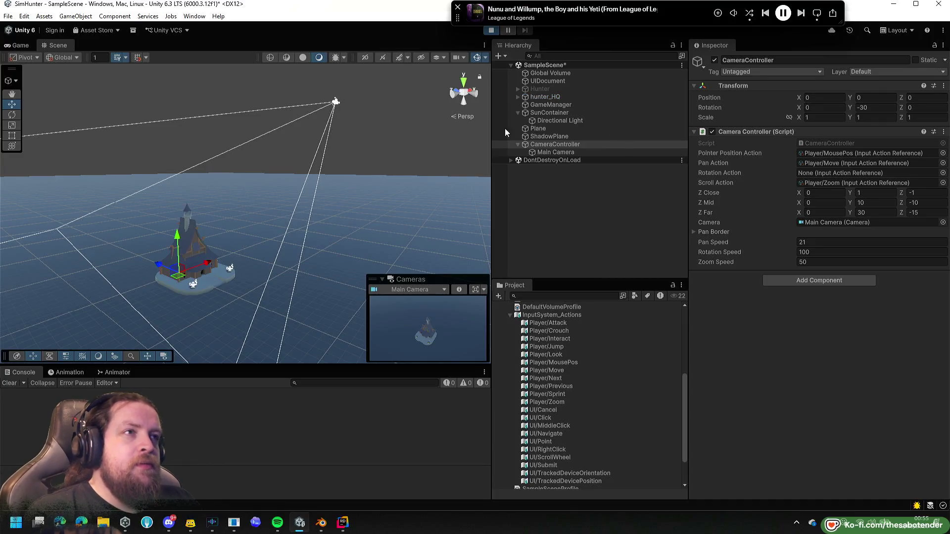
{"action": "scroll", "coordinate": [328, 225], "scroll_direction": "up", "scroll_amount": 5}
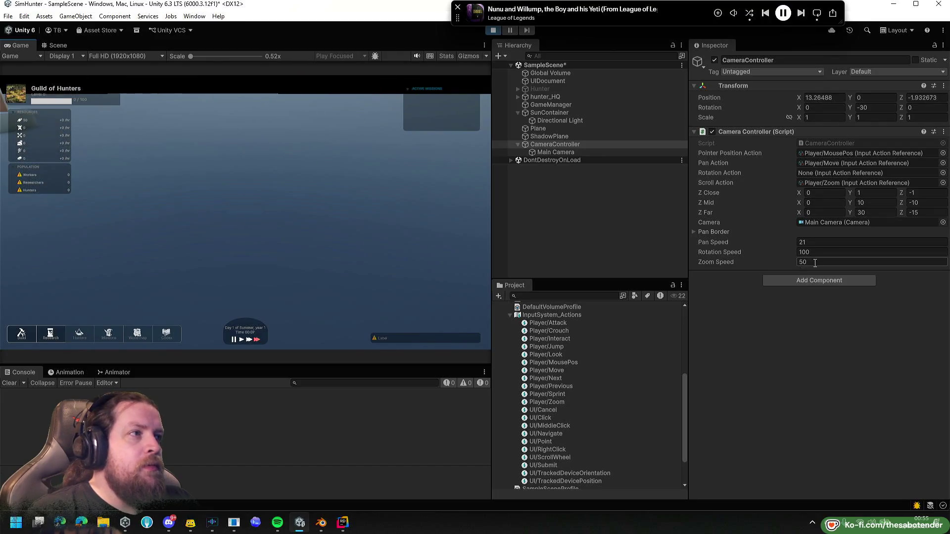
{"action": "left_click", "coordinate": [817, 263]}
{"action": "left_click", "coordinate": [843, 263]}
{"action": "type", "text": "5"}
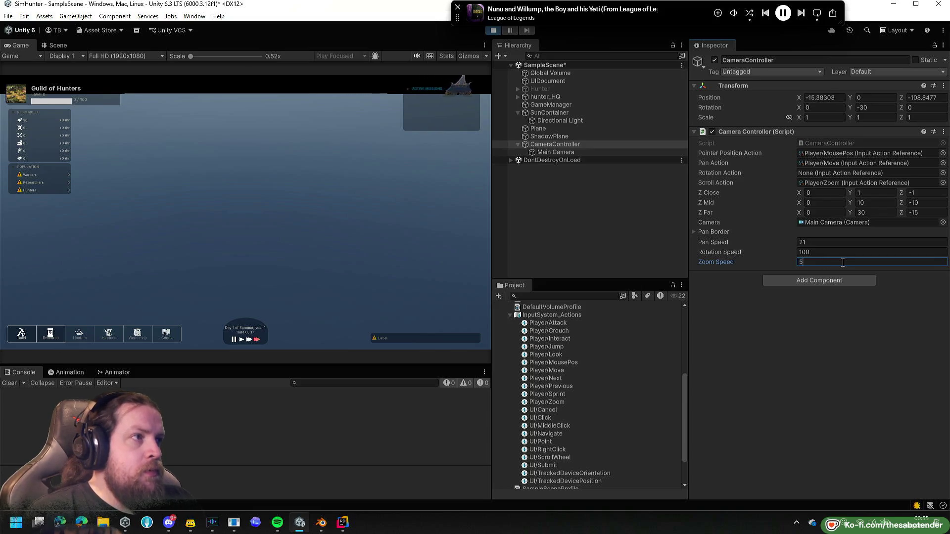
{"action": "left_click", "coordinate": [389, 197]}
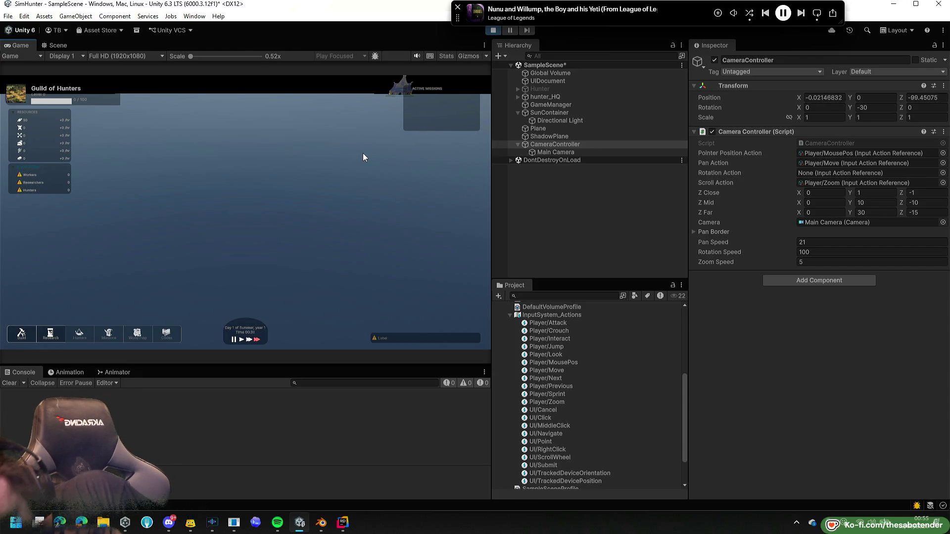
Test WASD panning and scroll-wheel zooming around the HQ building, then stop play mode.
{"action": "key", "text": "w+d"}
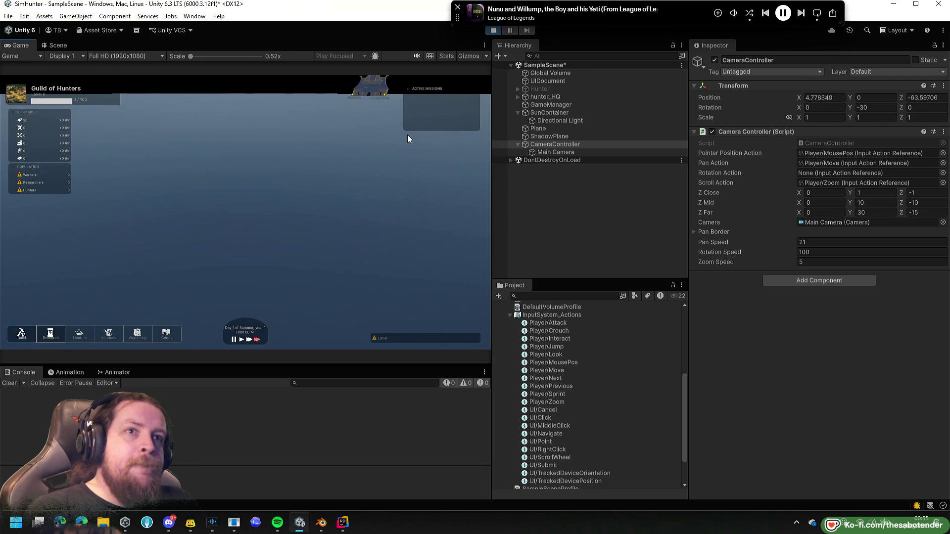
{"action": "key", "text": "w"}
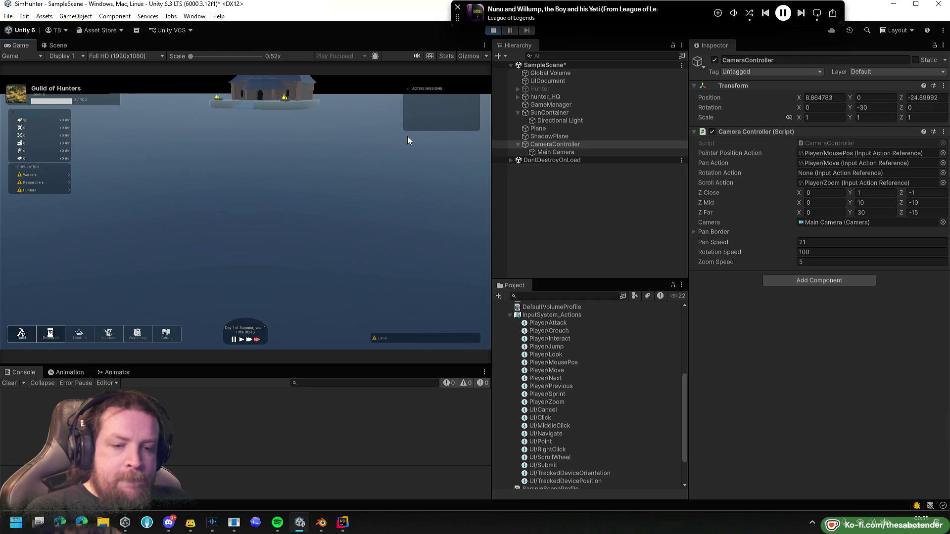
{"action": "key", "text": "w"}
{"action": "scroll", "coordinate": [325, 141], "scroll_direction": "up", "scroll_amount": 3}
{"action": "scroll", "coordinate": [315, 158], "scroll_direction": "down", "scroll_amount": 2}
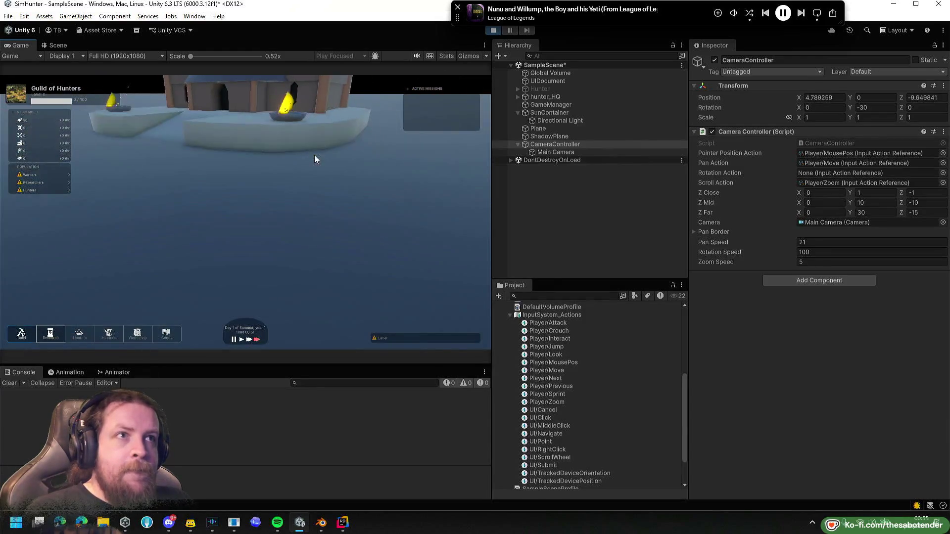
{"action": "scroll", "coordinate": [313, 159], "scroll_direction": "up", "scroll_amount": 2}
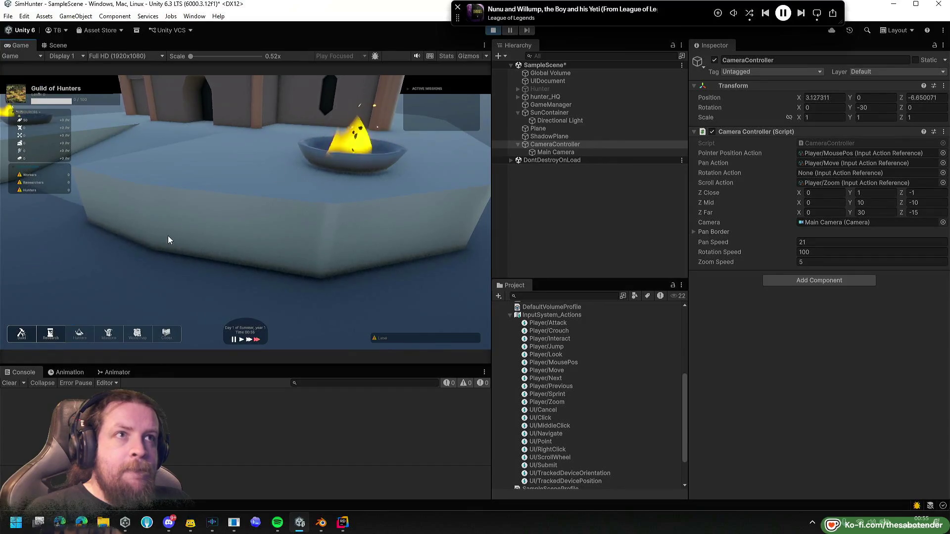
{"action": "key", "text": "a"}
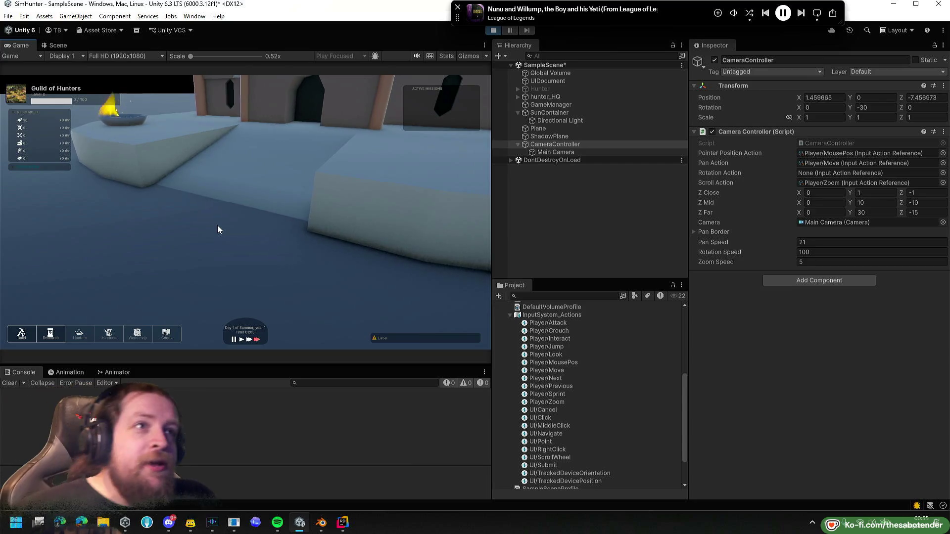
{"action": "scroll", "coordinate": [218, 230], "scroll_direction": "down", "scroll_amount": 2}
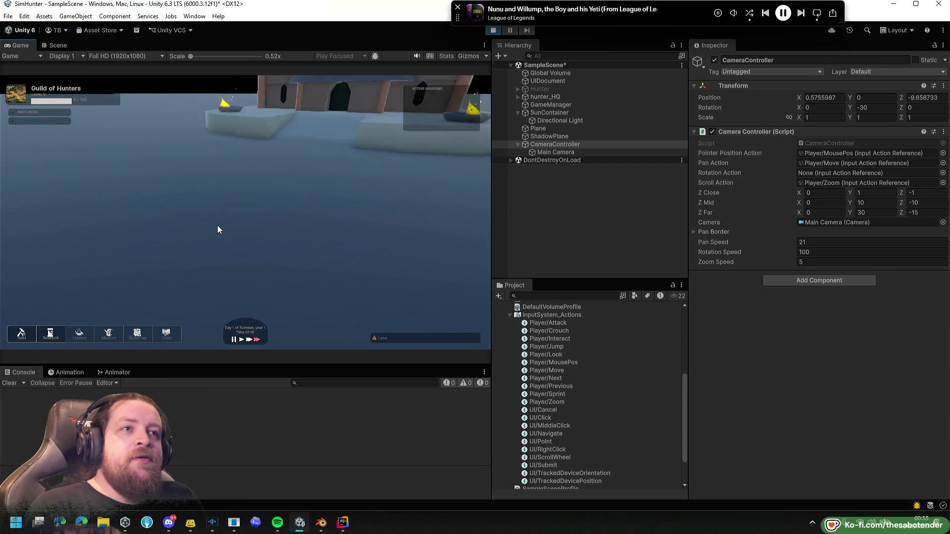
{"action": "key", "text": "d"}
{"action": "scroll", "coordinate": [218, 229], "scroll_direction": "up", "scroll_amount": 2}
{"action": "scroll", "coordinate": [218, 229], "scroll_direction": "down", "scroll_amount": 2}
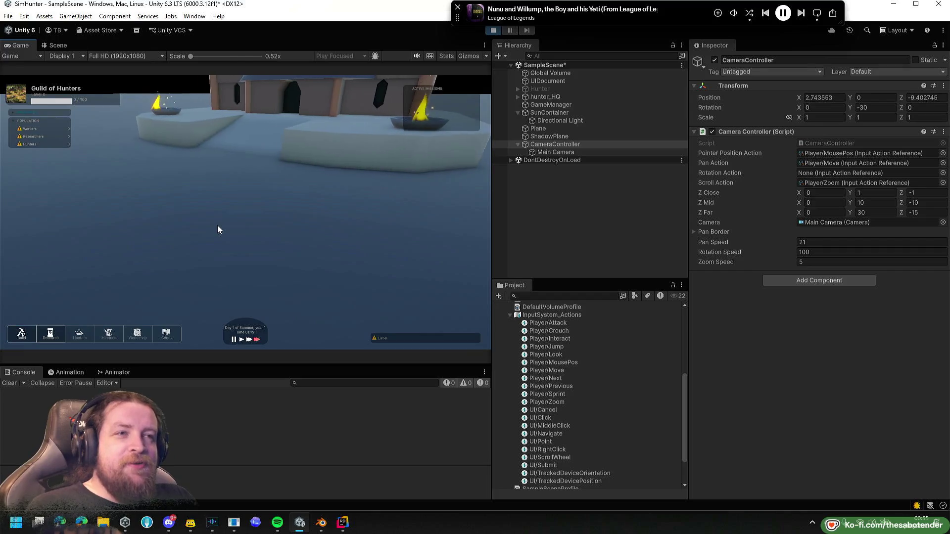
{"action": "key", "text": "a"}
{"action": "scroll", "coordinate": [217, 229], "scroll_direction": "up", "scroll_amount": 3}
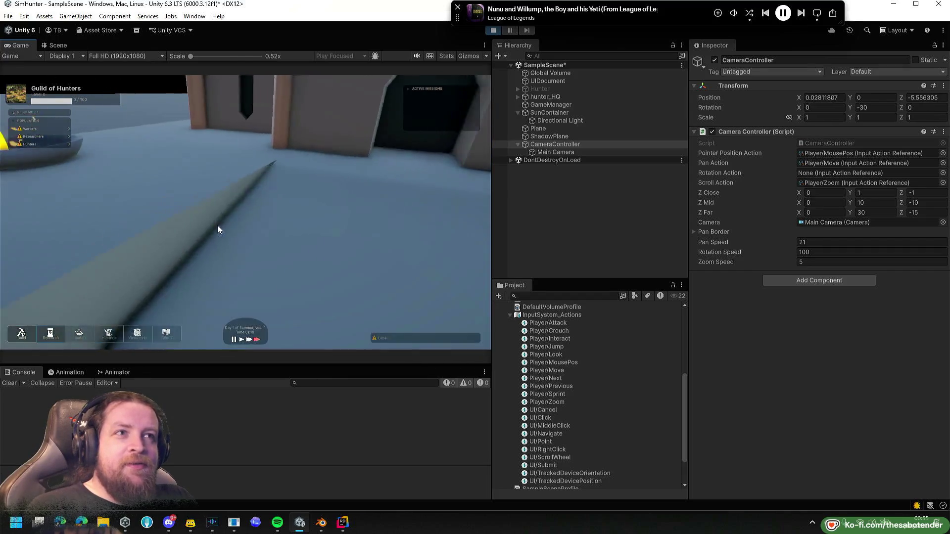
{"action": "scroll", "coordinate": [218, 230], "scroll_direction": "down", "scroll_amount": 2}
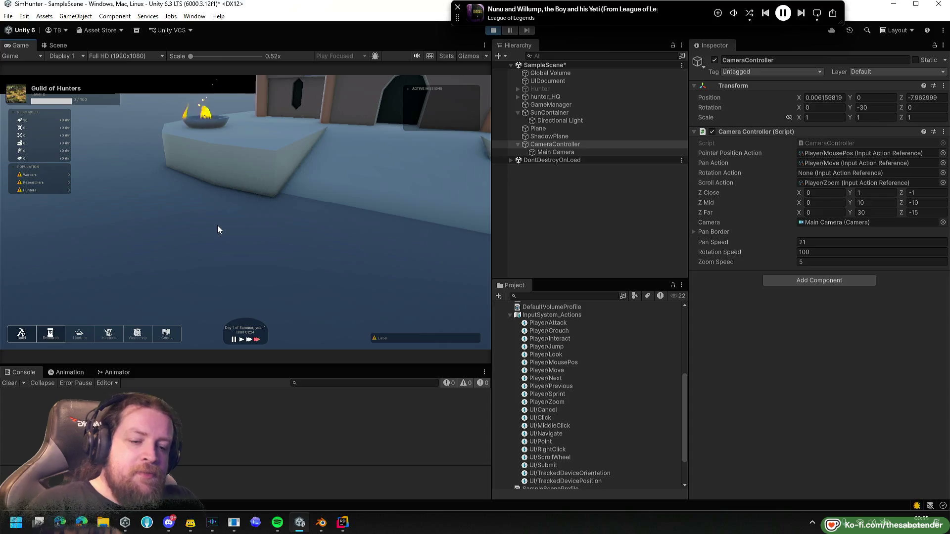
{"action": "key", "text": "d"}
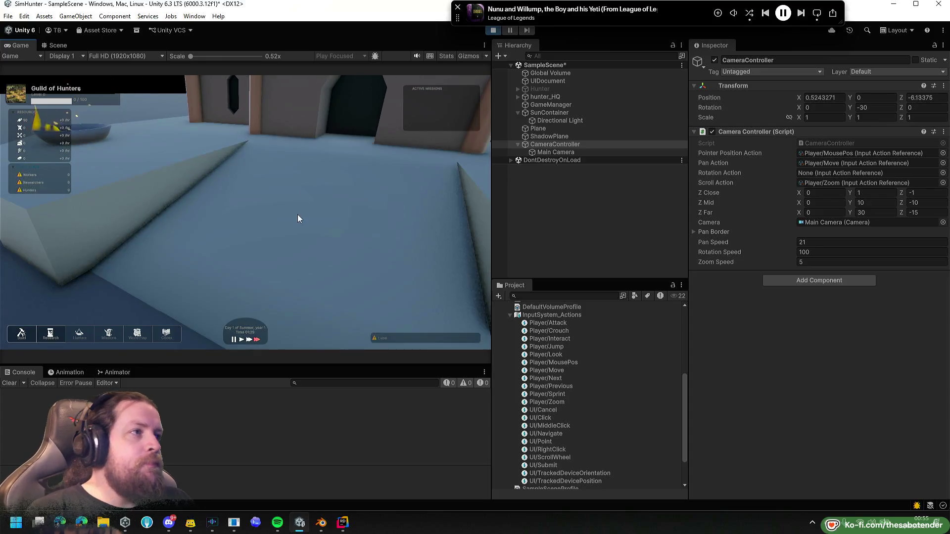
{"action": "key", "text": "s"}
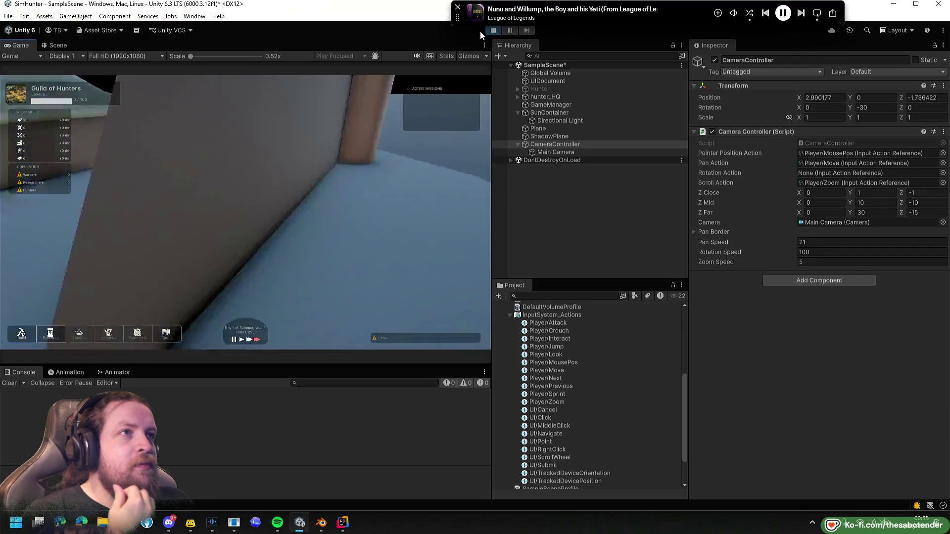
{"action": "left_click", "coordinate": [492, 31]}
Bring up CameraController.cs in Rider and go to the OnGUI method at the file end.
{"action": "left_click", "coordinate": [343, 523]}
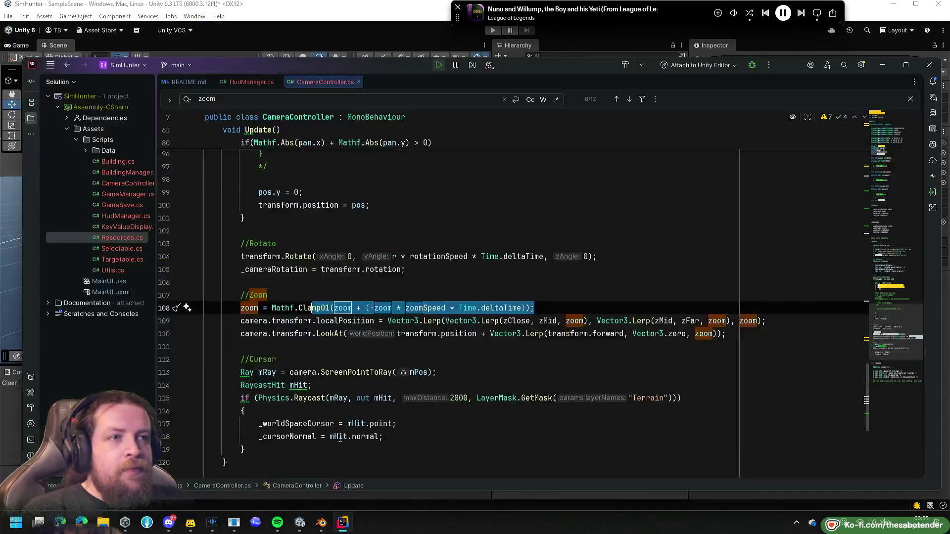
{"action": "scroll", "coordinate": [330, 336], "scroll_direction": "down", "scroll_amount": 1}
{"action": "scroll", "coordinate": [297, 320], "scroll_direction": "up", "scroll_amount": 9}
{"action": "scroll", "coordinate": [294, 316], "scroll_direction": "up", "scroll_amount": 4}
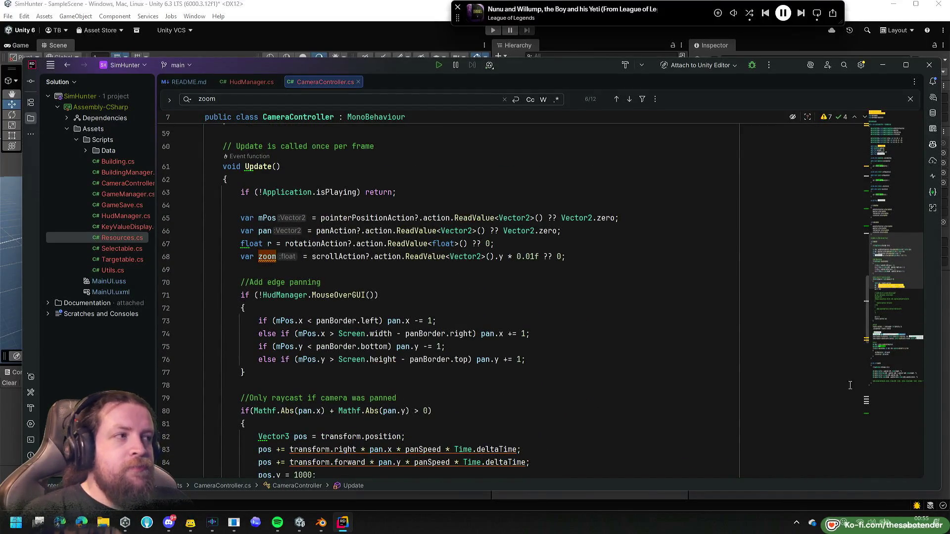
{"action": "left_click", "coordinate": [899, 378]}
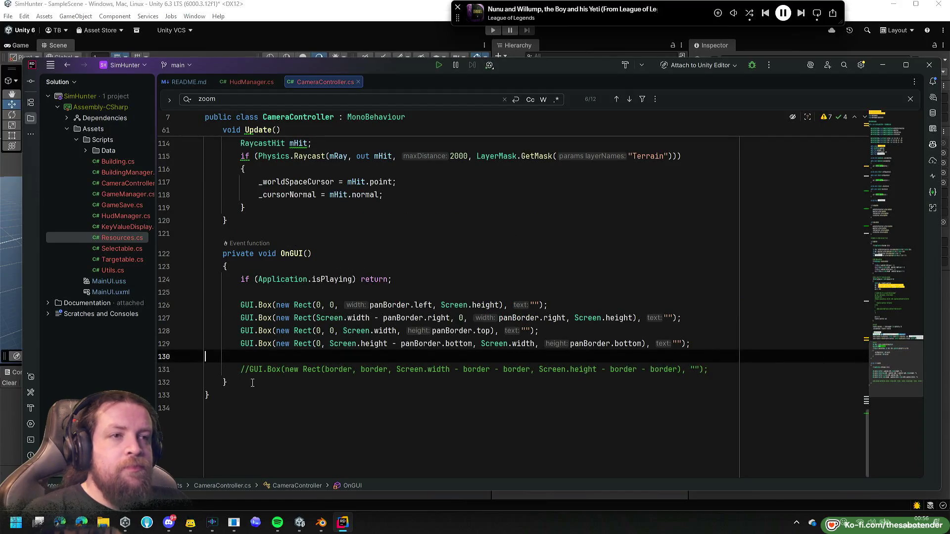
Insert a GUILayout.Label call on a new line in OnGUI.
{"action": "scroll", "coordinate": [252, 383], "scroll_direction": "up", "scroll_amount": 1}
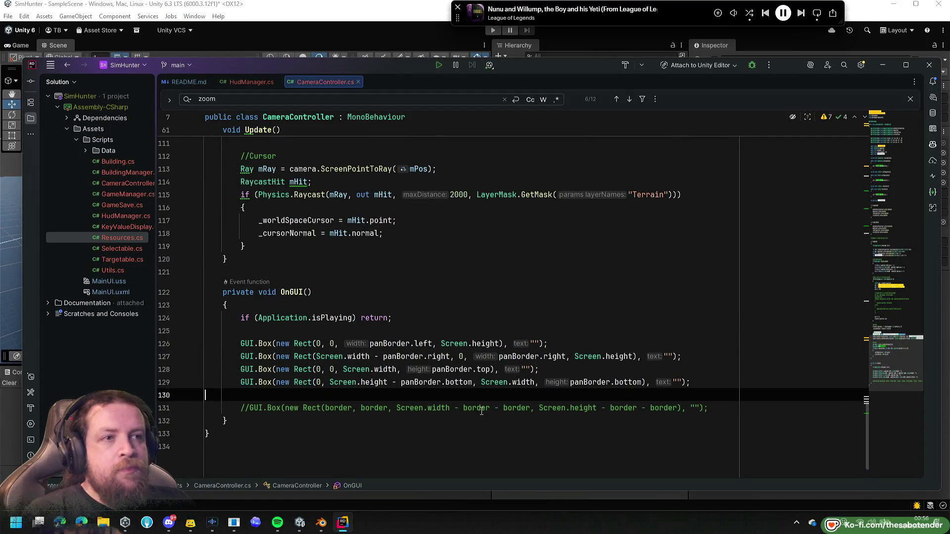
{"action": "key", "text": "ctrl+z"}
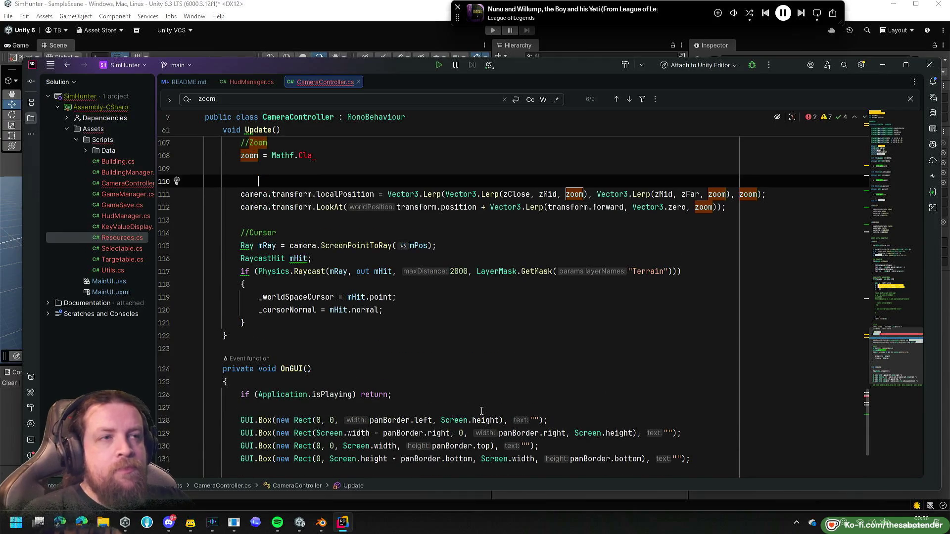
{"action": "key", "text": "ctrl+shift+z"}
{"action": "key", "text": "ctrl+shift+z"}
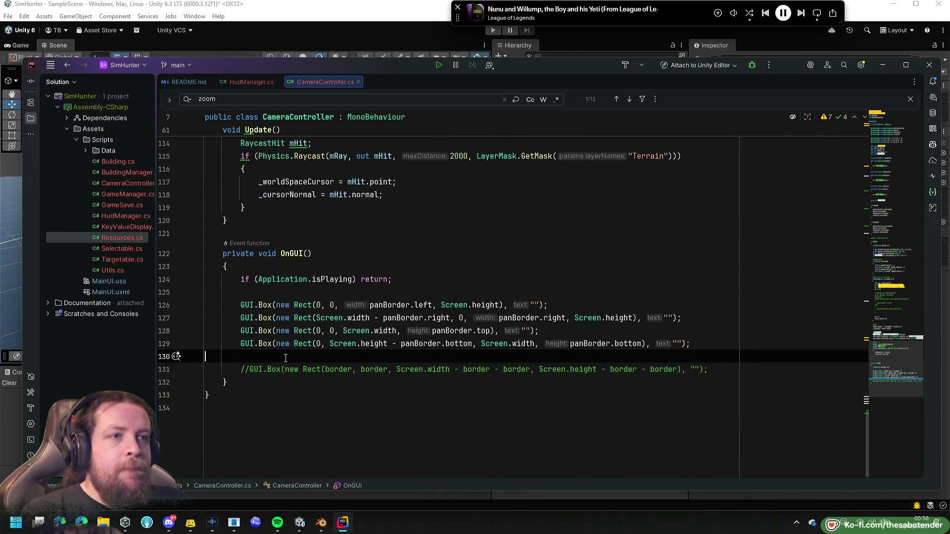
{"action": "key", "text": "Return"}
{"action": "key", "text": "Return"}
{"action": "type", "text": "GUI"}
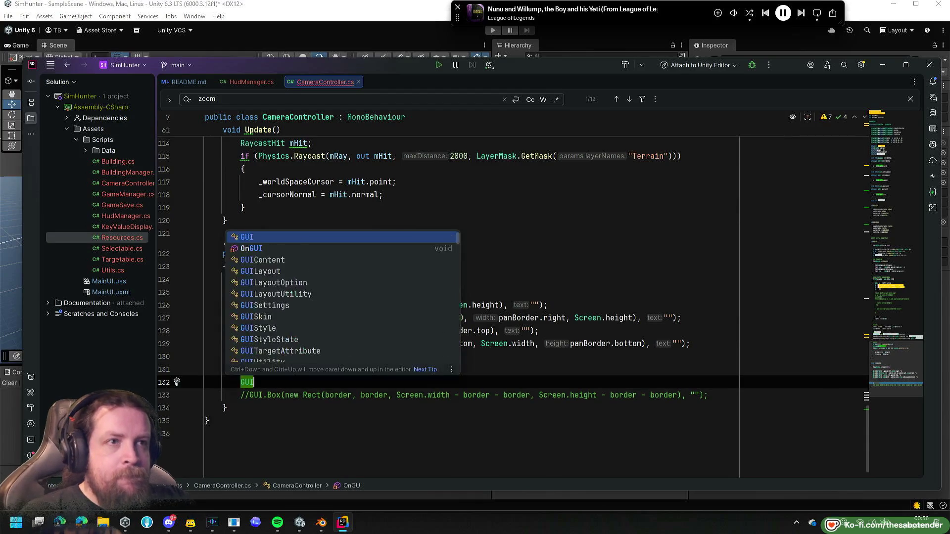
{"action": "type", "text": "Layout.onG"}
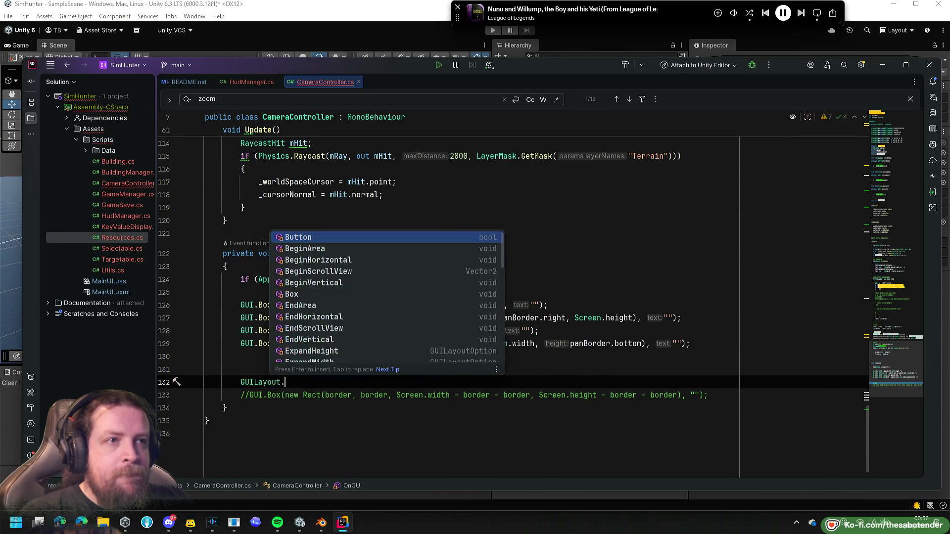
{"action": "key", "text": "BackSpace"}
{"action": "key", "text": "BackSpace"}
{"action": "key", "text": "BackSpace"}
{"action": "type", "text": "Lab"}
{"action": "key", "text": "Return"}
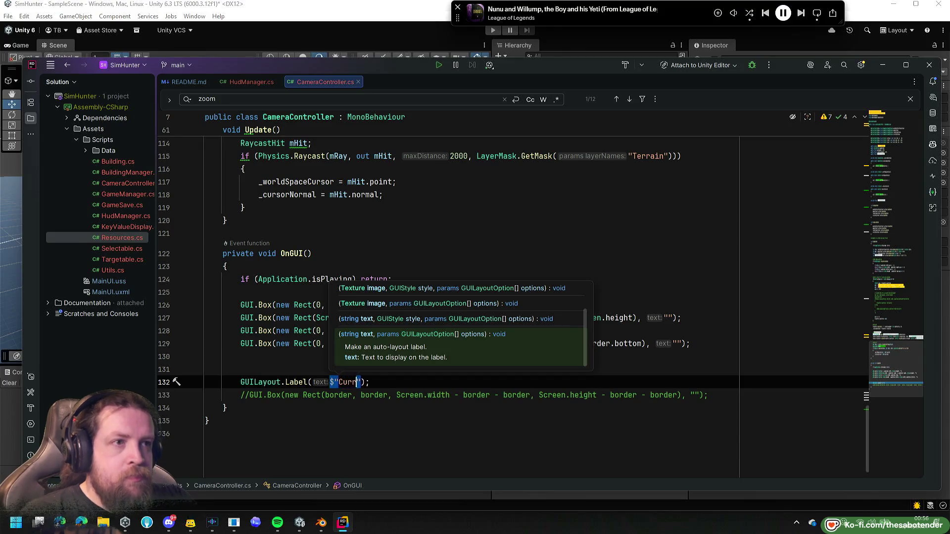
Make the label read "Current zoom input is {zoom}" and search the file for zoom.
{"action": "type", "text": "ent zoom input "}
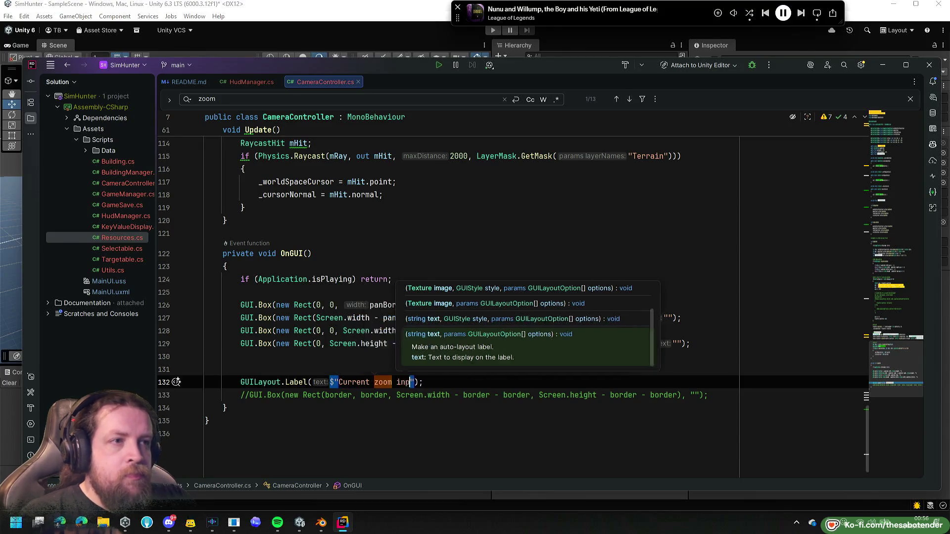
{"action": "type", "text": "is "}
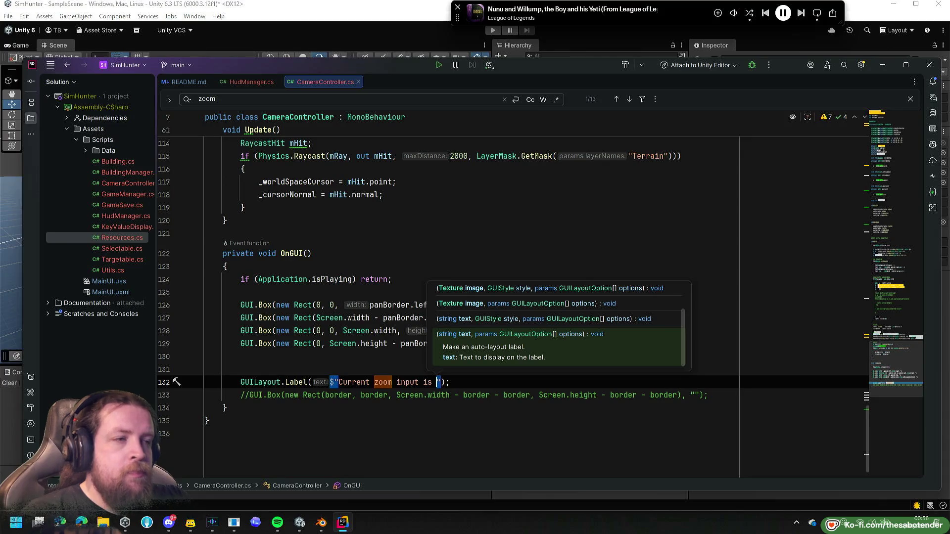
{"action": "type", "text": "7]"}
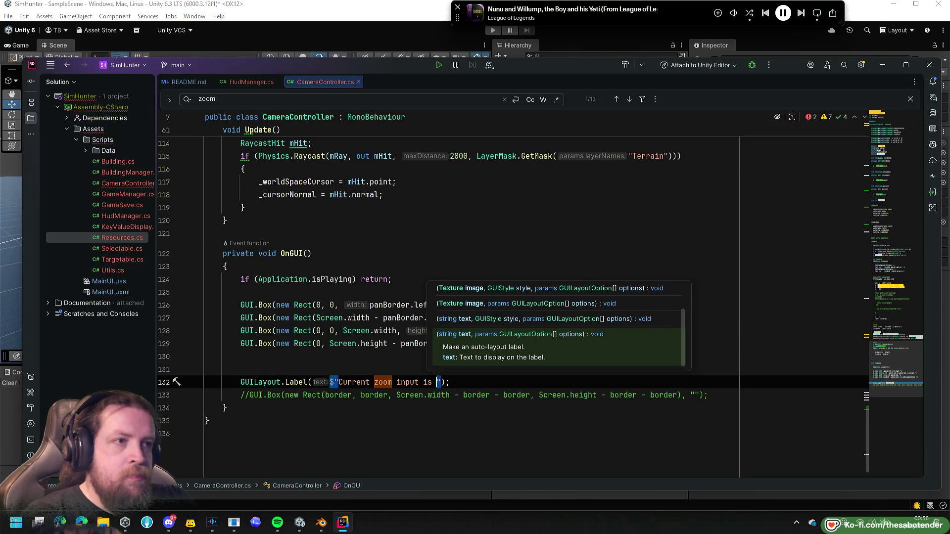
{"action": "key", "text": "alt+1"}
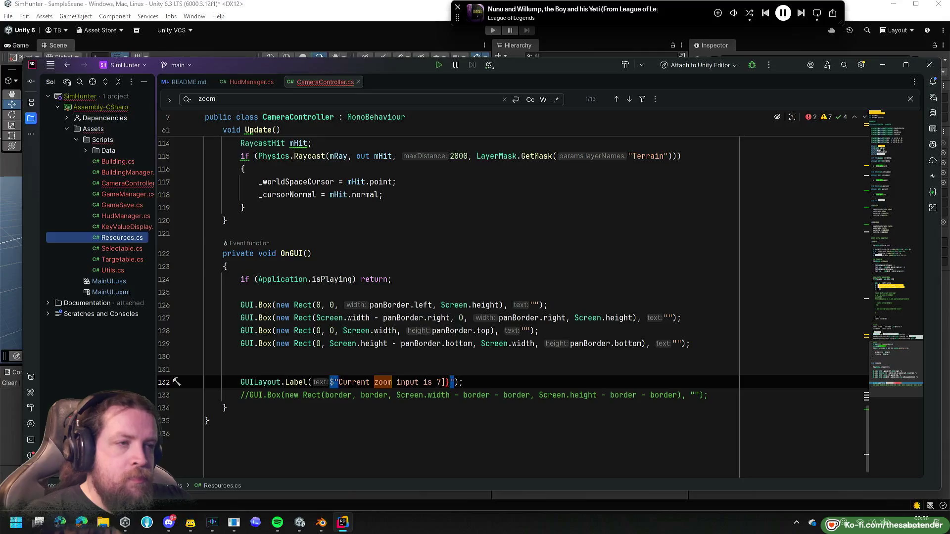
{"action": "key", "text": "Escape"}
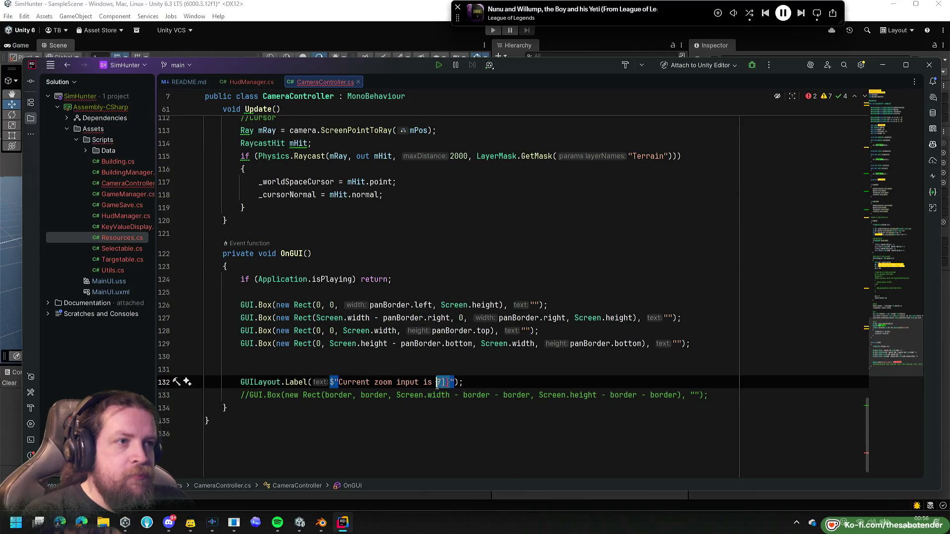
{"action": "key", "text": "BackSpace"}
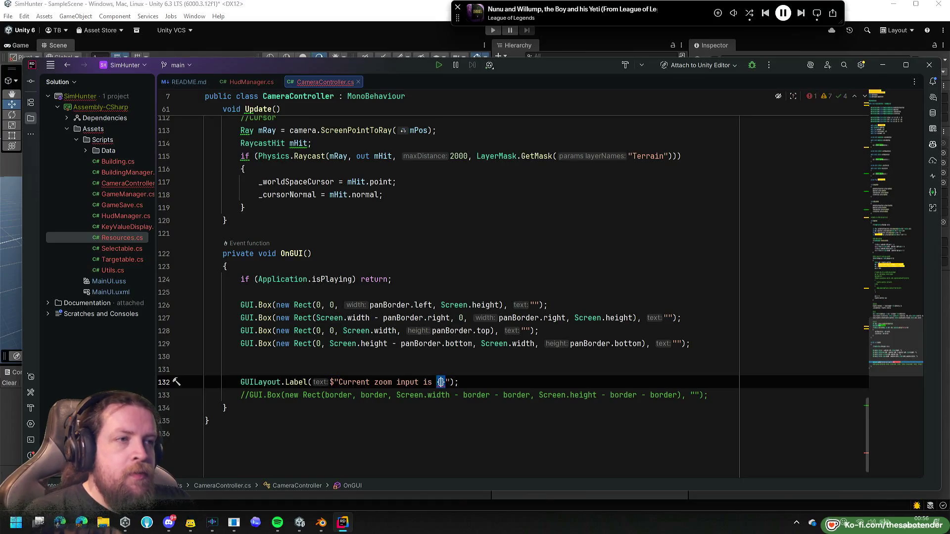
{"action": "scroll", "coordinate": [425, 328], "scroll_direction": "up", "scroll_amount": 2}
{"action": "type", "text": "zoo"}
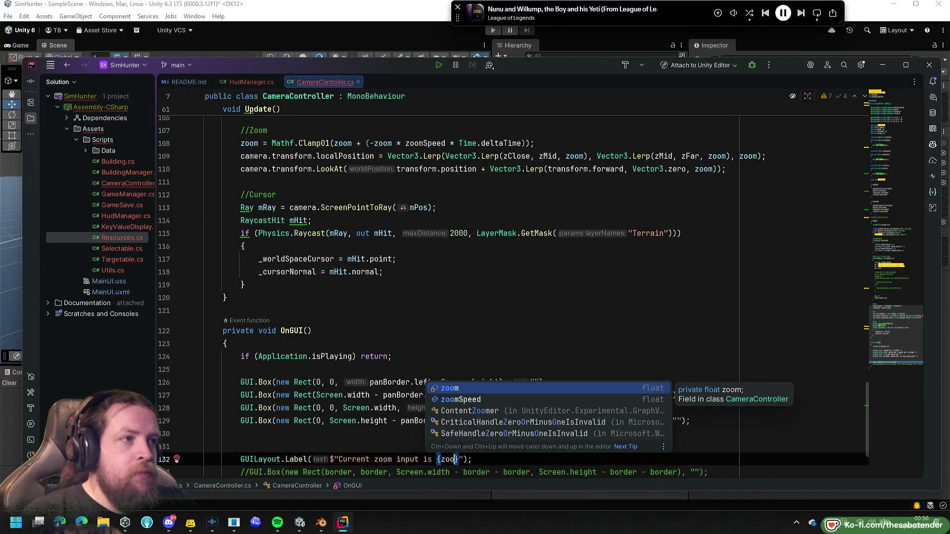
{"action": "scroll", "coordinate": [414, 310], "scroll_direction": "down", "scroll_amount": 1}
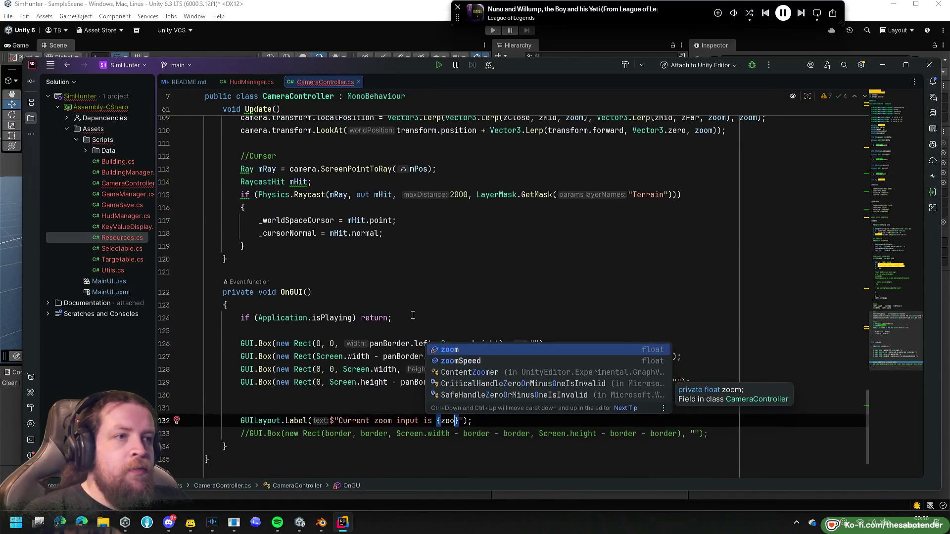
{"action": "key", "text": "Return"}
{"action": "key", "text": "ctrl+f"}
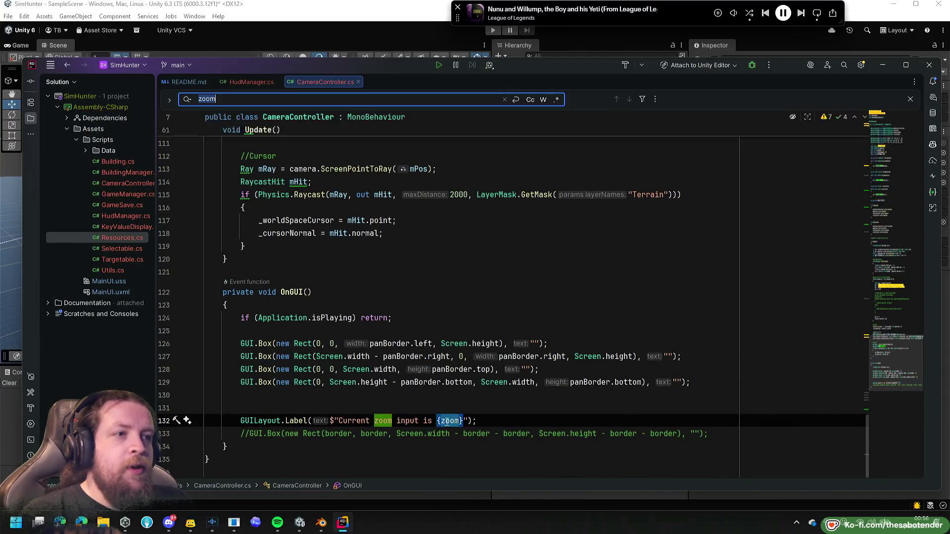
Step through the zoom matches from the line 42 field to the variable in Update.
{"action": "mouse_move", "coordinate": [904, 363]}
{"action": "left_mouse_down"}
{"action": "mouse_move", "coordinate": [892, 117]}
{"action": "mouse_move", "coordinate": [892, 292]}
{"action": "left_mouse_up"}
{"action": "left_click", "coordinate": [630, 101]}
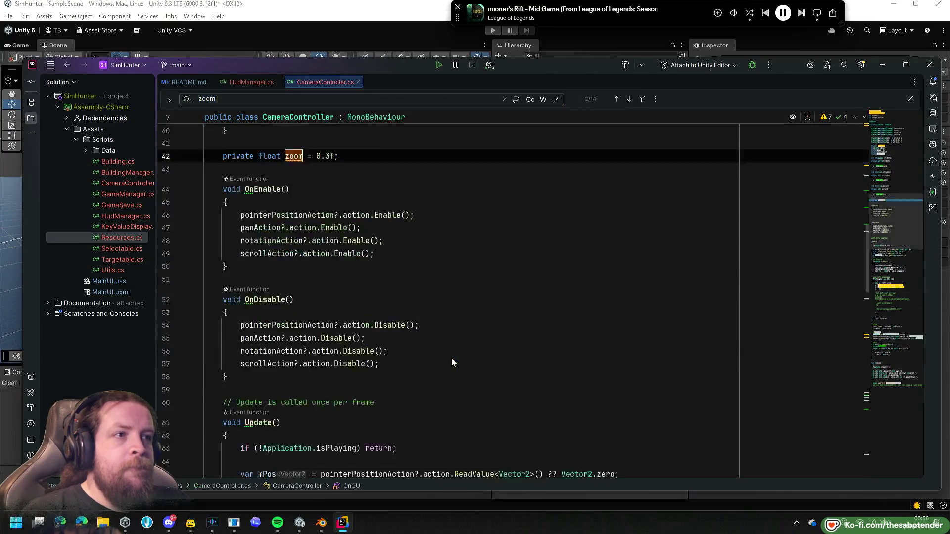
{"action": "key", "text": "Return"}
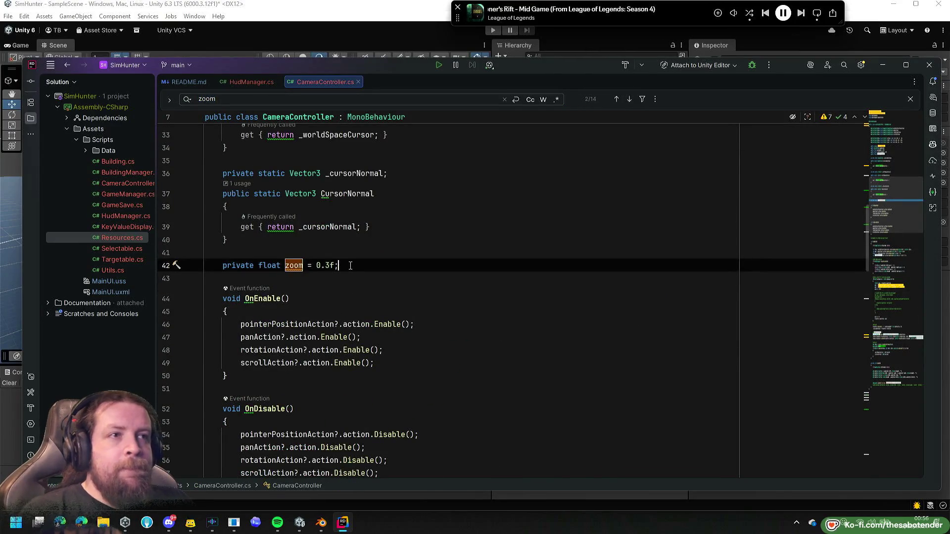
{"action": "scroll", "coordinate": [382, 300], "scroll_direction": "up", "scroll_amount": 2}
{"action": "scroll", "coordinate": [374, 291], "scroll_direction": "down", "scroll_amount": 2}
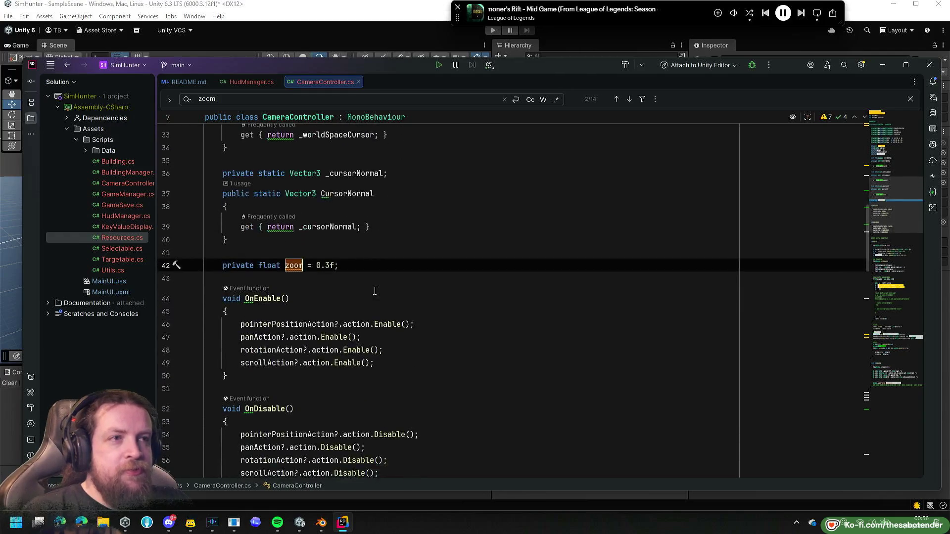
{"action": "scroll", "coordinate": [300, 268], "scroll_direction": "down", "scroll_amount": 2}
{"action": "double_click", "coordinate": [297, 189]}
{"action": "left_click", "coordinate": [629, 100]}
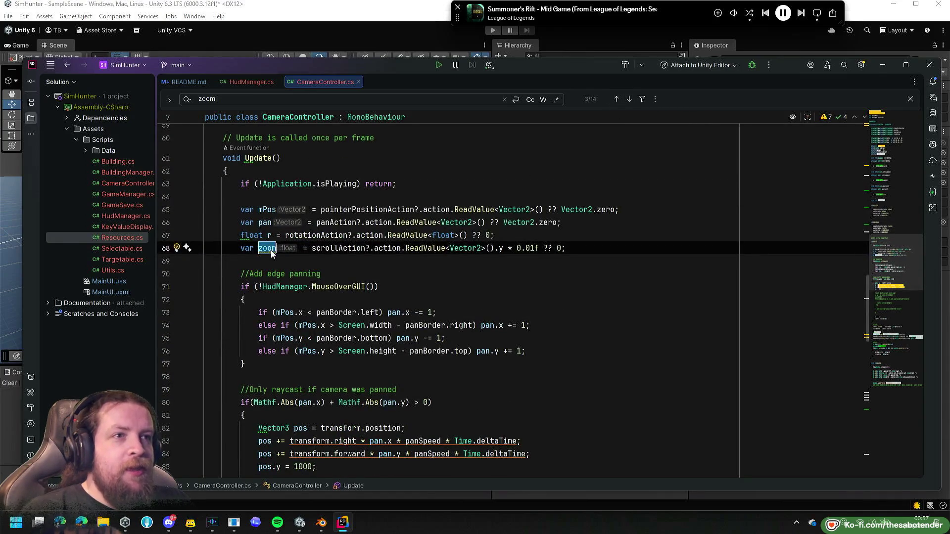
Replace zoom with z in the Clamp01 line and both Lerps (lines 108–110), then open File Explorer at C:.
{"action": "scroll", "coordinate": [351, 230], "scroll_direction": "down", "scroll_amount": 4}
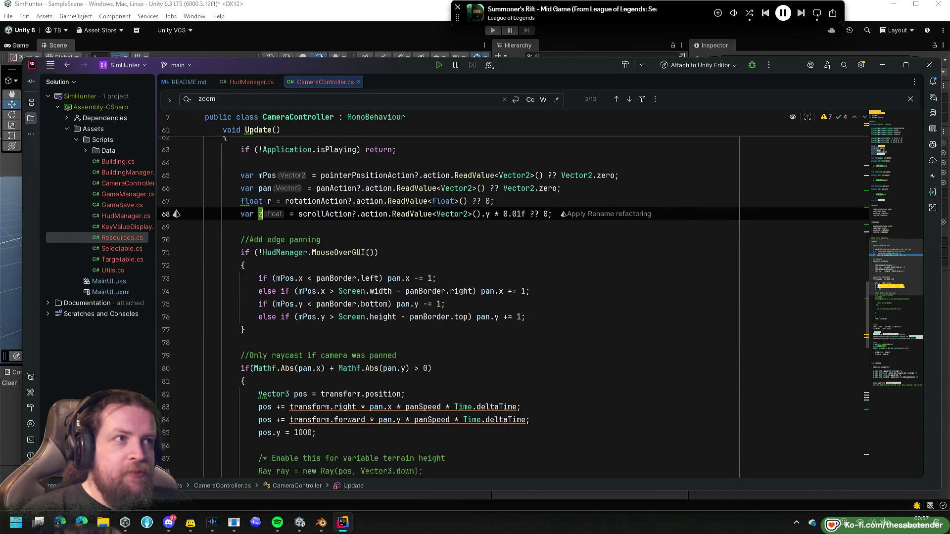
{"action": "scroll", "coordinate": [351, 230], "scroll_direction": "down", "scroll_amount": 8}
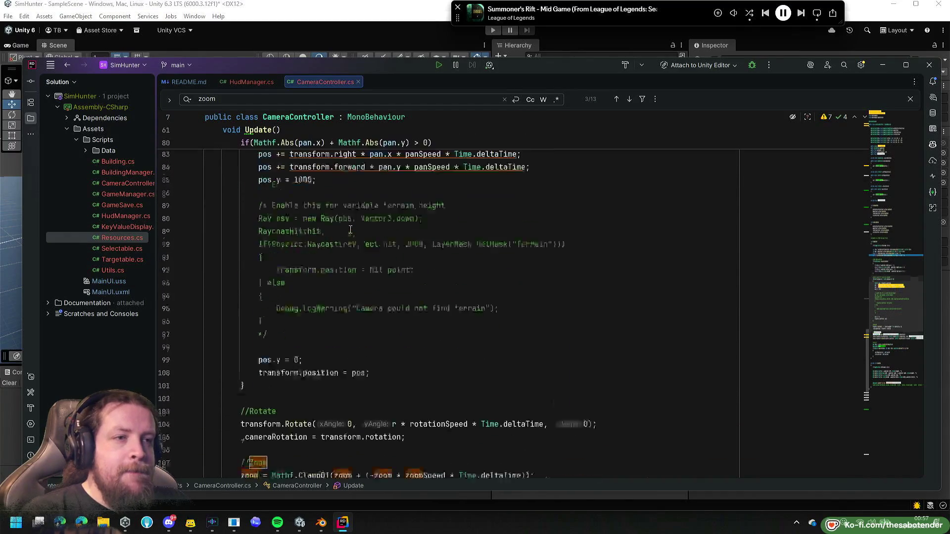
{"action": "double_click", "coordinate": [343, 300]}
{"action": "type", "text": "z"}
{"action": "left_click", "coordinate": [370, 299]}
{"action": "type", "text": "z"}
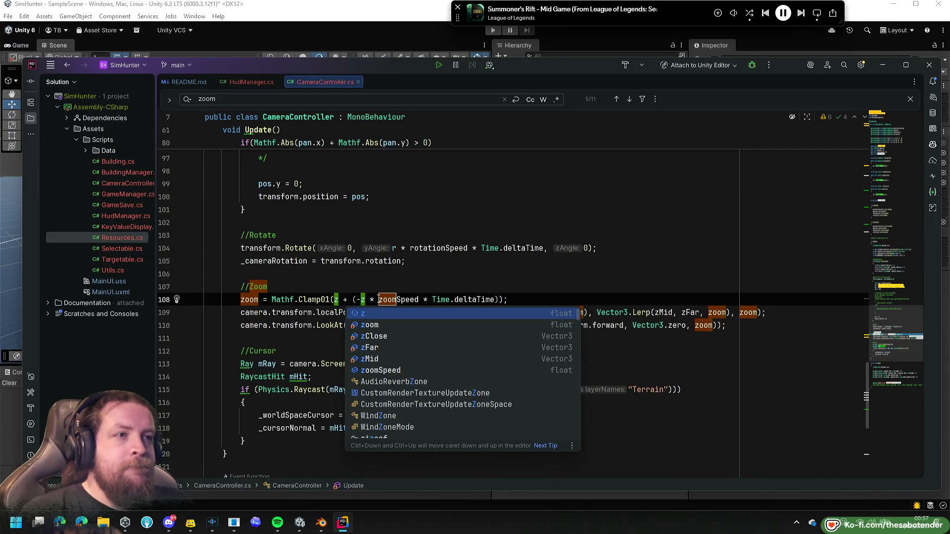
{"action": "double_click", "coordinate": [717, 313]}
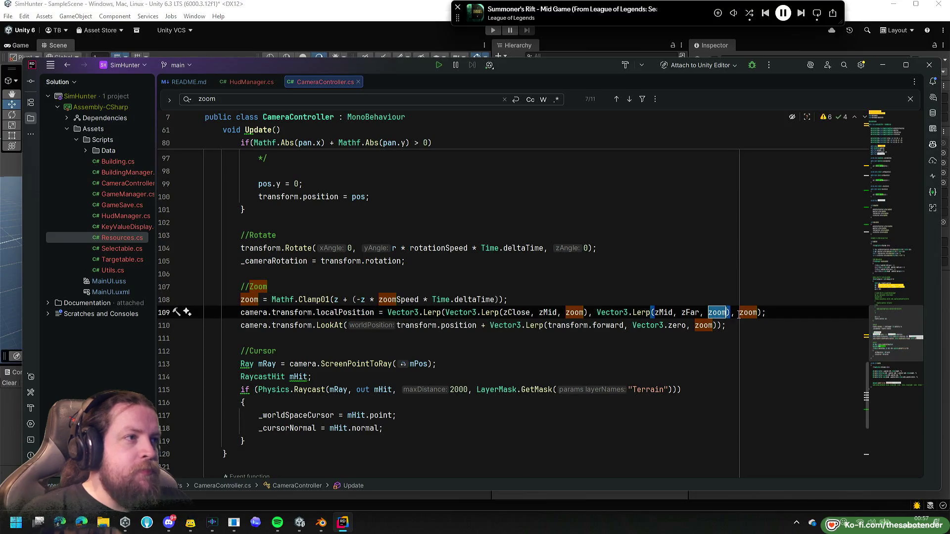
{"action": "type", "text": "z"}
{"action": "double_click", "coordinate": [738, 312]}
{"action": "type", "text": "z"}
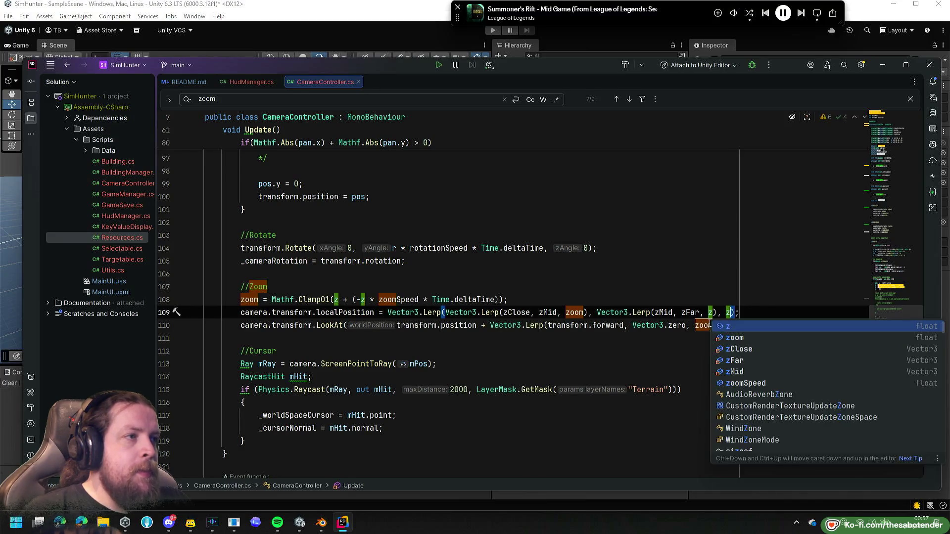
{"action": "left_click", "coordinate": [704, 325]}
{"action": "double_click", "coordinate": [704, 325]}
{"action": "type", "text": "z"}
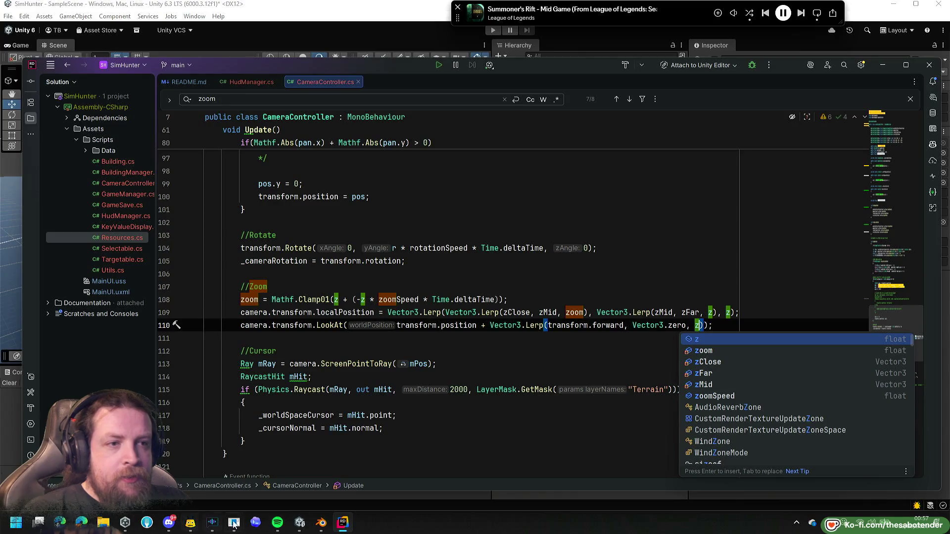
{"action": "left_click", "coordinate": [103, 522]}
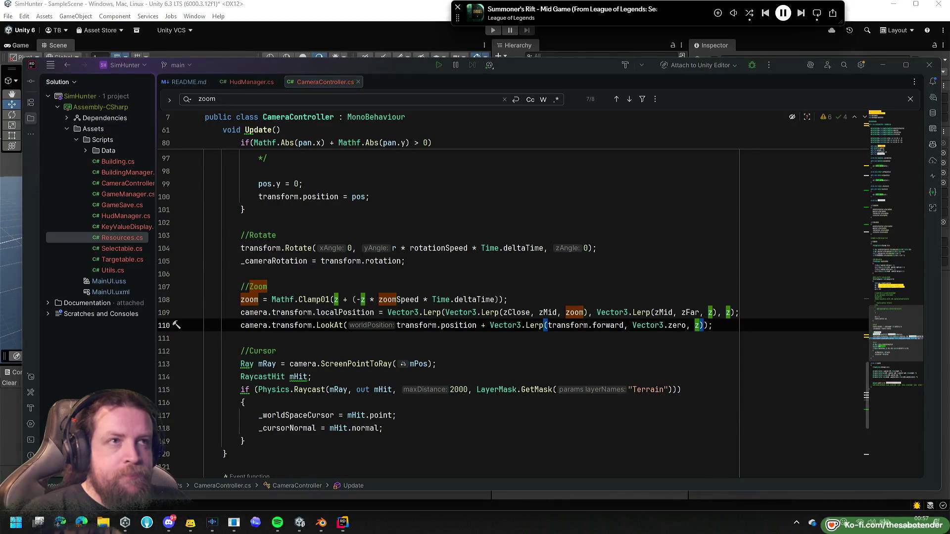
{"action": "left_click", "coordinate": [84, 342]}
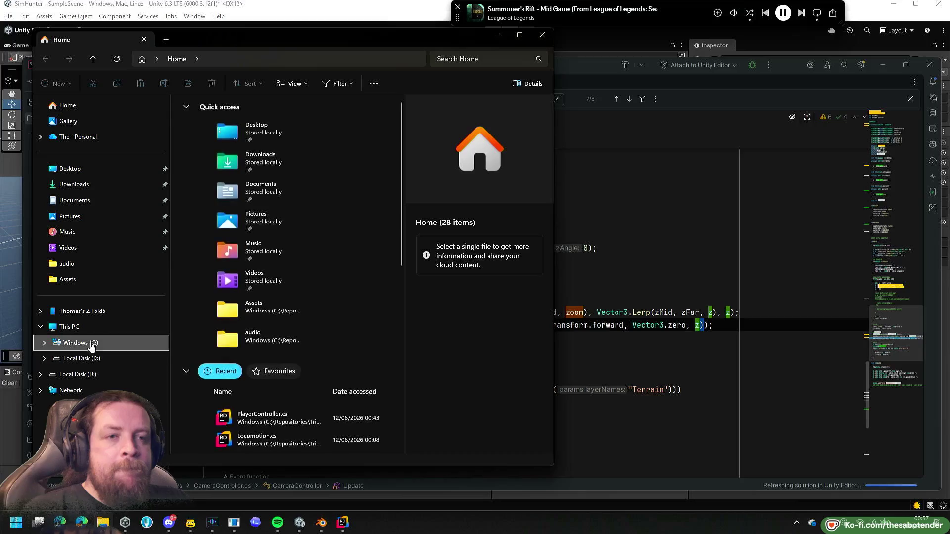
Open C:\Repositories\Deepest\Assets\Scripts\CameraController.cs in Notepad.
{"action": "double_click", "coordinate": [205, 337]}
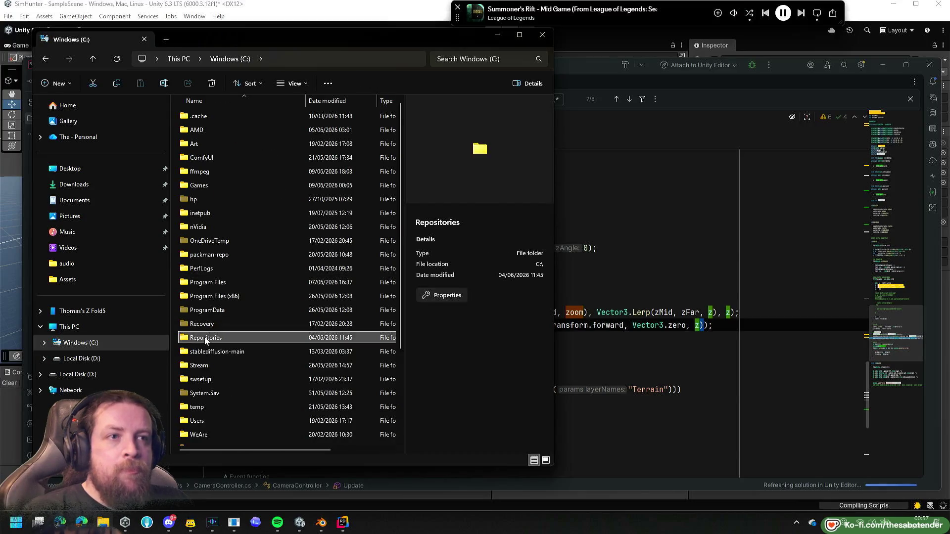
{"action": "double_click", "coordinate": [214, 143]}
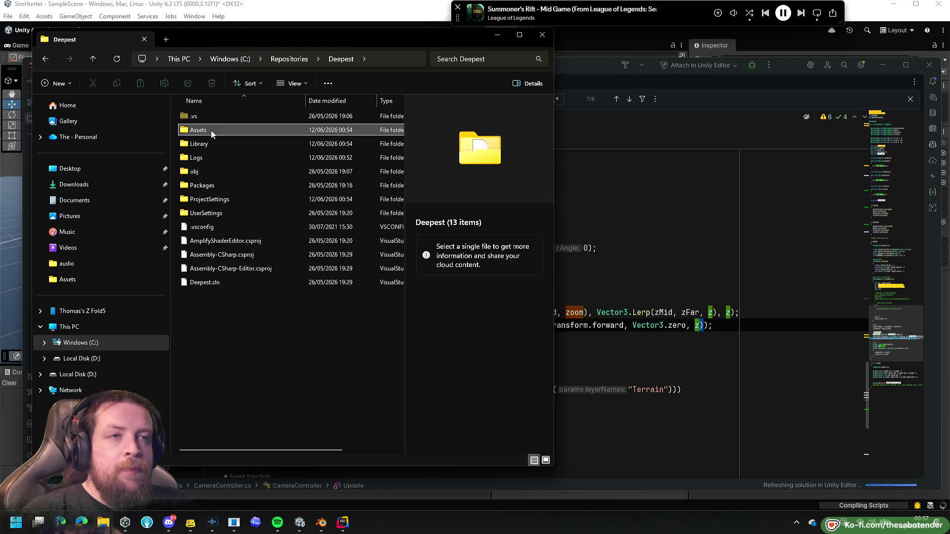
{"action": "double_click", "coordinate": [213, 131]}
{"action": "double_click", "coordinate": [214, 185]}
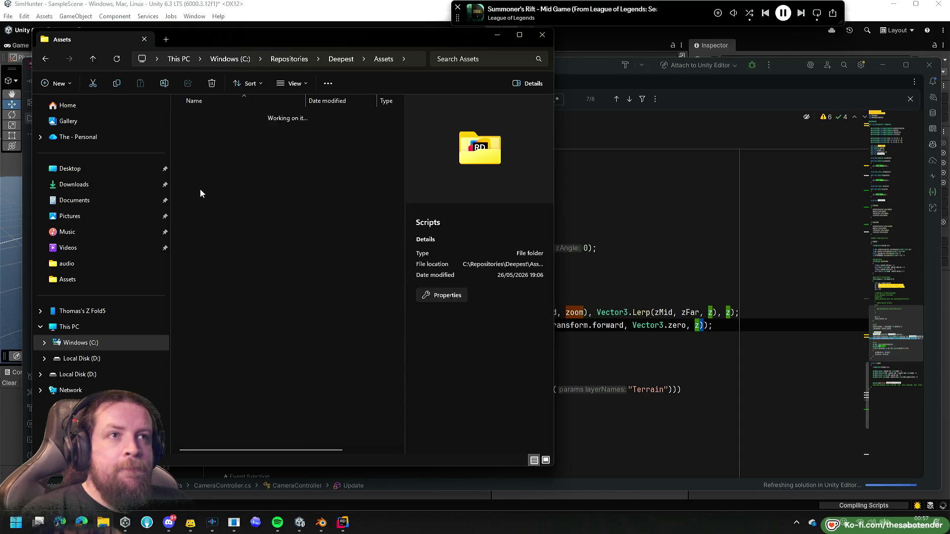
{"action": "left_click", "coordinate": [213, 214]}
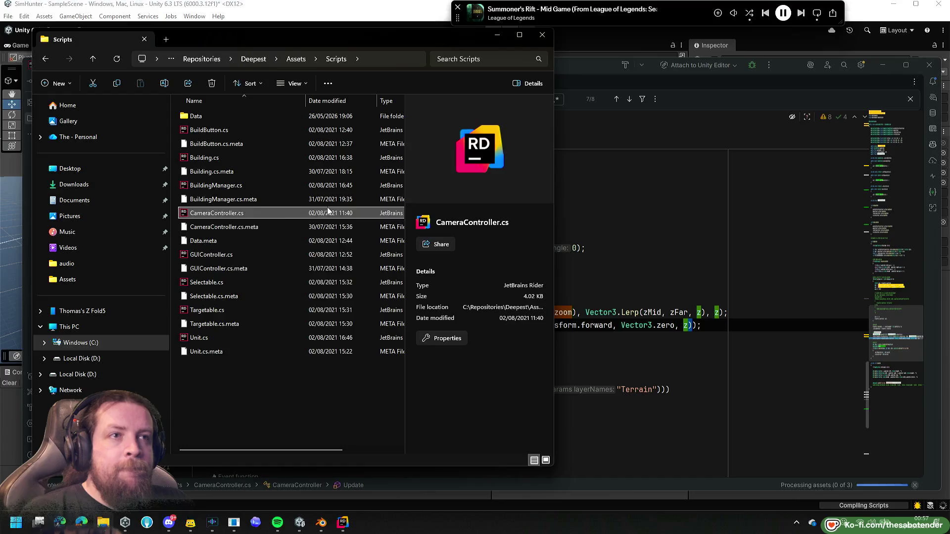
{"action": "right_click", "coordinate": [214, 214]}
{"action": "left_click", "coordinate": [249, 385]}
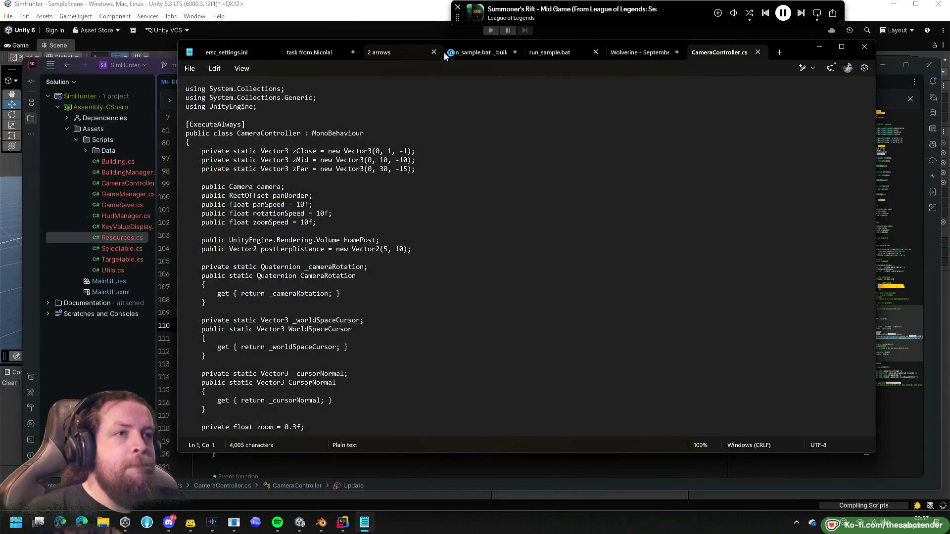
Copy the three //Zoom lines from Notepad, close it, and select Rider's lines 108–110.
{"action": "scroll", "coordinate": [342, 212], "scroll_direction": "down", "scroll_amount": 20}
{"action": "scroll", "coordinate": [342, 212], "scroll_direction": "up", "scroll_amount": 6}
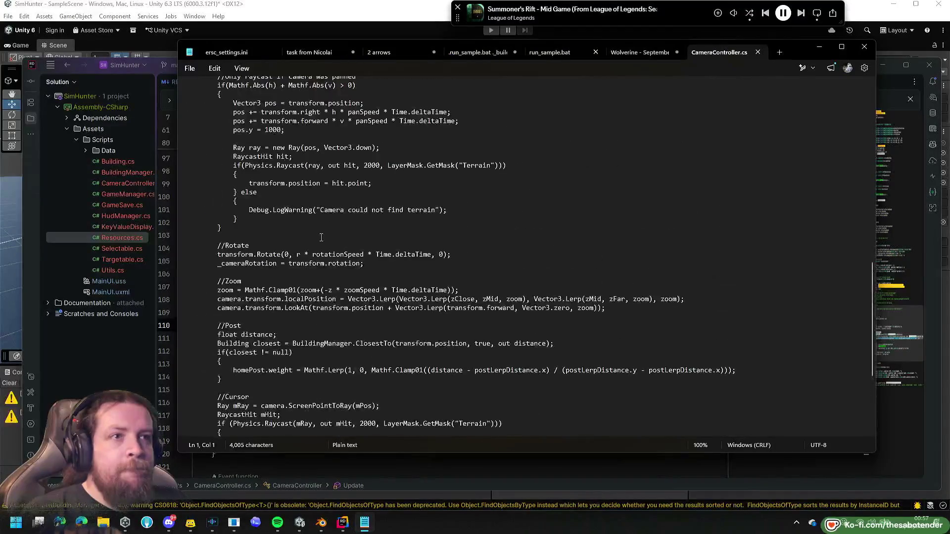
{"action": "scroll", "coordinate": [322, 315], "scroll_direction": "down", "scroll_amount": 2}
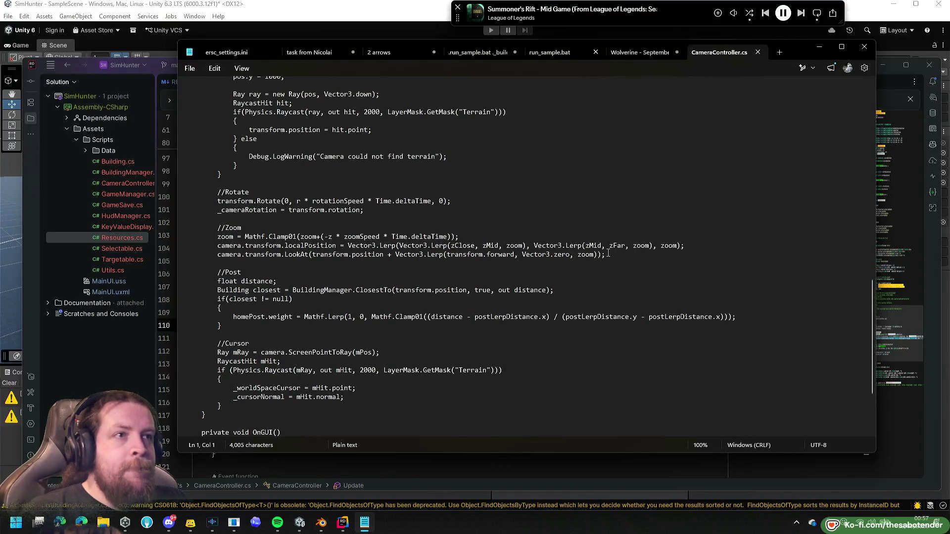
{"action": "mouse_move", "coordinate": [616, 253]}
{"action": "left_mouse_down"}
{"action": "mouse_move", "coordinate": [188, 237]}
{"action": "mouse_move", "coordinate": [217, 236]}
{"action": "left_mouse_up"}
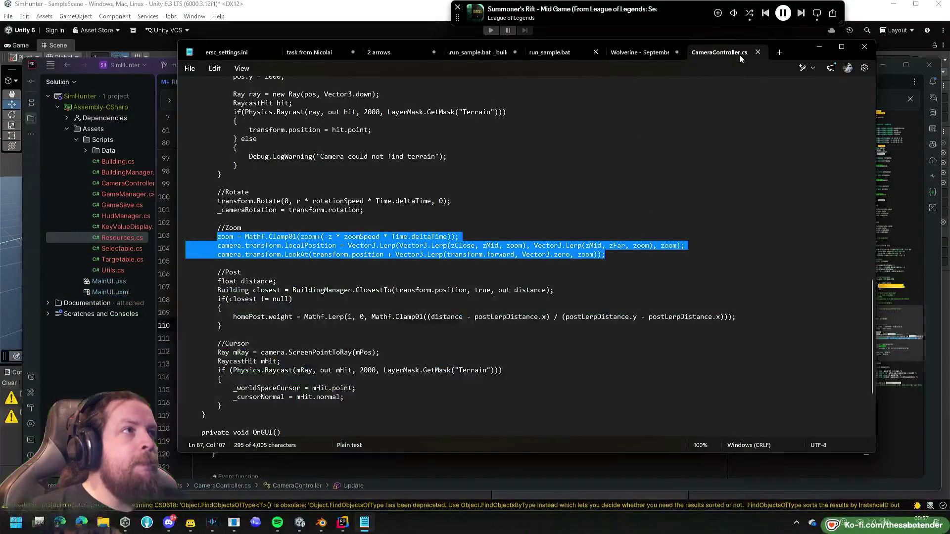
{"action": "left_click", "coordinate": [758, 52]}
{"action": "left_click", "coordinate": [858, 52]}
{"action": "mouse_move", "coordinate": [715, 325]}
{"action": "left_mouse_down"}
{"action": "mouse_move", "coordinate": [657, 312]}
{"action": "mouse_move", "coordinate": [339, 312]}
{"action": "mouse_move", "coordinate": [240, 299]}
{"action": "left_mouse_up"}
Paste the old zoom code over lines 108–110 and check where z is used.
{"action": "type", "text": "zoom = Mathf.Clamp01(zoom+(-z * zoomSpeed * Time.deltaTime));                 camera.transform.localPosition = Vector3.Lerp(Vector3.Lerp(zClose, zMid, zoom), Vector3.Lerp(zMid, zFar, zoom), zoom);                 camera.transform.LookAt(transform.position + Vector3.Lerp(transform.forward, Vector3.zero, zoom));"}
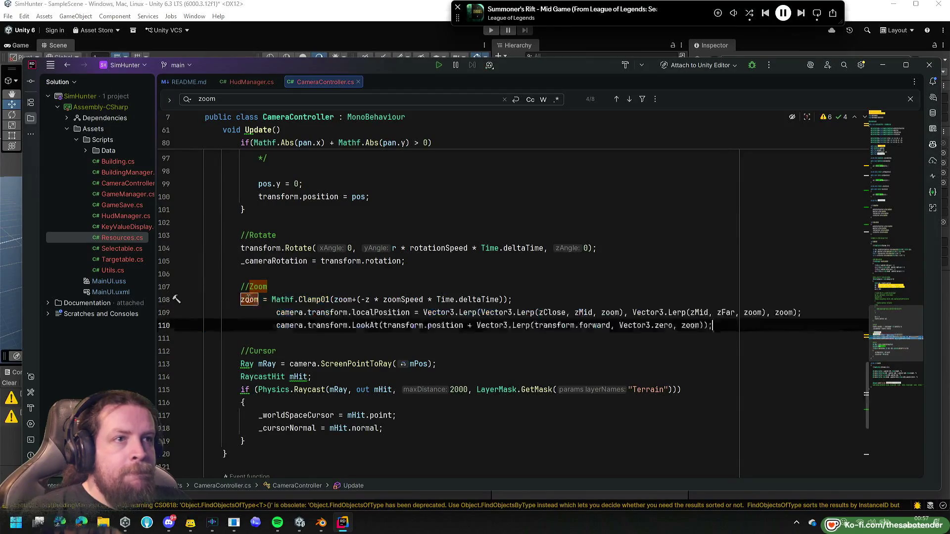
{"action": "key", "text": "shift+F3"}
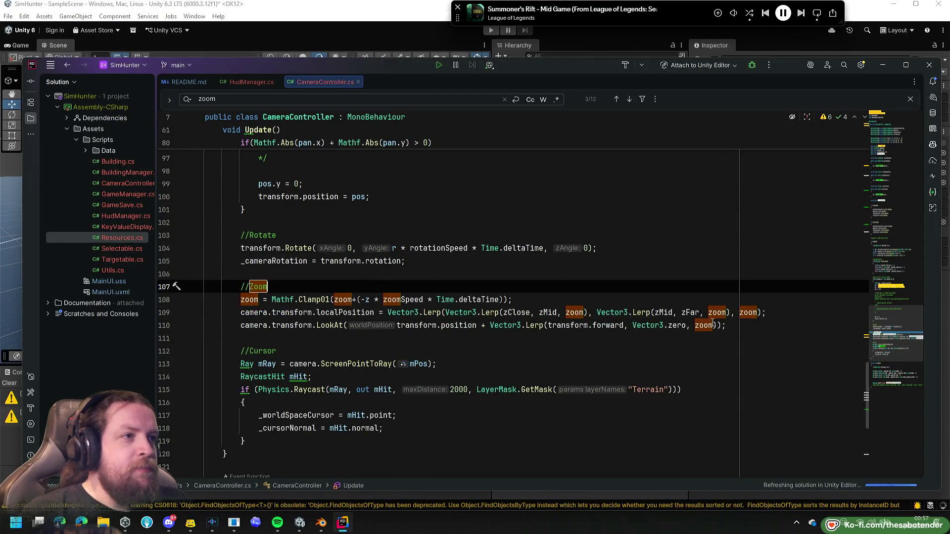
{"action": "double_click", "coordinate": [367, 300]}
{"action": "left_click", "coordinate": [550, 301]}
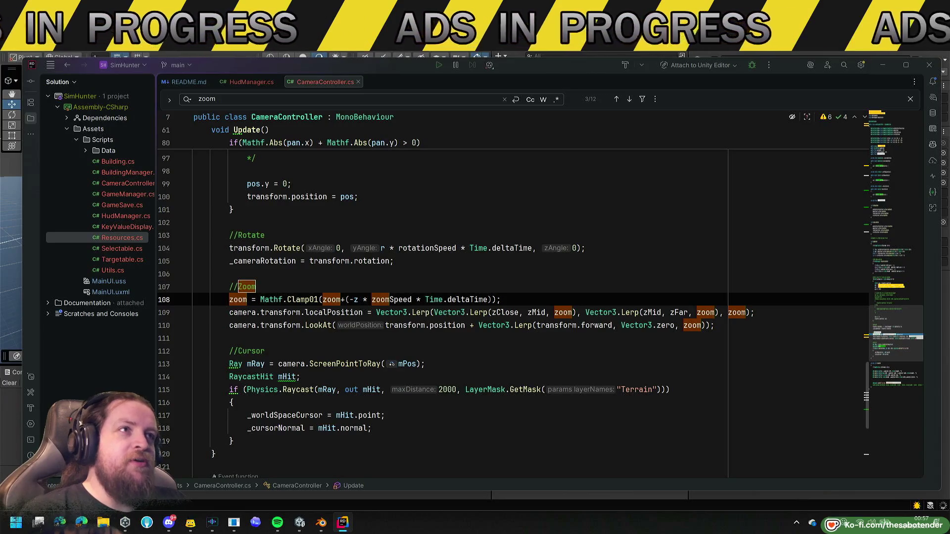
{"action": "key", "text": "alt+Tab"}
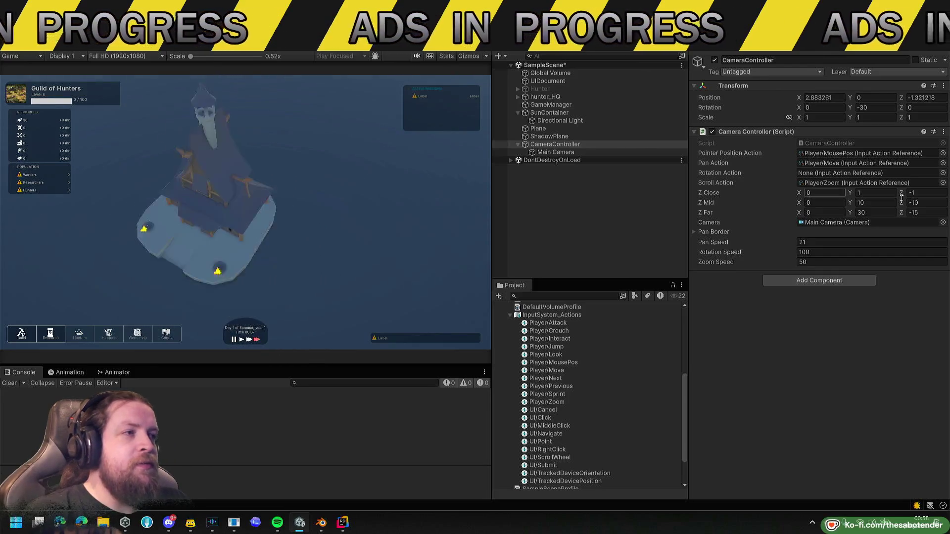
Set Zoom Speed to 500 and test scroll-wheel zooming in play mode.
{"action": "left_click", "coordinate": [841, 262]}
{"action": "type", "text": "0500"}
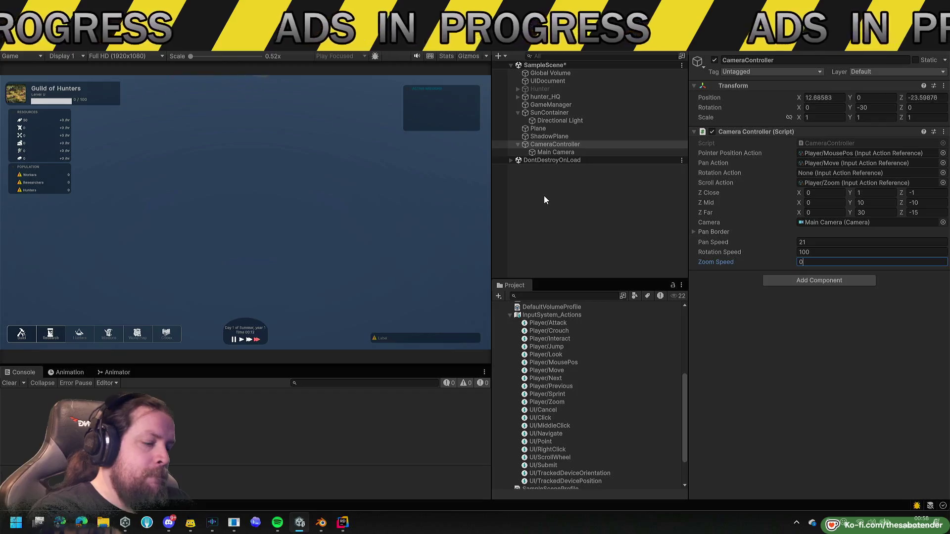
{"action": "left_click", "coordinate": [354, 153]}
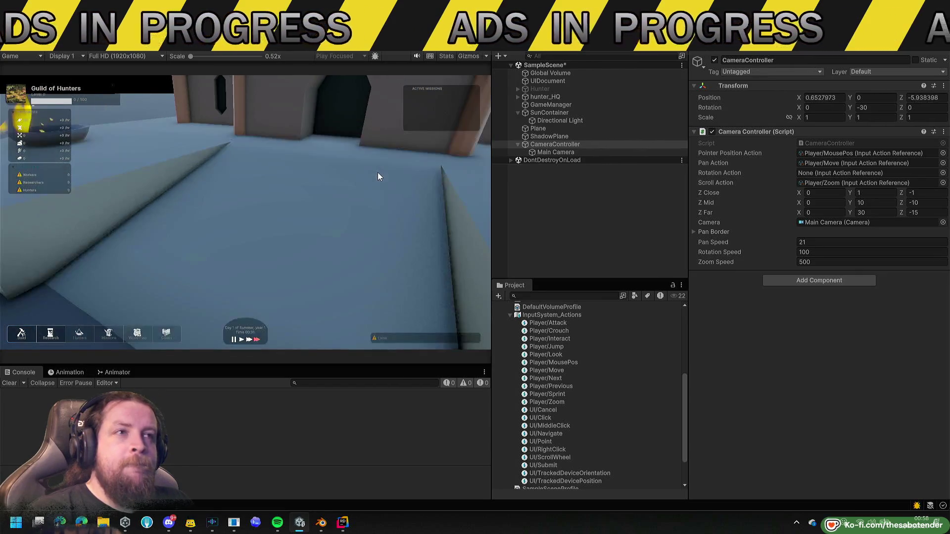
{"action": "scroll", "coordinate": [378, 175], "scroll_direction": "down", "scroll_amount": 3}
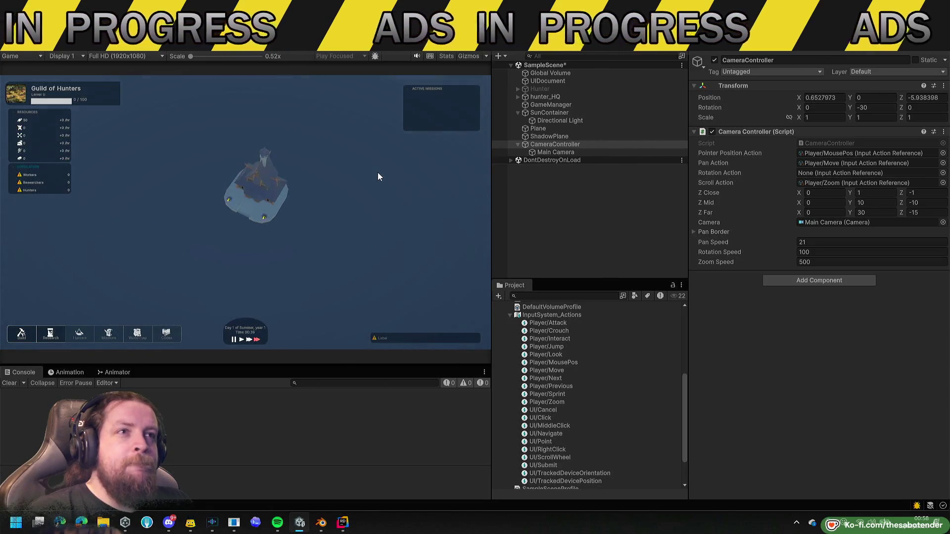
{"action": "scroll", "coordinate": [378, 177], "scroll_direction": "up", "scroll_amount": 2}
{"action": "scroll", "coordinate": [378, 177], "scroll_direction": "down", "scroll_amount": 2}
{"action": "scroll", "coordinate": [378, 177], "scroll_direction": "up", "scroll_amount": 1}
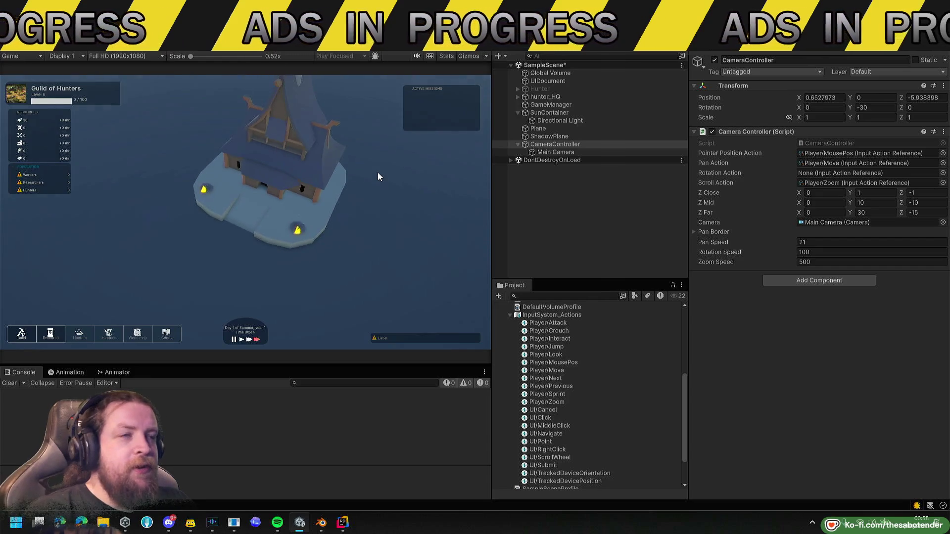
{"action": "scroll", "coordinate": [378, 177], "scroll_direction": "up", "scroll_amount": 2}
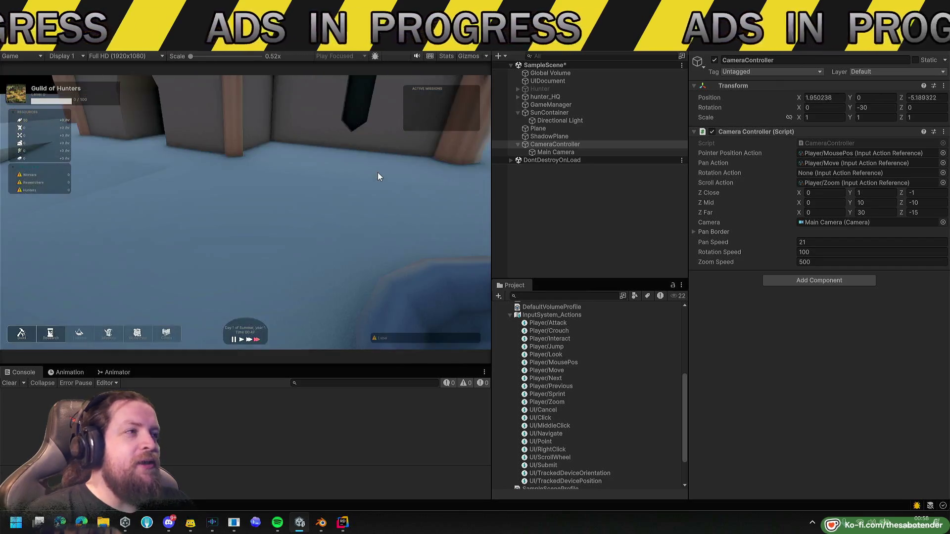
{"action": "key", "text": "d"}
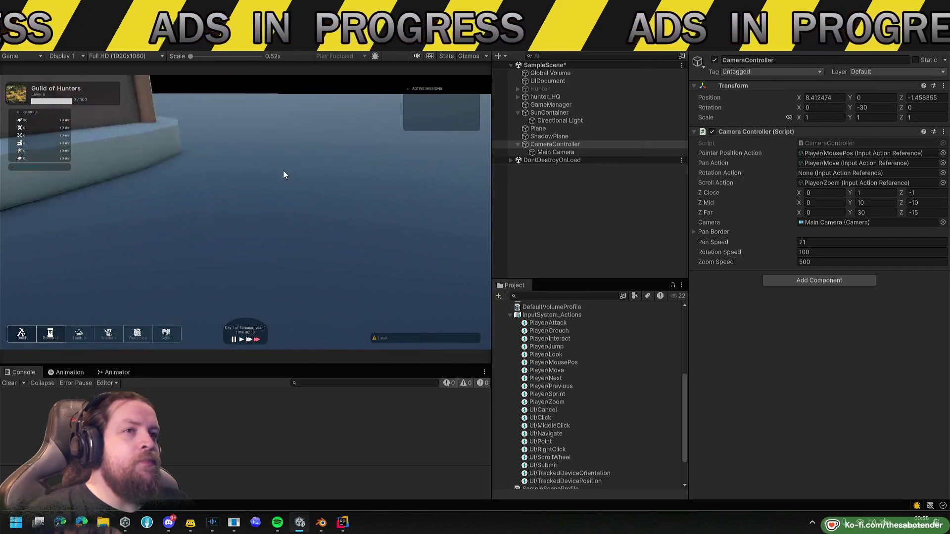
{"action": "scroll", "coordinate": [373, 123], "scroll_direction": "down", "scroll_amount": 3}
Stop play mode and jump to the scrollAction field in Rider's CameraController.cs.
{"action": "key", "text": "ctrl+p"}
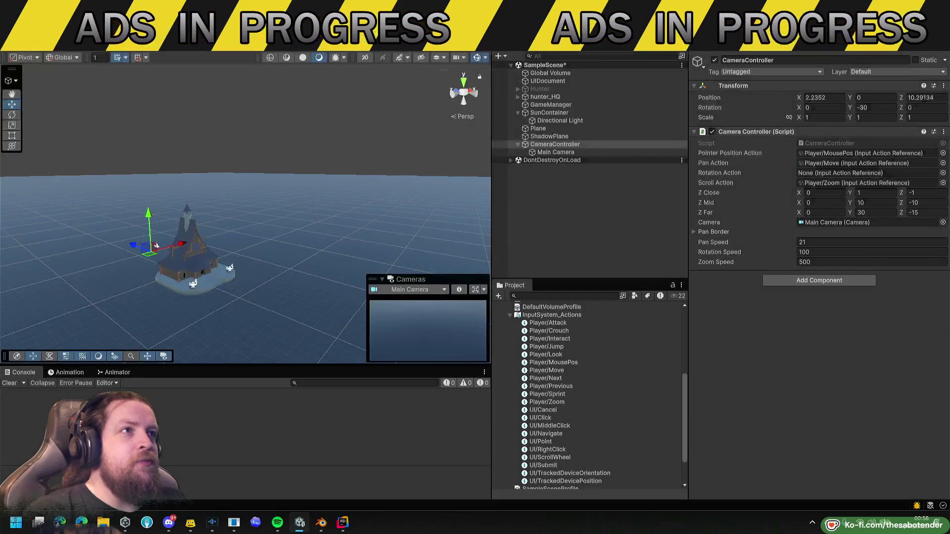
{"action": "key", "text": "alt+Tab"}
{"action": "key", "text": "ctrl+alt+Left"}
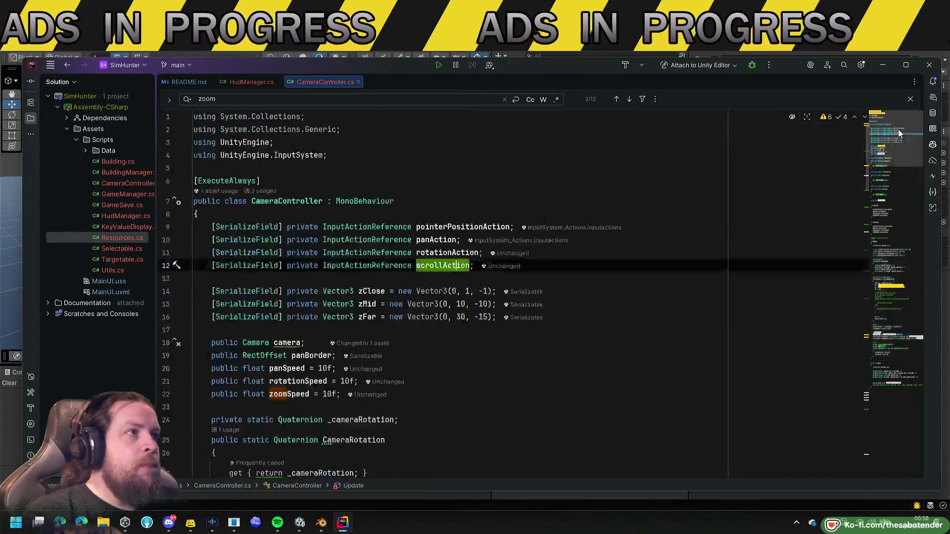
Declare a new [SerializeField] private bool useEdgePanning field after scrollAction.
{"action": "scroll", "coordinate": [417, 242], "scroll_direction": "down", "scroll_amount": 1}
{"action": "left_click", "coordinate": [451, 244]}
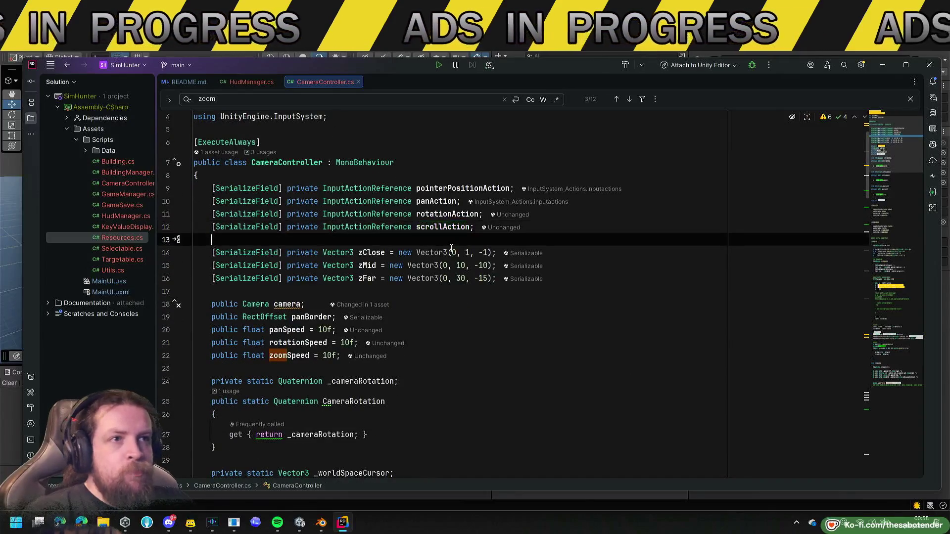
{"action": "key", "text": "Return"}
{"action": "type", "text": "Ser"}
{"action": "key", "text": "Return"}
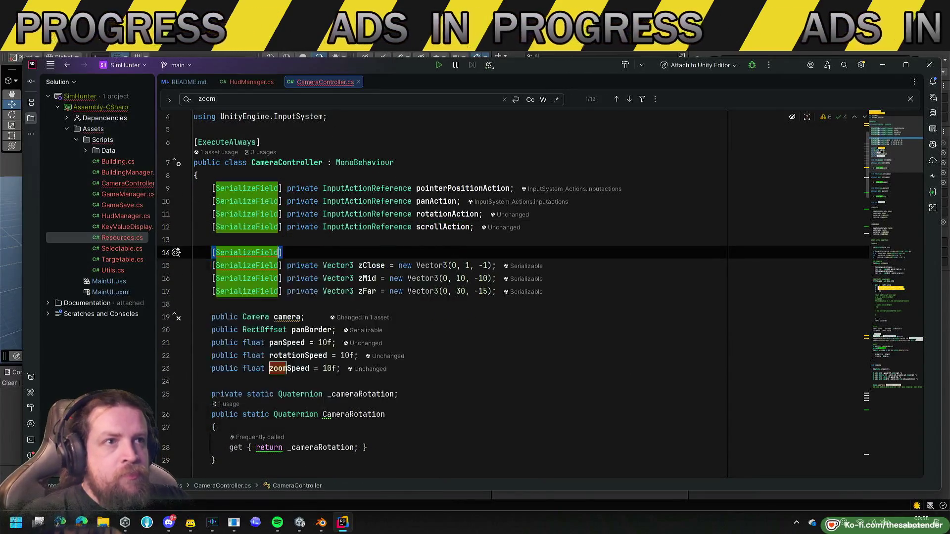
{"action": "type", "text": " private bool useEdgePann"}
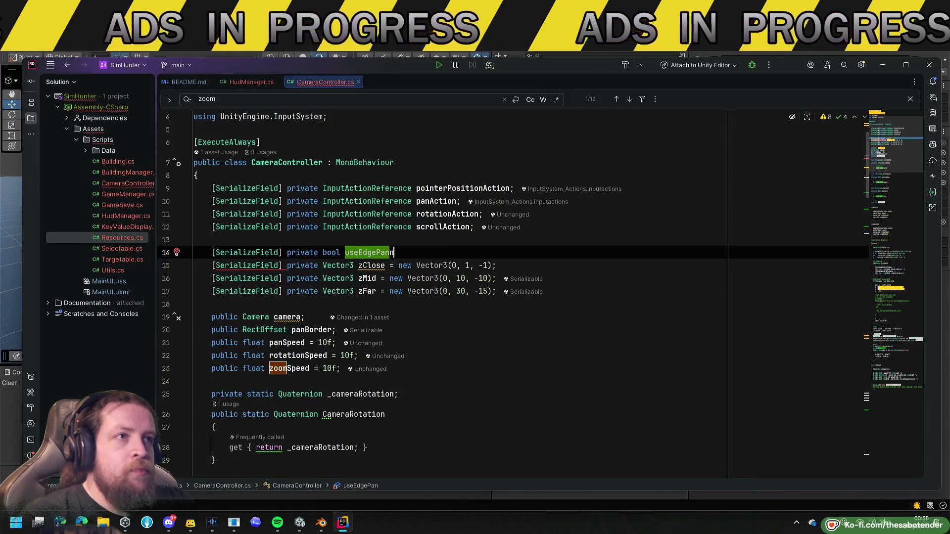
Move the useEdgePanning declaration up below the camera field and space it out from panSpeed.
{"action": "key", "text": "shift+Home"}
{"action": "key", "text": "ctrl+x"}
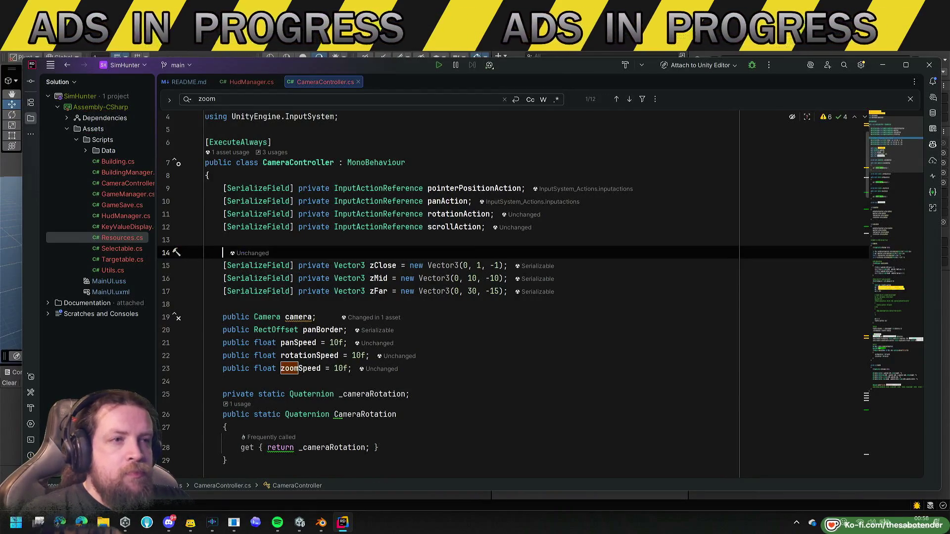
{"action": "key", "text": "Down"}
{"action": "key", "text": "Down"}
{"action": "key", "text": "Down"}
{"action": "key", "text": "Up"}
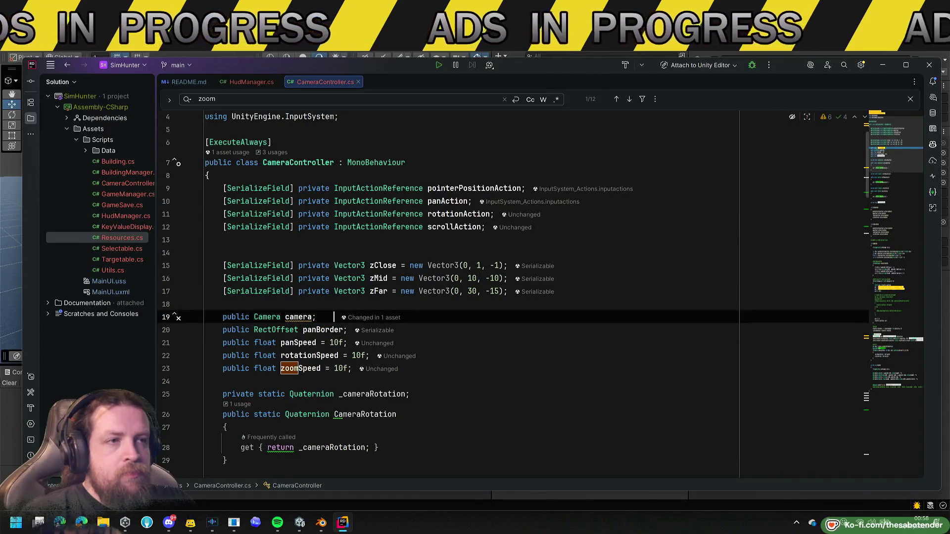
{"action": "key", "text": "End"}
{"action": "key", "text": "Return"}
{"action": "key", "text": "Home"}
{"action": "key", "text": "Return"}
{"action": "key", "text": "Down"}
{"action": "key", "text": "Down"}
{"action": "key", "text": "Down"}
{"action": "key", "text": "Up"}
{"action": "key", "text": "End"}
{"action": "key", "text": "Return"}
{"action": "key", "text": "Up"}
{"action": "key", "text": "Up"}
{"action": "key", "text": "Up"}
{"action": "key", "text": "Up"}
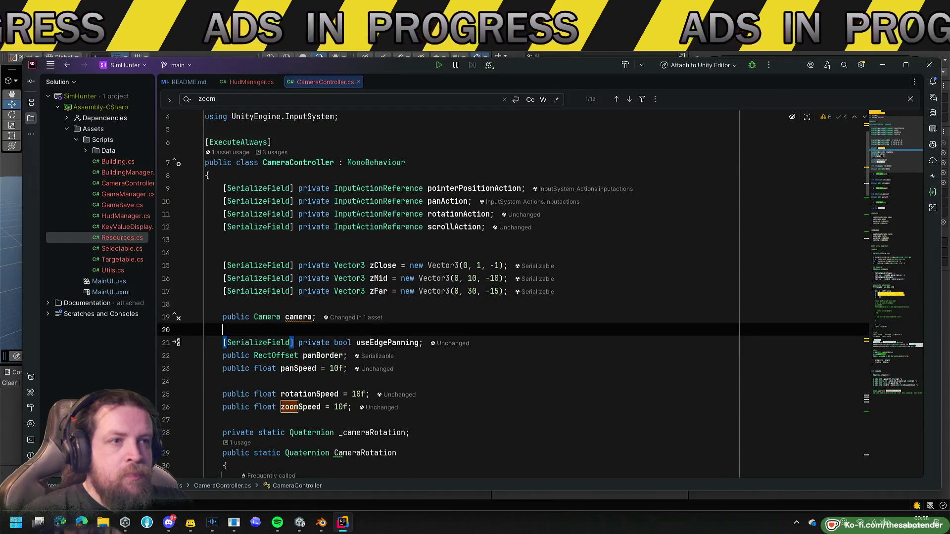
Move the zClose, zMid and zFar fields below zoomSpeed.
{"action": "left_click", "coordinate": [602, 294]}
{"action": "key", "text": "shift+Up"}
{"action": "key", "text": "shift+Up"}
{"action": "key", "text": "shift+Up"}
{"action": "key", "text": "Delete"}
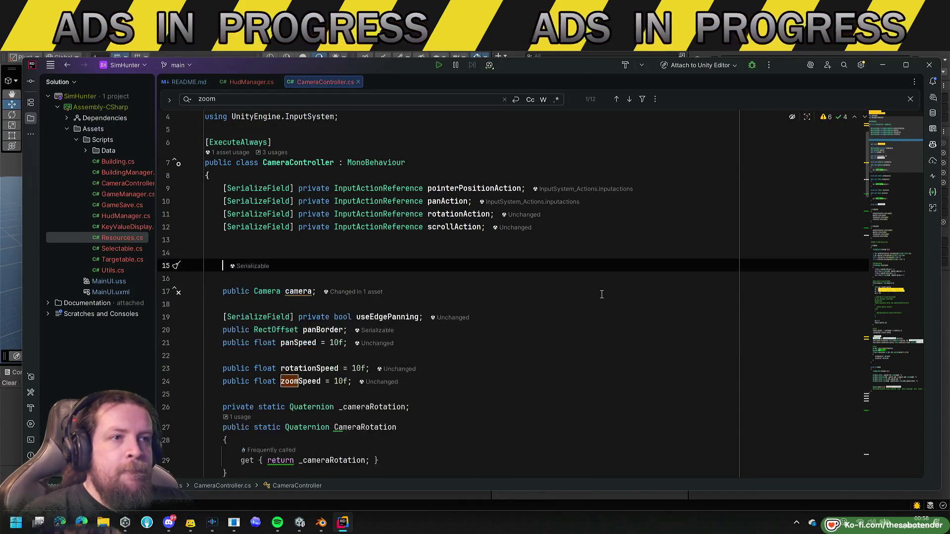
{"action": "key", "text": "Down"}
{"action": "key", "text": "Down"}
{"action": "key", "text": "Down"}
{"action": "key", "text": "Down"}
{"action": "key", "text": "Down"}
{"action": "key", "text": "Down"}
{"action": "key", "text": "Down"}
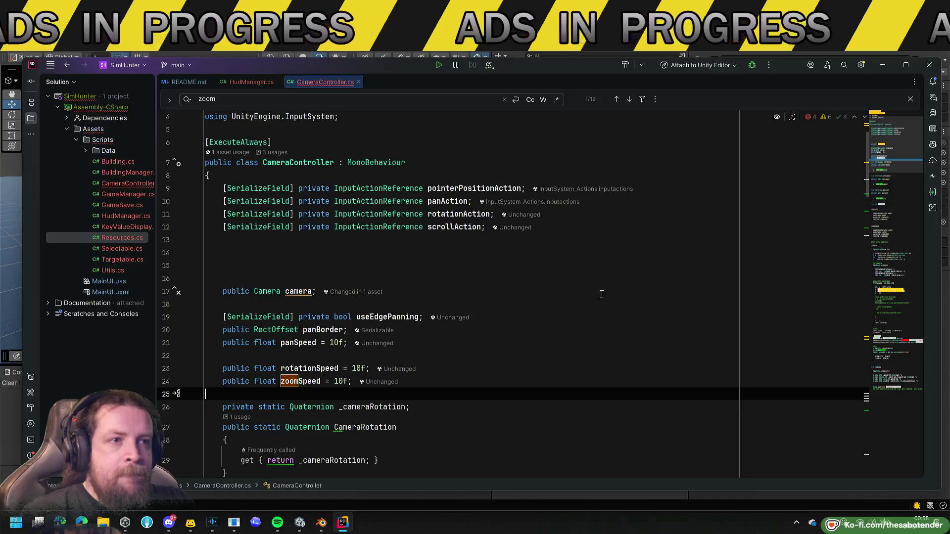
{"action": "key", "text": "ctrl+v"}
{"action": "key", "text": "Up"}
{"action": "key", "text": "Up"}
{"action": "key", "text": "Up"}
{"action": "key", "text": "Up"}
{"action": "key", "text": "End"}
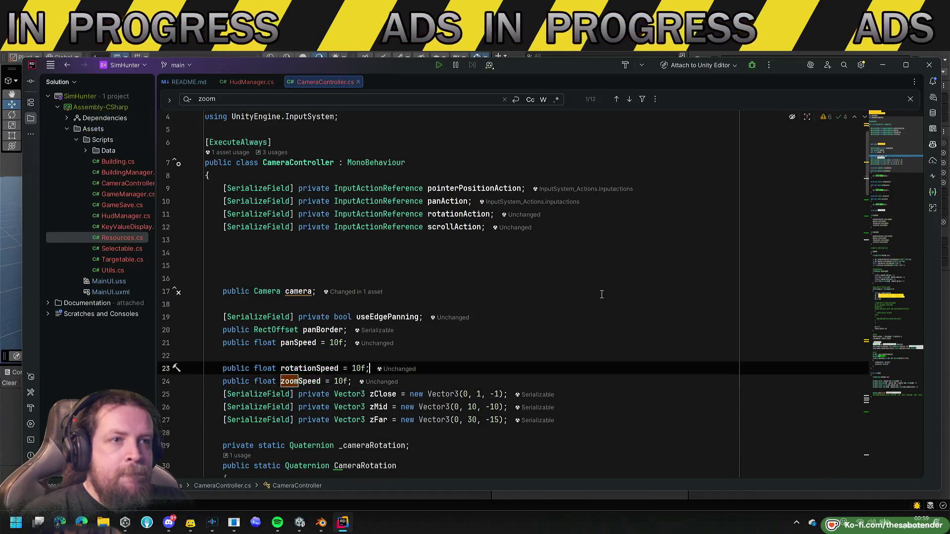
Add [Header("Zoom")] above the zoom fields and a [Header("Panning")] below camera.
{"action": "key", "text": "Return"}
{"action": "key", "text": "Return"}
{"action": "type", "text": "Header("}
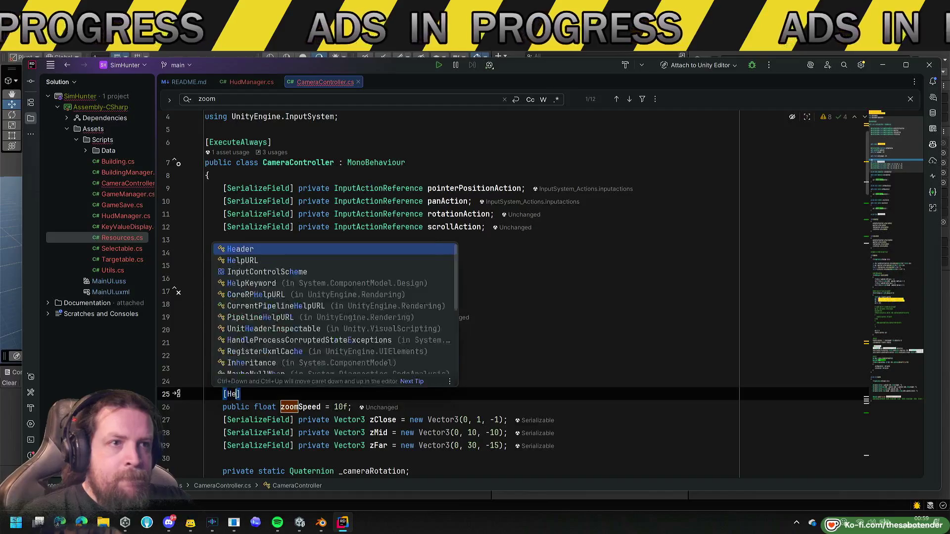
{"action": "key", "text": "Tab"}
{"action": "key", "text": "Up"}
{"action": "key", "text": "Up"}
{"action": "key", "text": "Up"}
{"action": "key", "text": "End"}
{"action": "key", "text": "Return"}
{"action": "type", "text": "Header("}
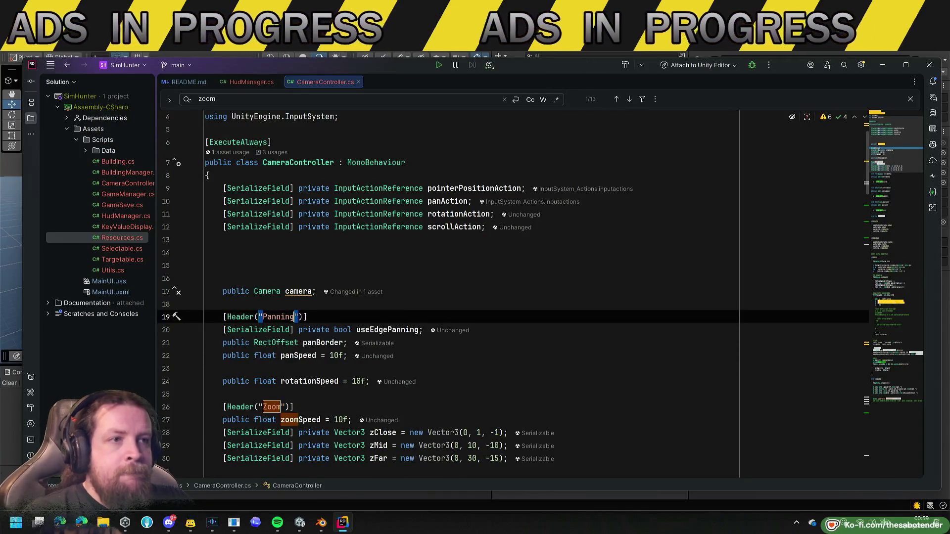
Add a [Header("Rotation")] attribute above rotationSpeed.
{"action": "scroll", "coordinate": [228, 296], "scroll_direction": "down", "scroll_amount": 2}
{"action": "left_click", "coordinate": [229, 296]}
{"action": "key", "text": "Return"}
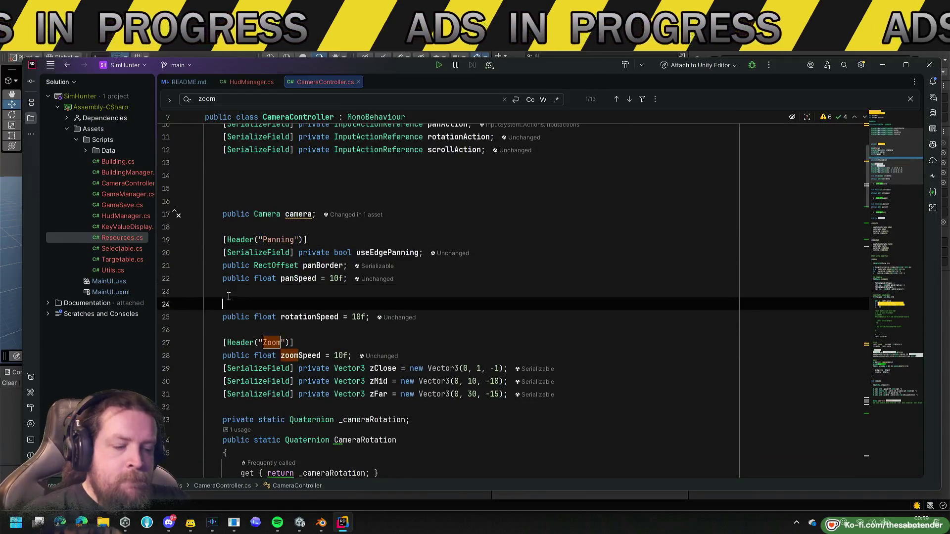
{"action": "type", "text": "[H"}
{"action": "key", "text": "Tab"}
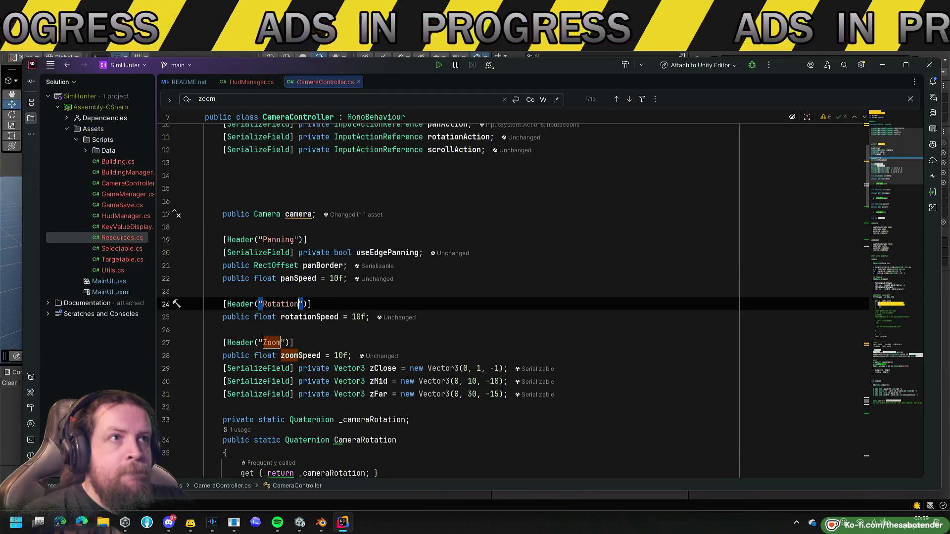
Move the panAction declaration under the Panning header.
{"action": "scroll", "coordinate": [513, 205], "scroll_direction": "up", "scroll_amount": 1}
{"action": "left_click", "coordinate": [604, 166]}
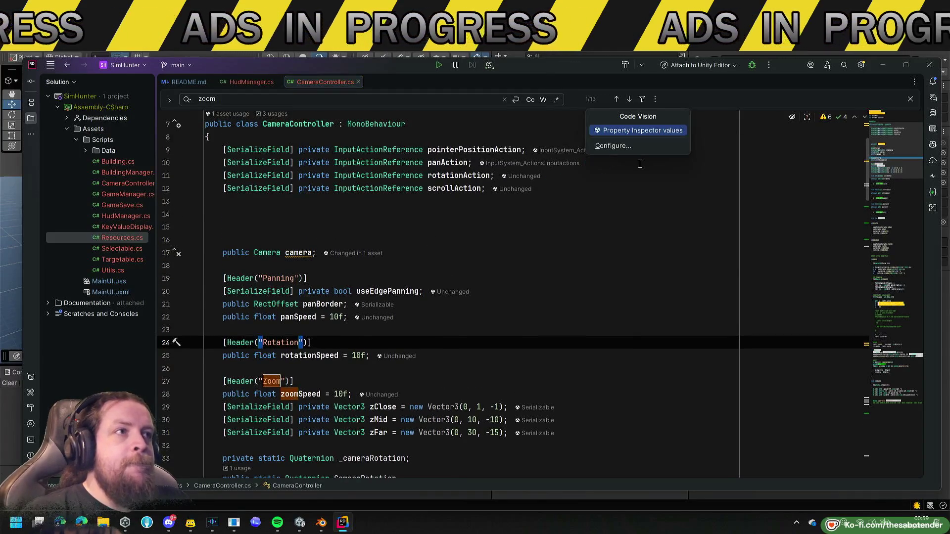
{"action": "left_click", "coordinate": [740, 171]}
{"action": "key", "text": "Up"}
{"action": "key", "text": "shift+Home"}
{"action": "key", "text": "ctrl+x"}
{"action": "key", "text": "Down"}
{"action": "key", "text": "Down"}
{"action": "key", "text": "Down"}
{"action": "key", "text": "Down"}
{"action": "key", "text": "Down"}
{"action": "key", "text": "Up"}
{"action": "key", "text": "End"}
{"action": "key", "text": "Return"}
{"action": "key", "text": "ctrl+v"}
{"action": "key", "text": "Up"}
Move the rotationAction declaration under the Rotation header.
{"action": "key", "text": "Up"}
{"action": "key", "text": "Up"}
{"action": "key", "text": "Up"}
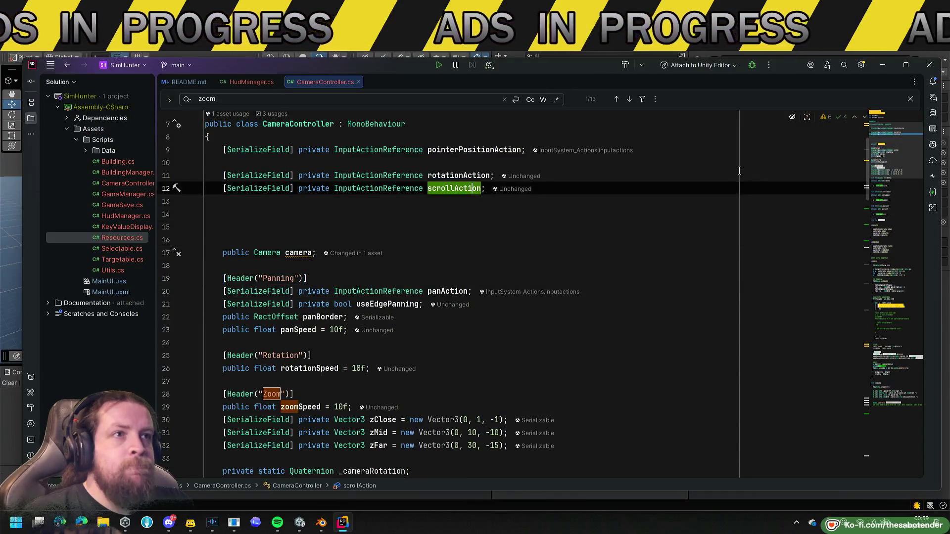
{"action": "key", "text": "Up"}
{"action": "key", "text": "shift+Home"}
{"action": "key", "text": "ctrl+x"}
{"action": "key", "text": "Down"}
{"action": "key", "text": "Down"}
{"action": "key", "text": "Down"}
{"action": "key", "text": "Down"}
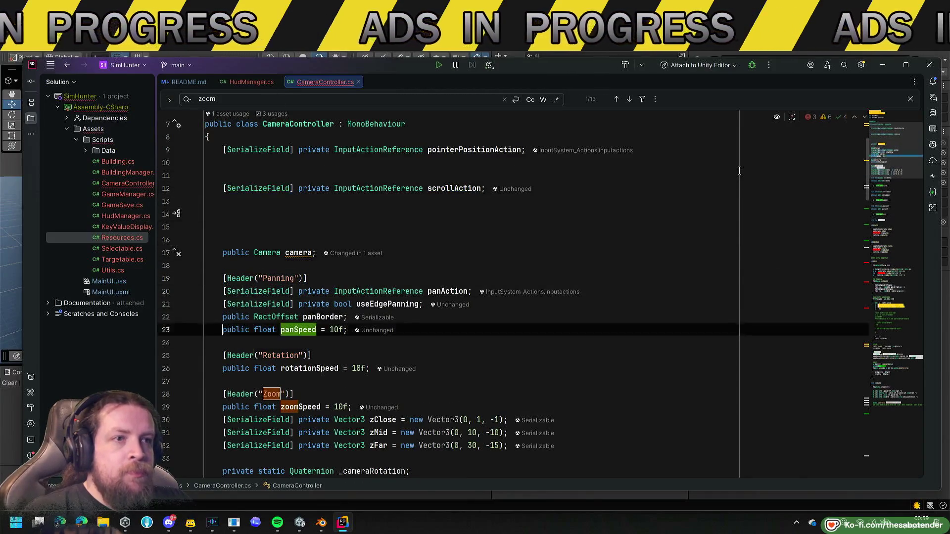
{"action": "key", "text": "End"}
{"action": "key", "text": "Return"}
{"action": "key", "text": "ctrl+v"}
{"action": "key", "text": "Up"}
Move the scrollAction declaration under the Zoom header.
{"action": "key", "text": "Up"}
{"action": "key", "text": "Up"}
{"action": "key", "text": "Up"}
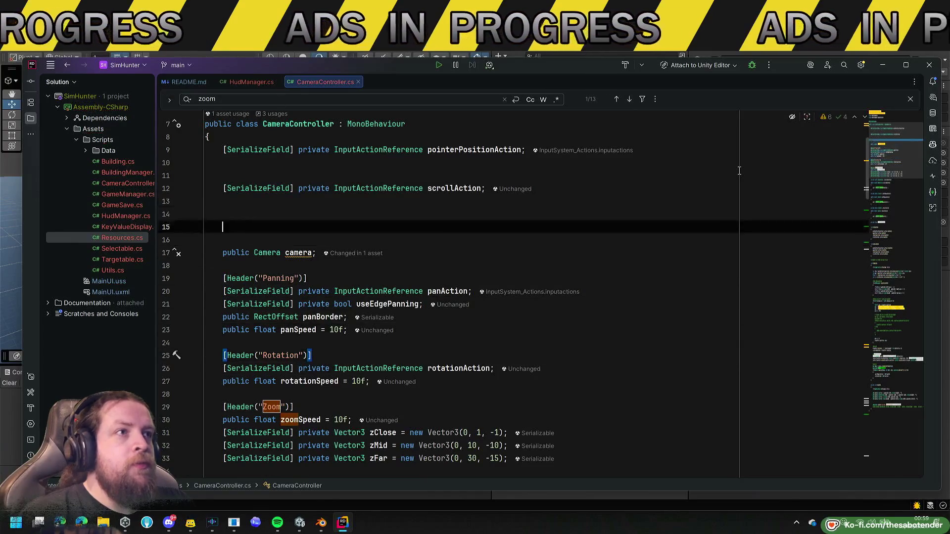
{"action": "key", "text": "Down"}
{"action": "key", "text": "Down"}
{"action": "key", "text": "Down"}
{"action": "key", "text": "Up"}
{"action": "key", "text": "End"}
{"action": "key", "text": "shift+Home"}
{"action": "key", "text": "ctrl+x"}
{"action": "key", "text": "Down"}
{"action": "key", "text": "Down"}
{"action": "key", "text": "Down"}
{"action": "key", "text": "Down"}
{"action": "key", "text": "Down"}
{"action": "key", "text": "Down"}
{"action": "key", "text": "Down"}
{"action": "key", "text": "Down"}
{"action": "key", "text": "Down"}
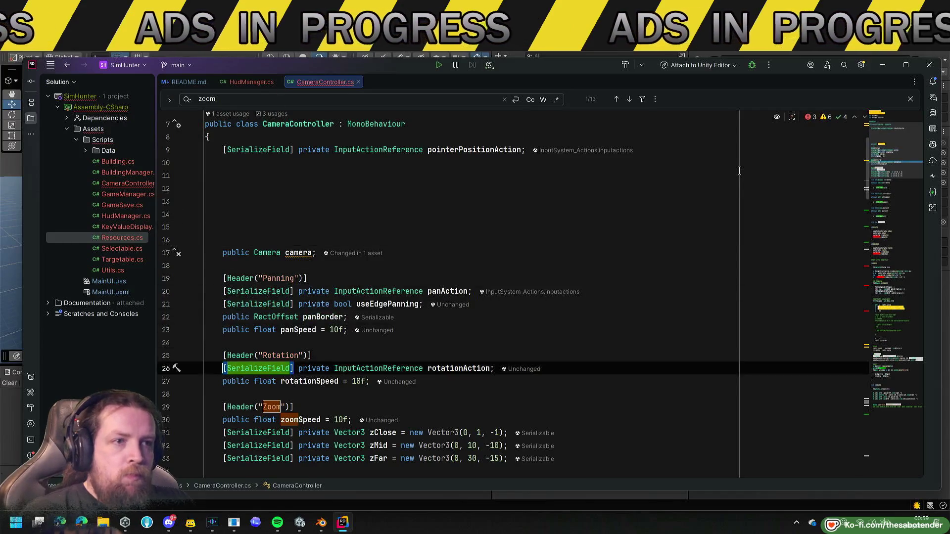
{"action": "key", "text": "Return"}
{"action": "key", "text": "ctrl+v"}
Delete the leftover blank lines after pointerPositionAction.
{"action": "key", "text": "Up"}
{"action": "key", "text": "Up"}
{"action": "key", "text": "Up"}
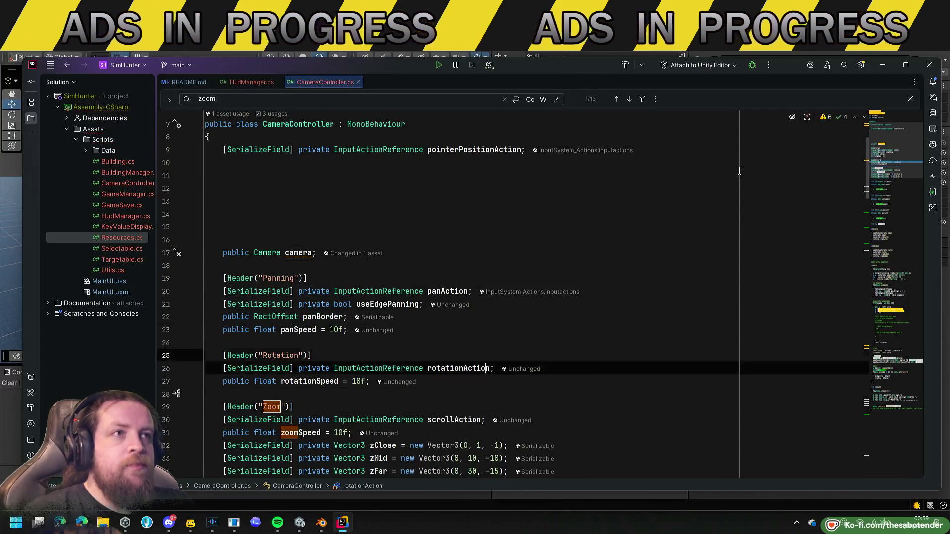
{"action": "key", "text": "Delete"}
{"action": "key", "text": "Delete"}
{"action": "key", "text": "Delete"}
{"action": "key", "text": "Delete"}
{"action": "key", "text": "BackSpace"}
{"action": "key", "text": "BackSpace"}
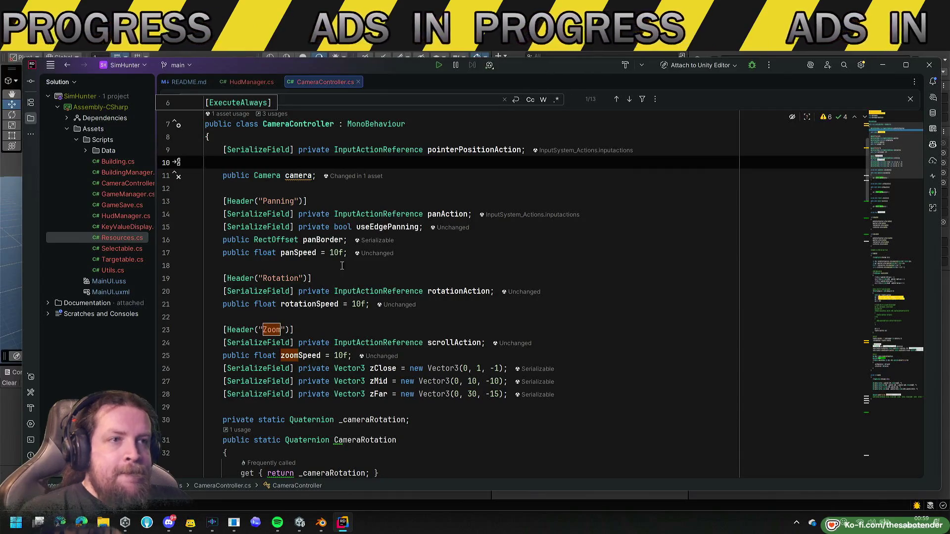
{"action": "scroll", "coordinate": [342, 265], "scroll_direction": "down", "scroll_amount": 2}
{"action": "scroll", "coordinate": [325, 219], "scroll_direction": "up", "scroll_amount": 2}
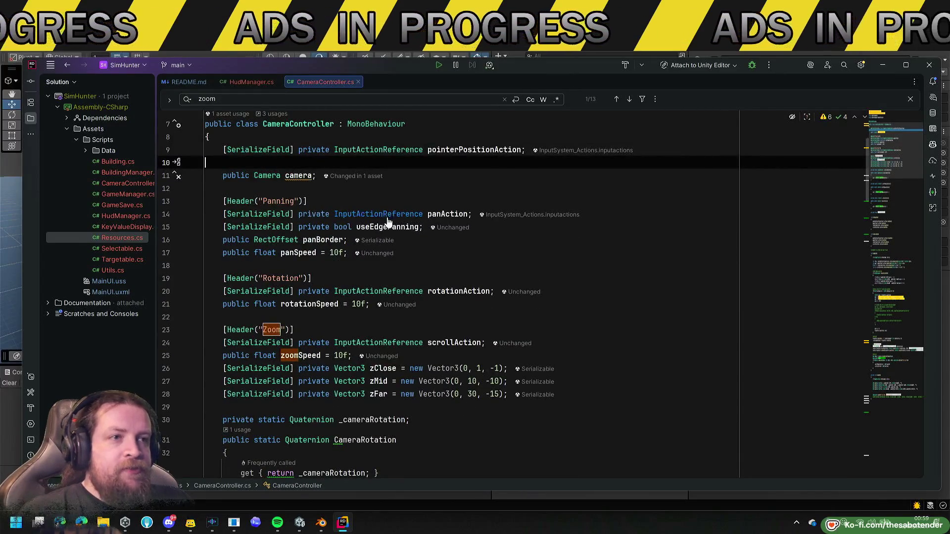
{"action": "scroll", "coordinate": [326, 366], "scroll_direction": "down", "scroll_amount": 1}
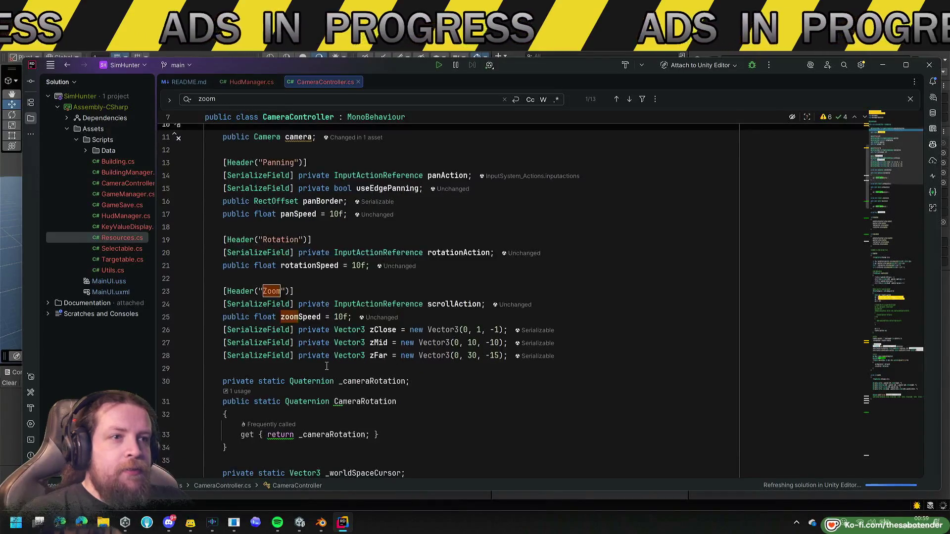
{"action": "key", "text": "alt+Tab"}
{"action": "key", "text": "Escape"}
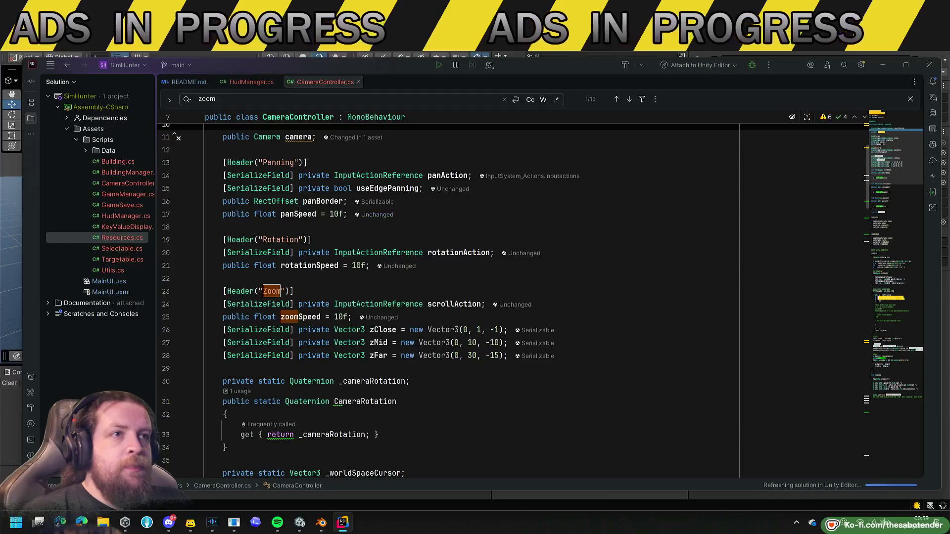
Search the file for panBorder and jump to its edge-panning uses in Update.
{"action": "left_click", "coordinate": [307, 227]}
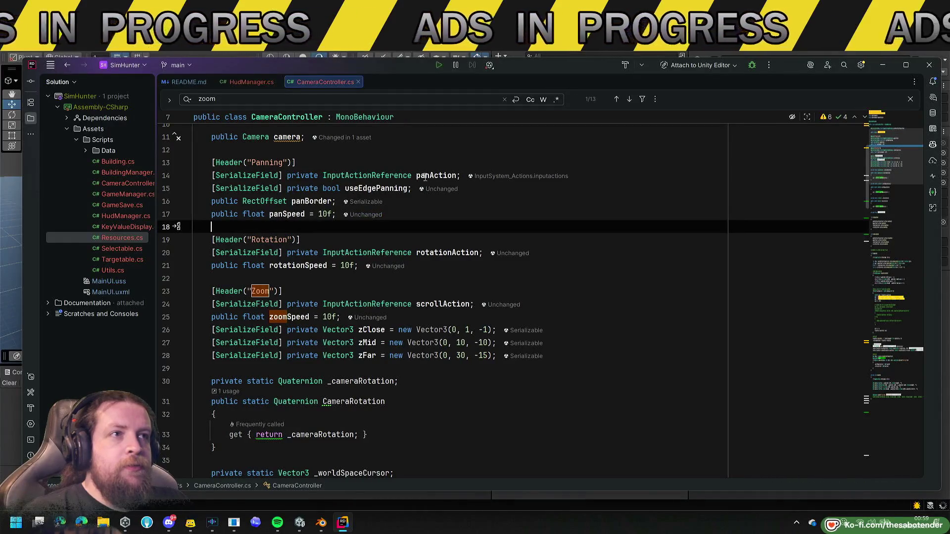
{"action": "double_click", "coordinate": [377, 192]}
{"action": "left_click", "coordinate": [440, 176]}
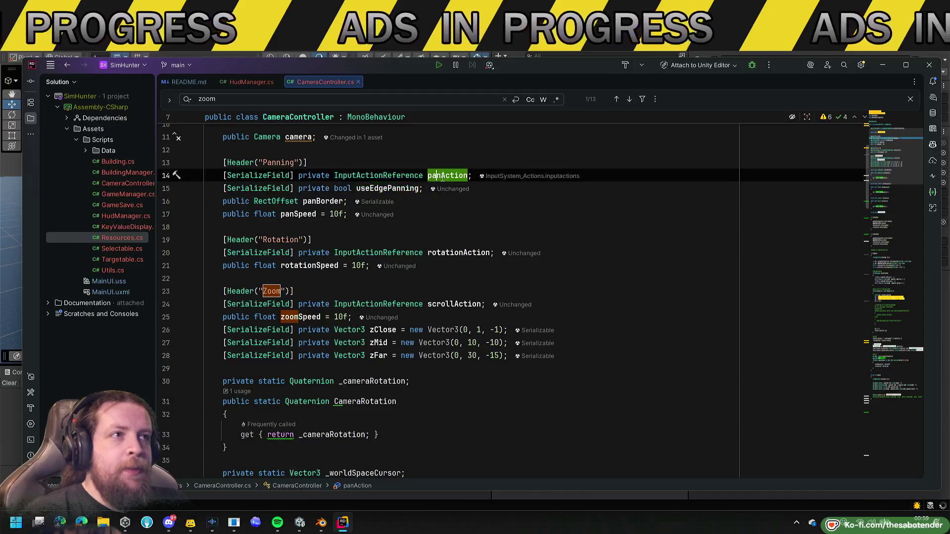
{"action": "double_click", "coordinate": [322, 201]}
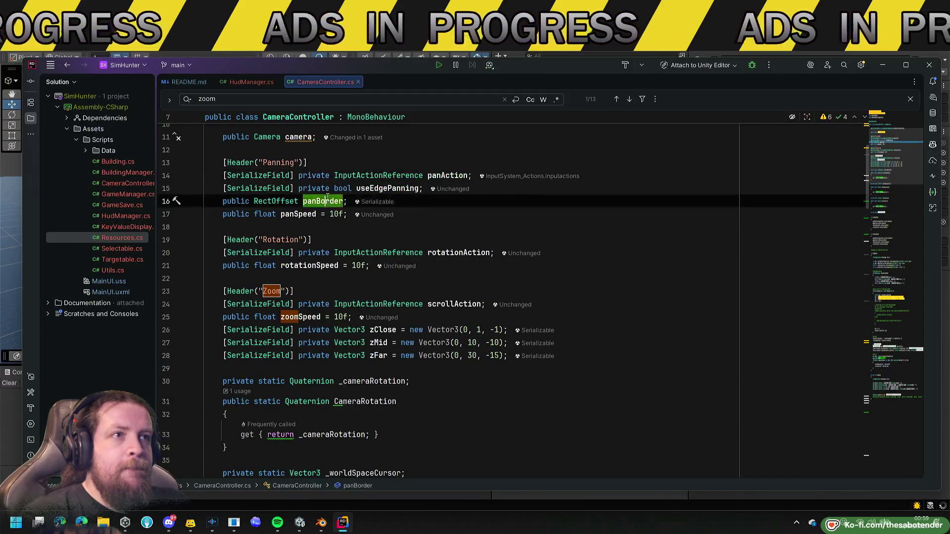
{"action": "key", "text": "ctrl+f"}
{"action": "left_click", "coordinate": [891, 271]}
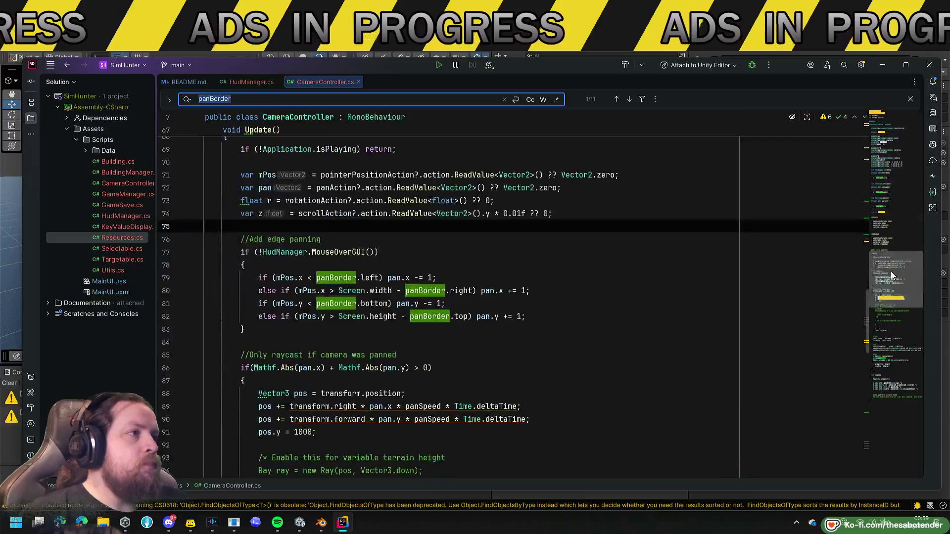
Prefix the edge-panning if condition in Update with "useEdgePanning &&", then return to Unity.
{"action": "scroll", "coordinate": [401, 240], "scroll_direction": "down", "scroll_amount": 1}
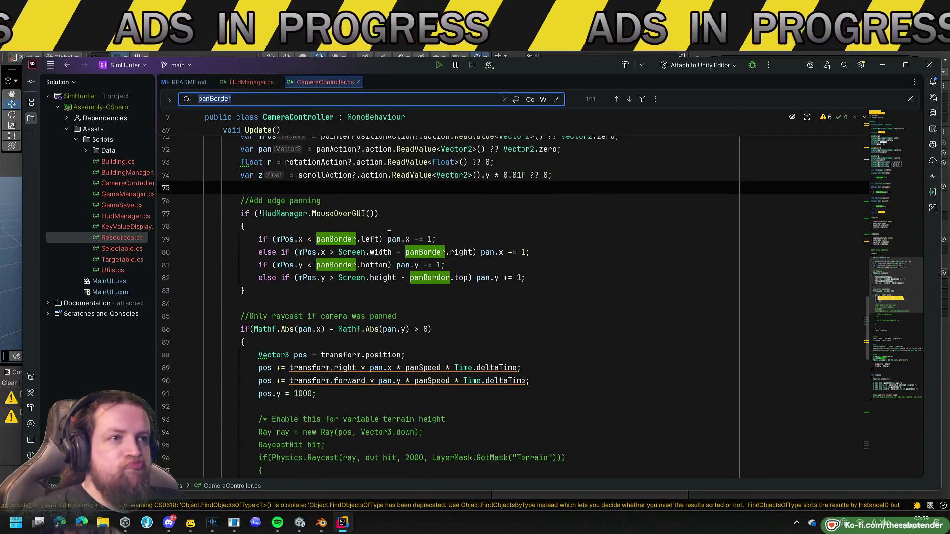
{"action": "left_click", "coordinate": [261, 214]}
{"action": "type", "text": "useEdgePanning &&"}
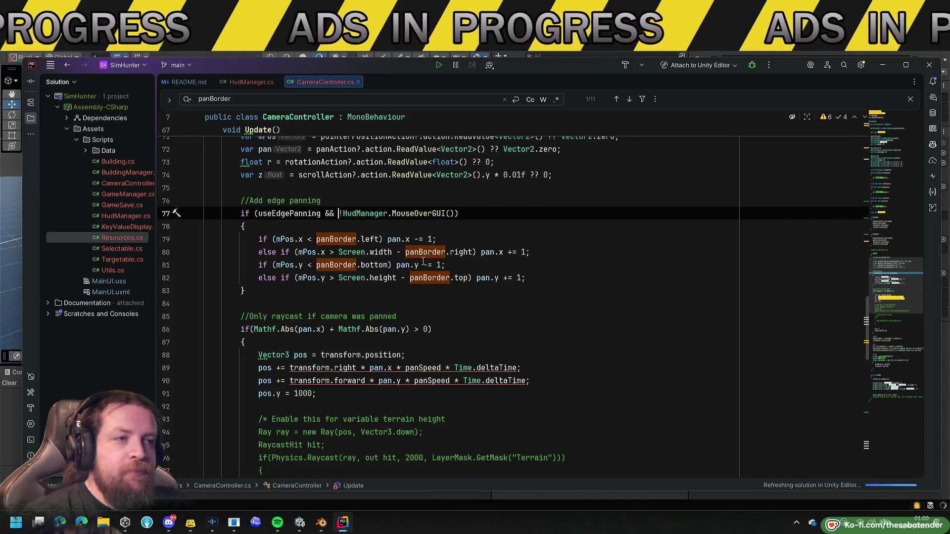
{"action": "scroll", "coordinate": [490, 243], "scroll_direction": "down", "scroll_amount": 1}
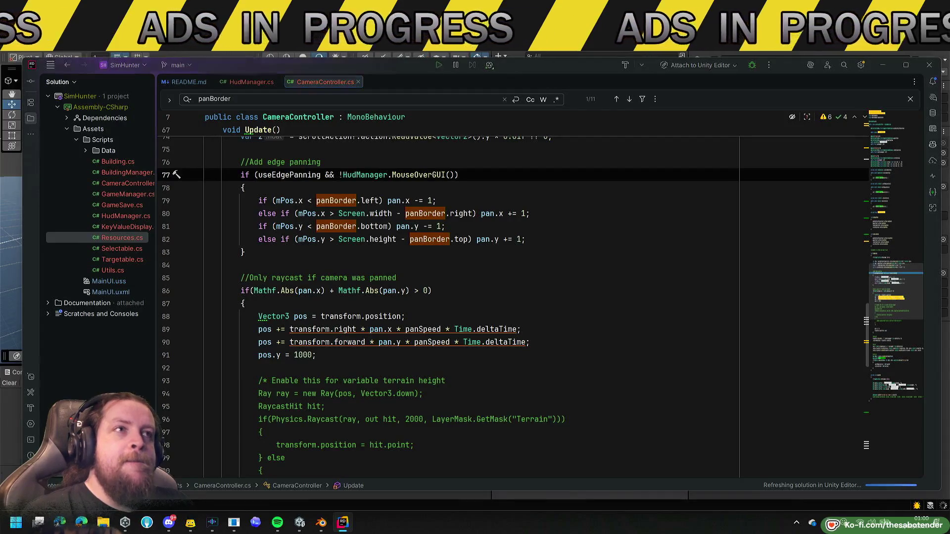
{"action": "scroll", "coordinate": [466, 307], "scroll_direction": "right", "scroll_amount": 1}
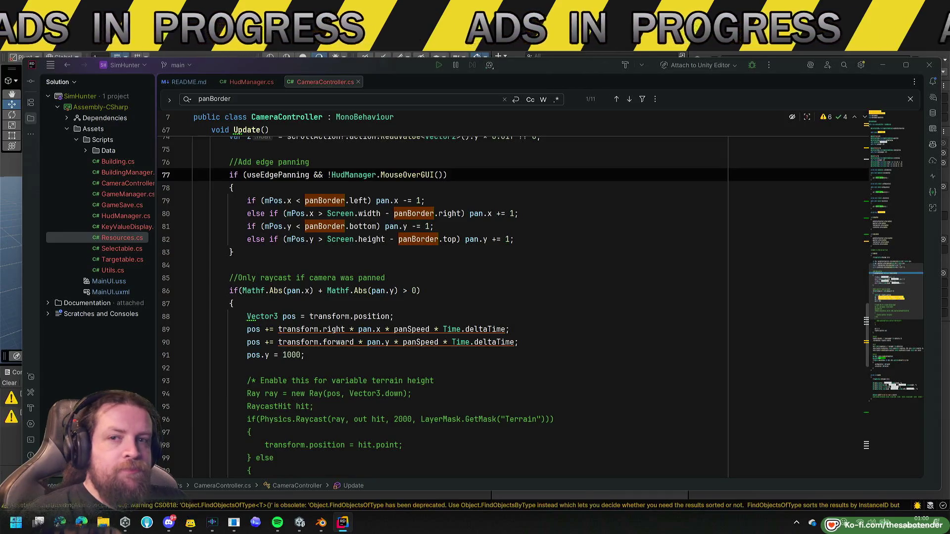
{"action": "key", "text": "alt+Tab"}
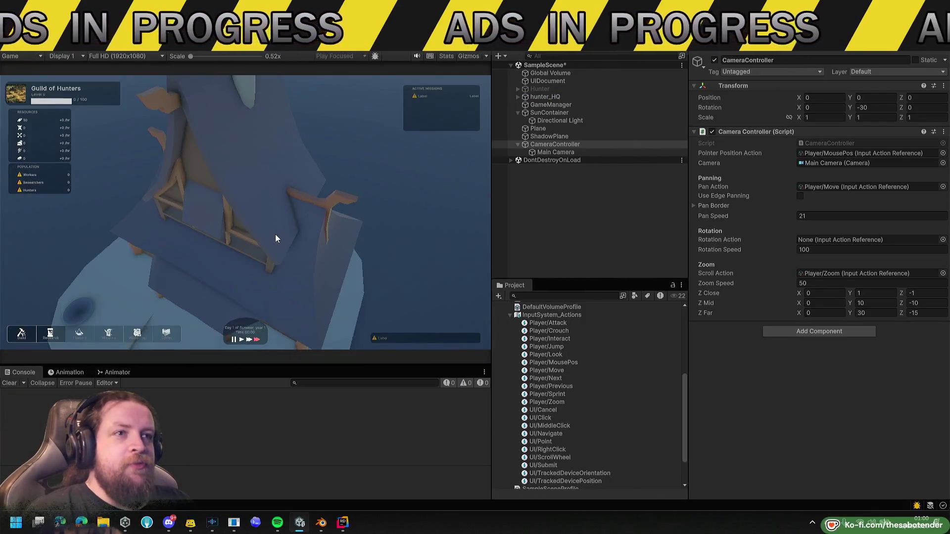
Play-test the camera, panning with the S, D and A keys and zooming with scroll.
{"action": "key", "text": "s"}
{"action": "scroll", "coordinate": [325, 241], "scroll_direction": "up", "scroll_amount": 5}
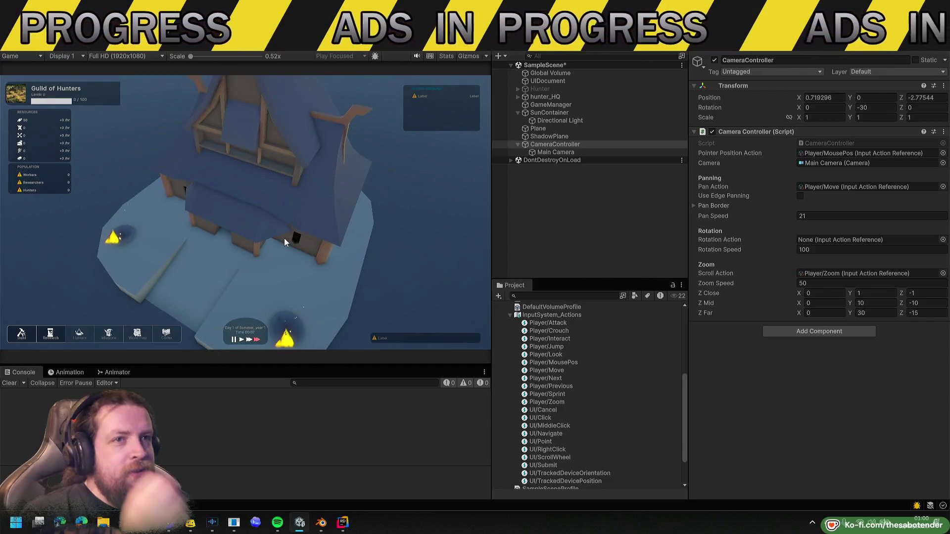
{"action": "key", "text": "s"}
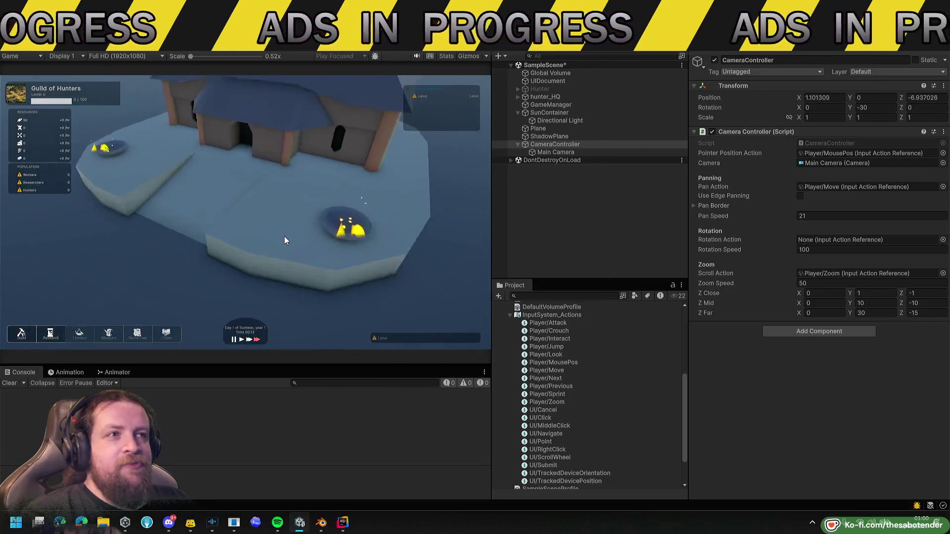
{"action": "scroll", "coordinate": [284, 237], "scroll_direction": "down", "scroll_amount": 3}
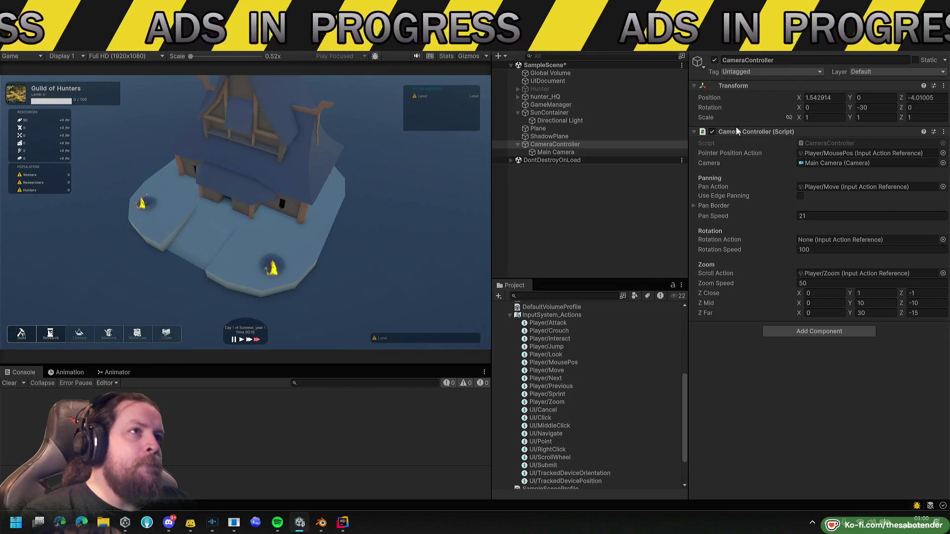
{"action": "key", "text": "d"}
{"action": "key", "text": "a"}
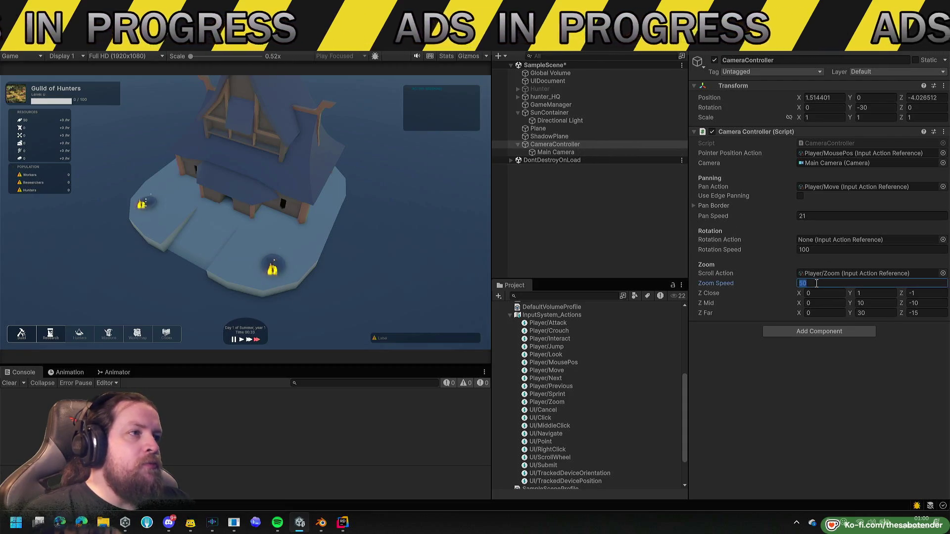
Set Zoom Speed to 500, test scroll zoom, and stop play mode.
{"action": "left_click", "coordinate": [816, 283]}
{"action": "type", "text": "0"}
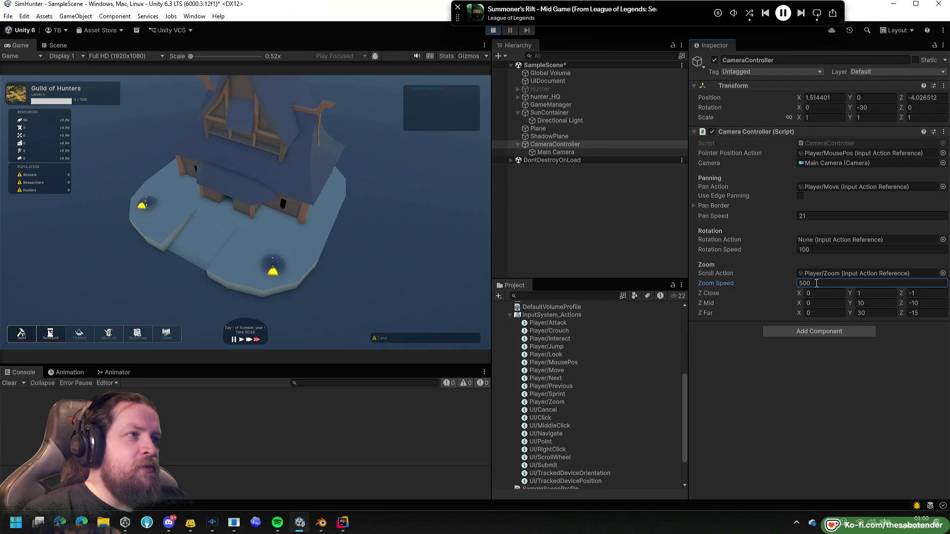
{"action": "left_click", "coordinate": [449, 233]}
{"action": "scroll", "coordinate": [383, 241], "scroll_direction": "down", "scroll_amount": 1}
{"action": "scroll", "coordinate": [361, 236], "scroll_direction": "up", "scroll_amount": 1}
{"action": "scroll", "coordinate": [362, 235], "scroll_direction": "down", "scroll_amount": 2}
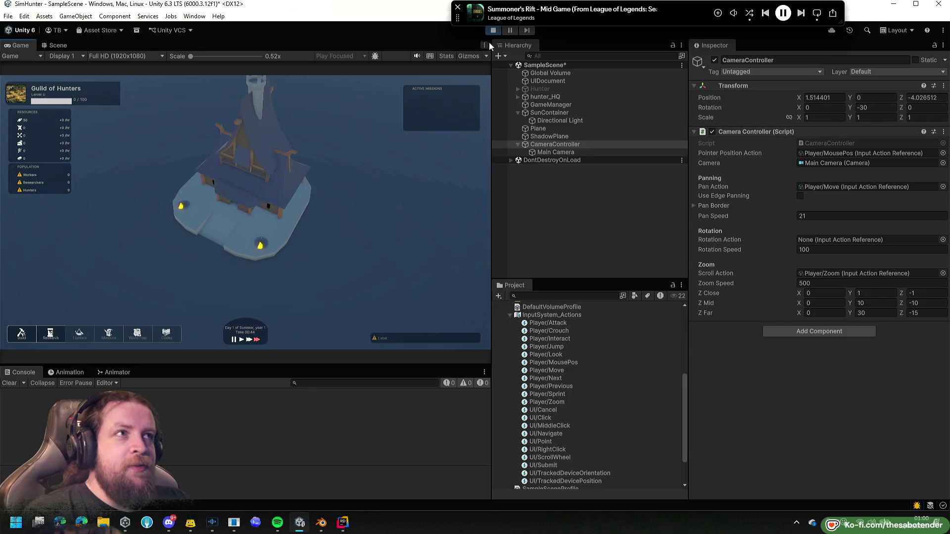
{"action": "left_click", "coordinate": [494, 31]}
{"action": "key", "text": "alt+Tab"}
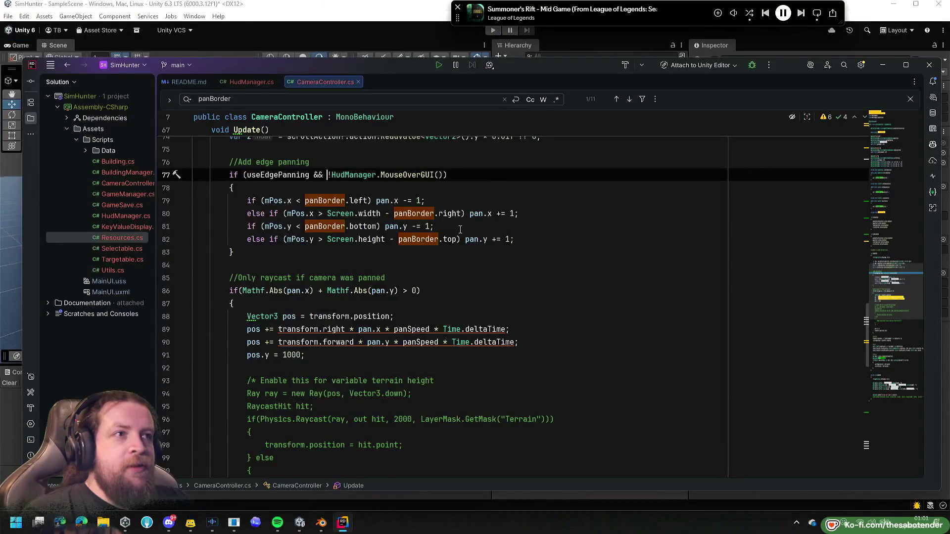
Remove the "* 0.01f" multiplier from the scroll read on line 74 and let Unity recompile.
{"action": "scroll", "coordinate": [452, 236], "scroll_direction": "up", "scroll_amount": 3}
{"action": "scroll", "coordinate": [451, 237], "scroll_direction": "up", "scroll_amount": 1}
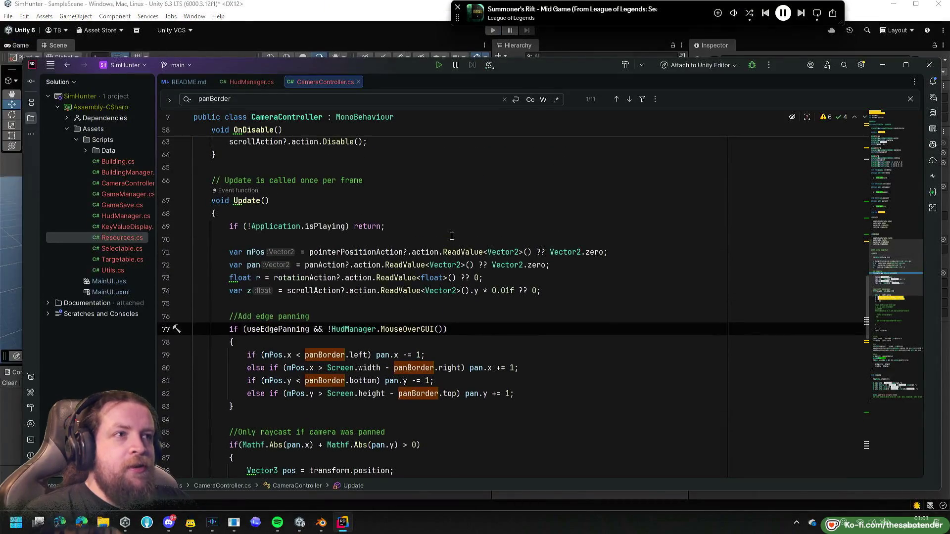
{"action": "left_click", "coordinate": [513, 290]}
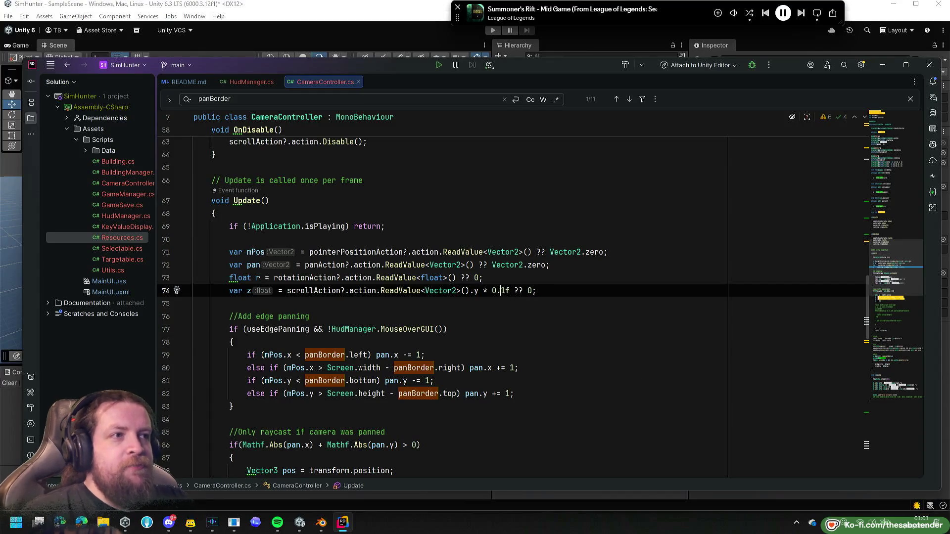
{"action": "type", "text": "1"}
{"action": "double_click", "coordinate": [505, 290]}
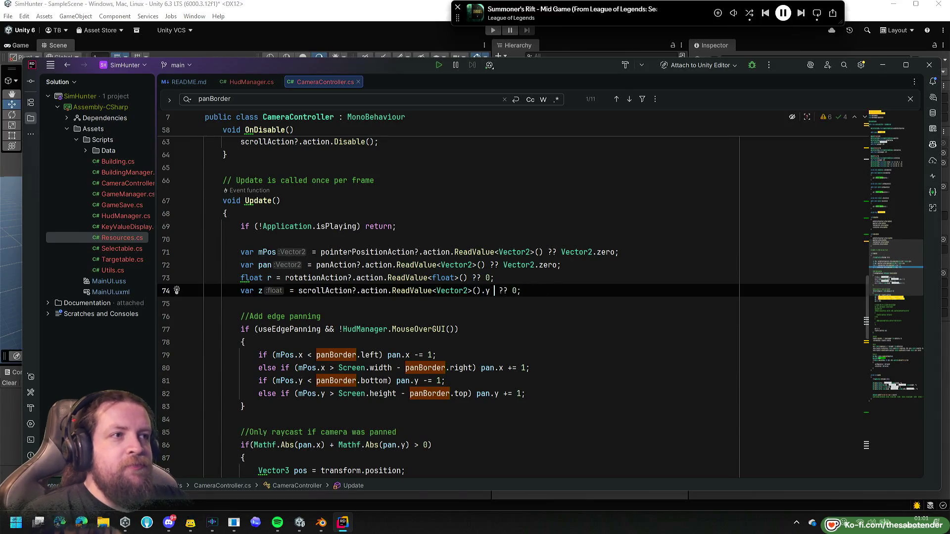
{"action": "left_click", "coordinate": [381, 31]}
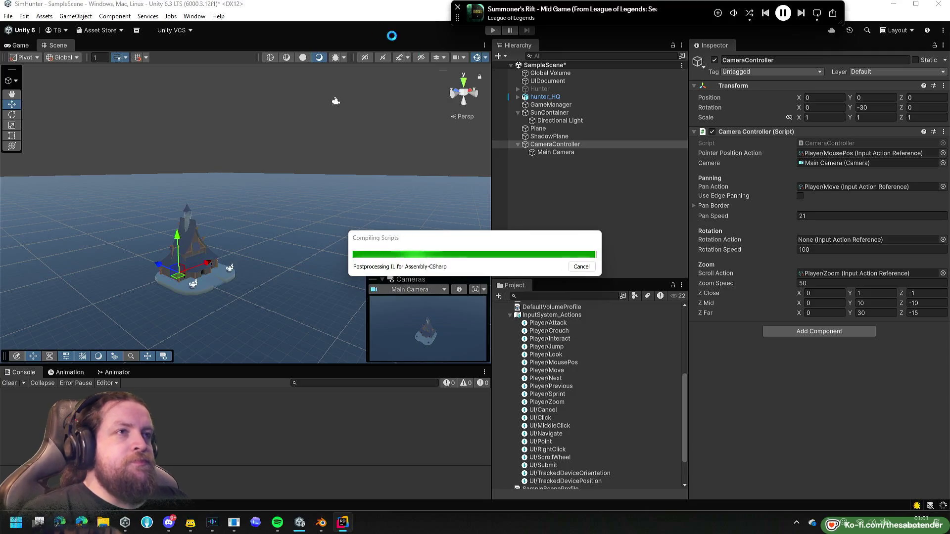
In play mode set Zoom Speed to 5 and Z Close to Y 2, Z -2, then stop play.
{"action": "left_click", "coordinate": [816, 284]}
{"action": "type", "text": "5"}
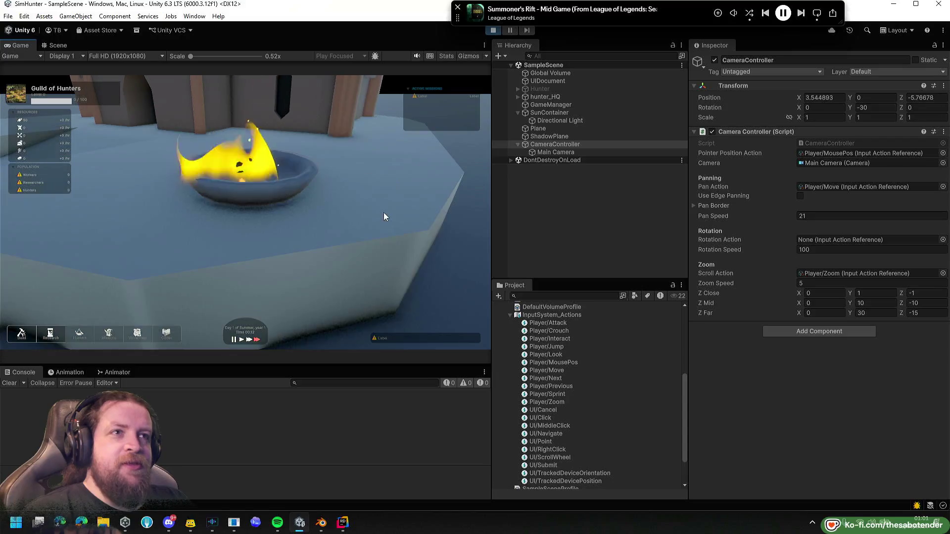
{"action": "scroll", "coordinate": [384, 217], "scroll_direction": "up", "scroll_amount": 2}
{"action": "scroll", "coordinate": [384, 217], "scroll_direction": "down", "scroll_amount": 2}
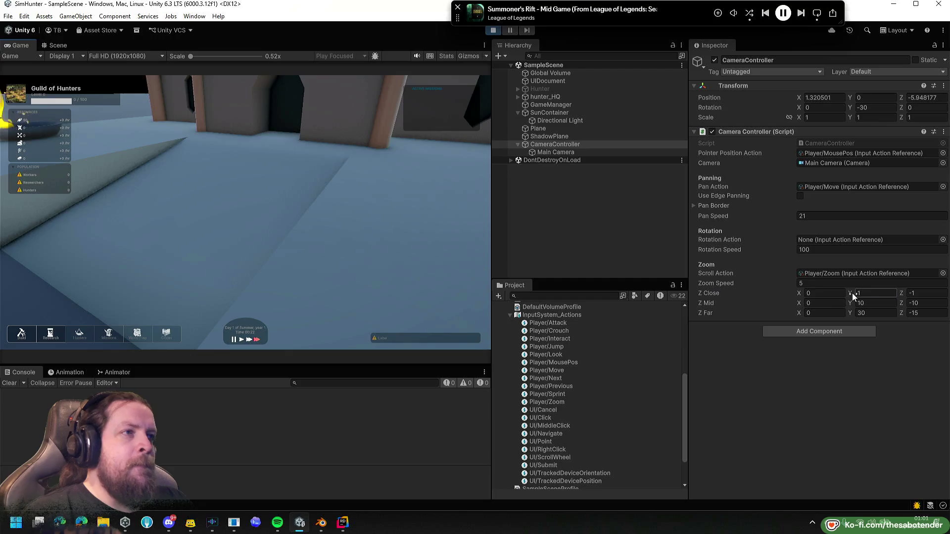
{"action": "mouse_move", "coordinate": [851, 293]}
{"action": "left_mouse_down"}
{"action": "mouse_move", "coordinate": [913, 292]}
{"action": "mouse_move", "coordinate": [889, 289]}
{"action": "mouse_move", "coordinate": [903, 289]}
{"action": "left_mouse_up"}
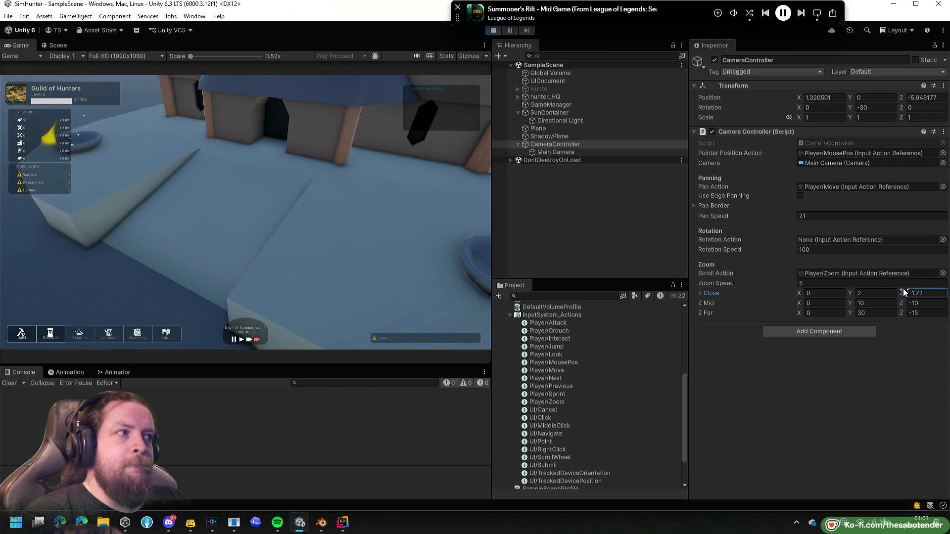
{"action": "left_click", "coordinate": [929, 292]}
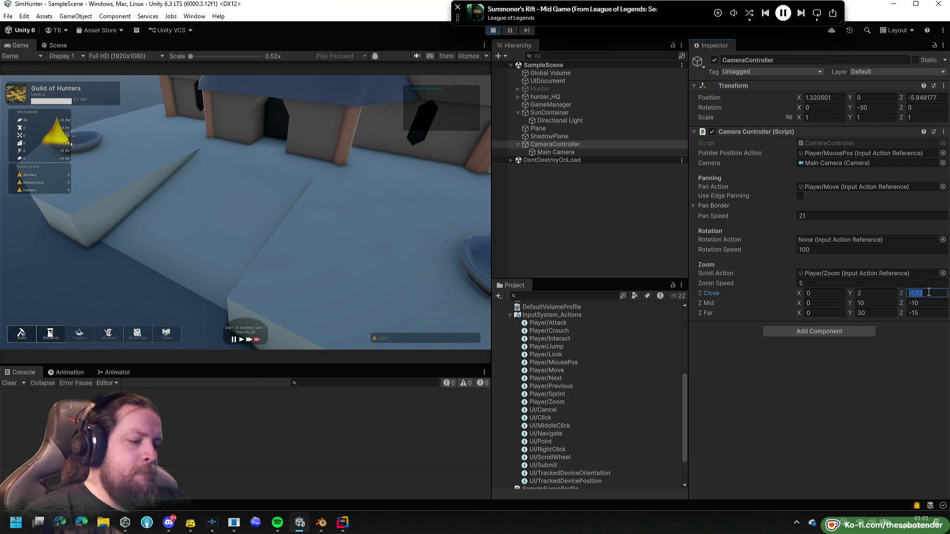
{"action": "type", "text": "-2"}
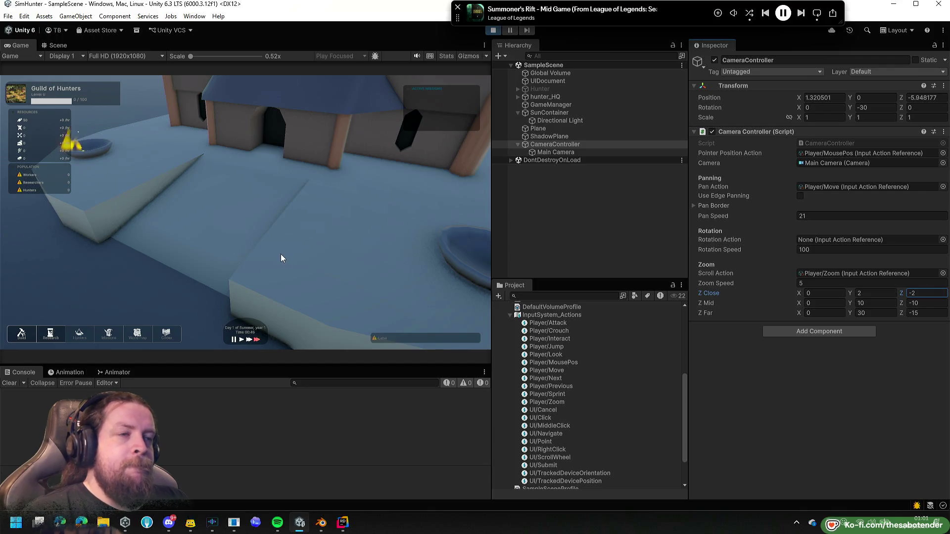
{"action": "left_click", "coordinate": [491, 33]}
{"action": "left_click", "coordinate": [869, 293]}
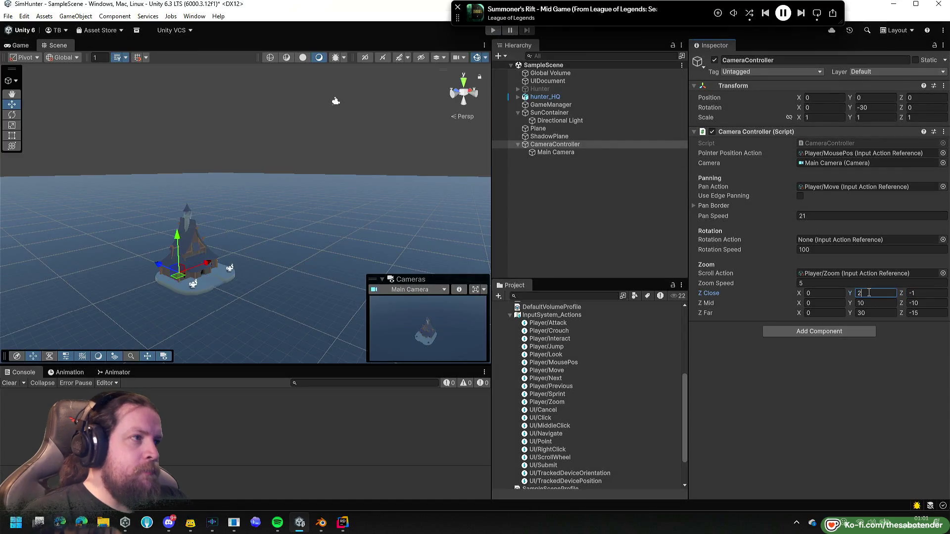
Save the scene, enter play mode, and set Z Far Y to 40 and Z to -5.5.
{"action": "key", "text": "ctrl+s"}
{"action": "left_click", "coordinate": [493, 31]}
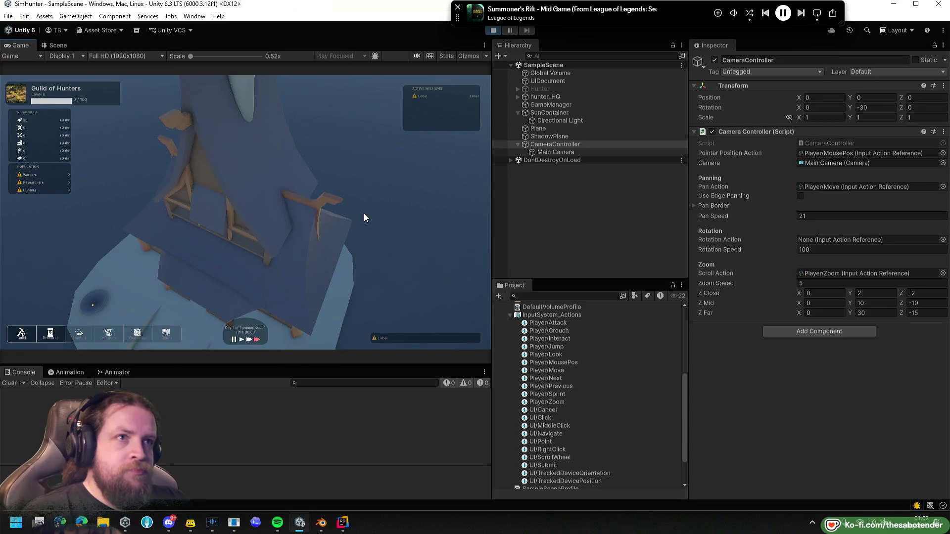
{"action": "scroll", "coordinate": [364, 212], "scroll_direction": "down", "scroll_amount": 5}
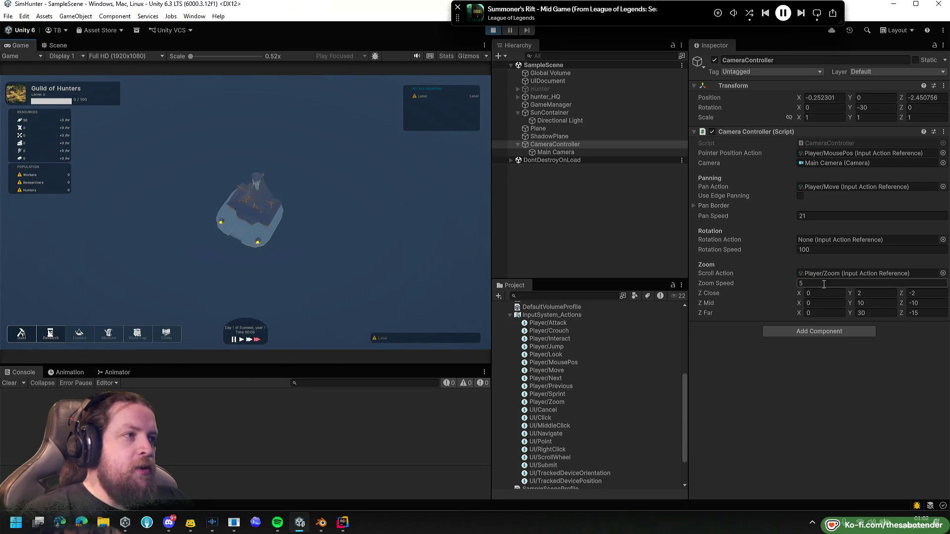
{"action": "mouse_move", "coordinate": [854, 312]}
{"action": "left_mouse_down"}
{"action": "mouse_move", "coordinate": [918, 308]}
{"action": "mouse_move", "coordinate": [888, 310]}
{"action": "left_mouse_up"}
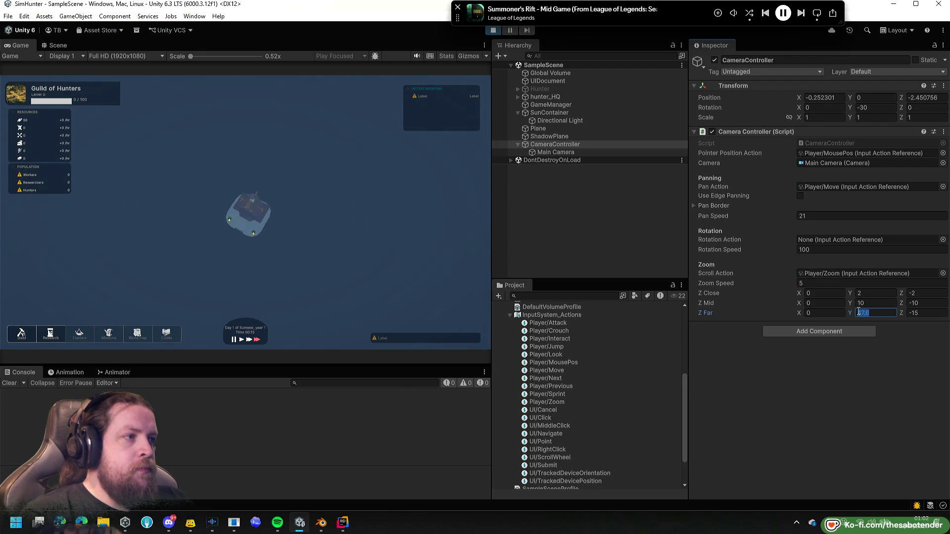
{"action": "type", "text": "40"}
{"action": "key", "text": "Tab"}
{"action": "type", "text": "-5.5"}
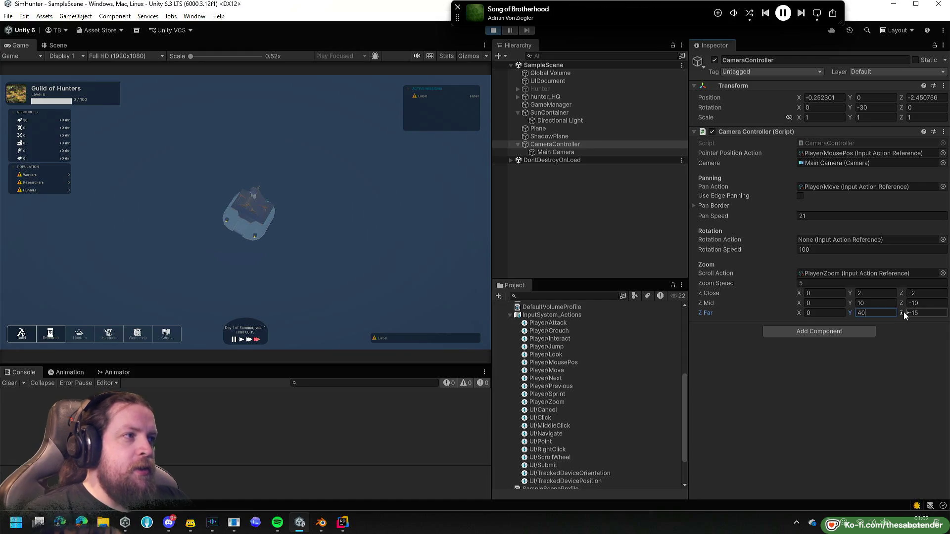
Scrub Z Far Z between about -40.4 and -21.4, then stop play mode.
{"action": "mouse_move", "coordinate": [14, 315]}
{"action": "left_mouse_down"}
{"action": "mouse_move", "coordinate": [871, 303]}
{"action": "mouse_move", "coordinate": [807, 299]}
{"action": "left_mouse_up"}
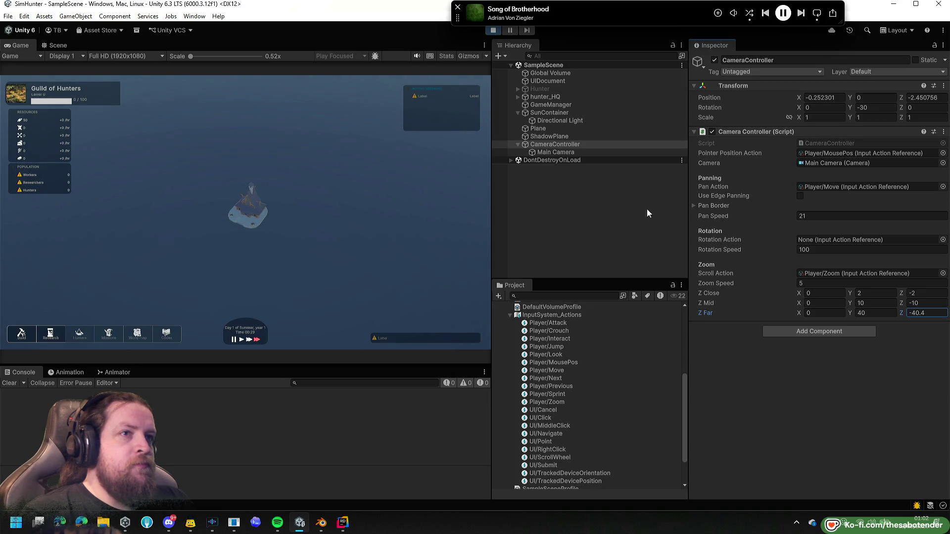
{"action": "left_click", "coordinate": [303, 251]}
{"action": "scroll", "coordinate": [302, 251], "scroll_direction": "up", "scroll_amount": 3}
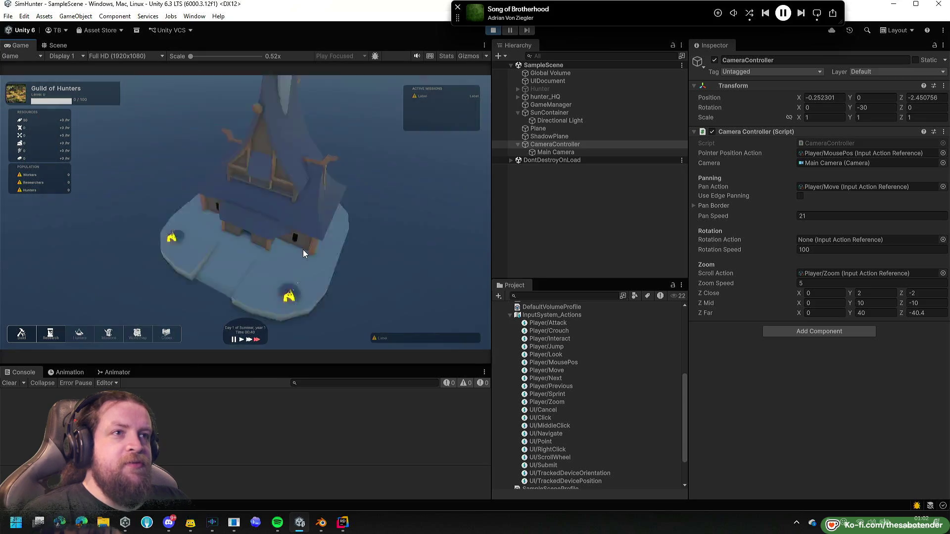
{"action": "scroll", "coordinate": [303, 252], "scroll_direction": "down", "scroll_amount": 3}
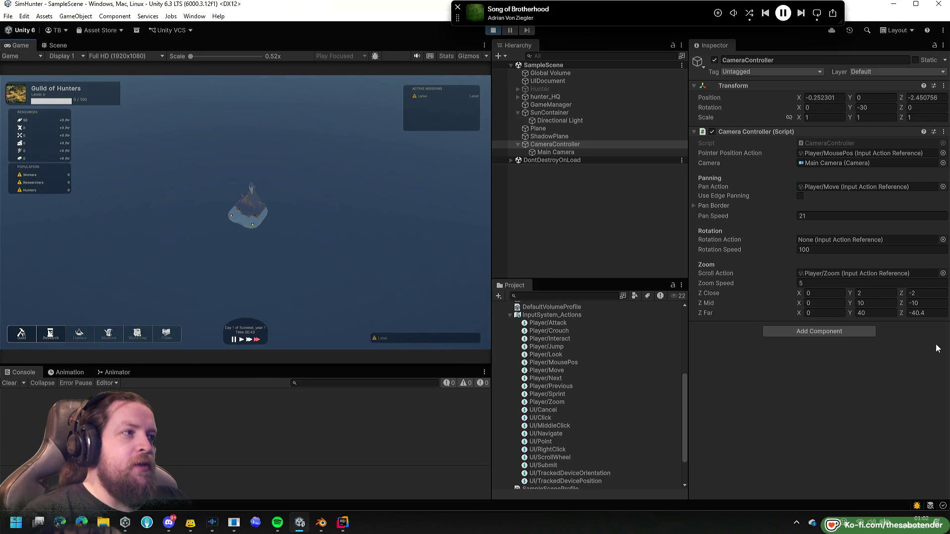
{"action": "left_click_drag", "start_coordinate": [902, 314], "coordinate": [12, 323]}
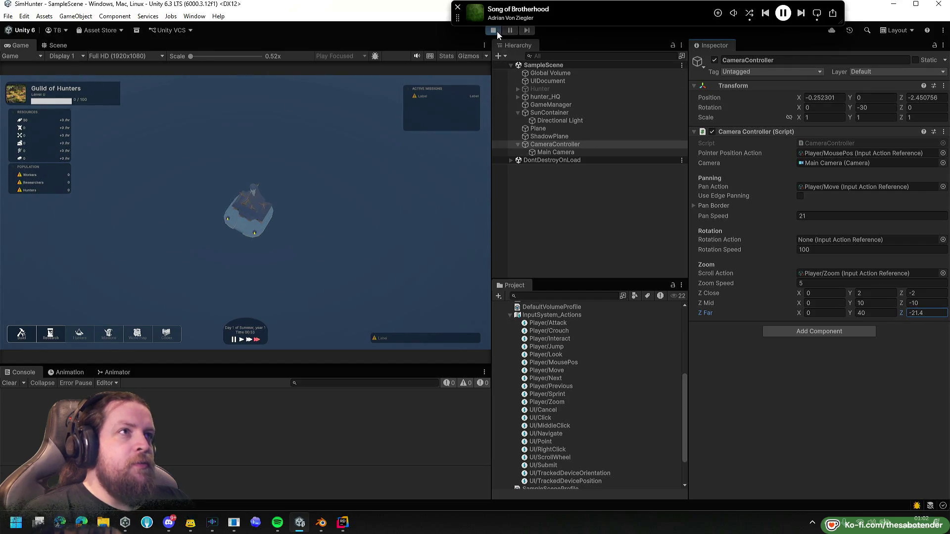
{"action": "left_click", "coordinate": [493, 30]}
{"action": "left_click", "coordinate": [879, 313]}
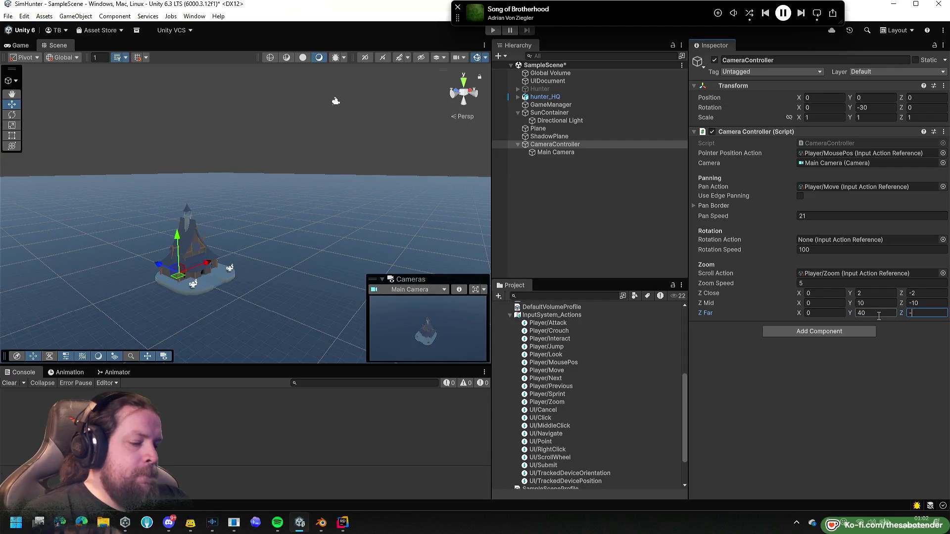
{"action": "type", "text": "20"}
Save the scene, then in play mode set Z Mid Y to 20 and Z to -30.
{"action": "key", "text": "ctrl+s"}
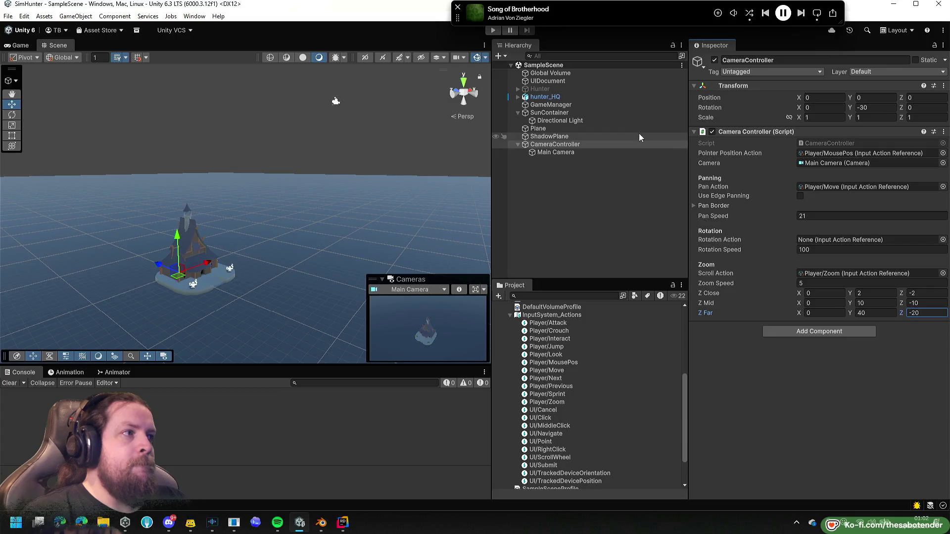
{"action": "left_click", "coordinate": [493, 30]}
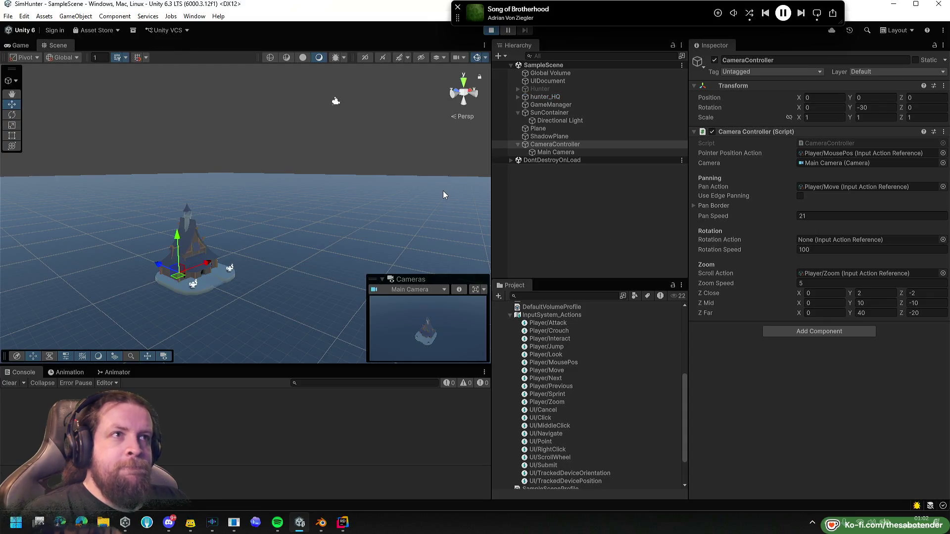
{"action": "mouse_move", "coordinate": [851, 305]}
{"action": "left_mouse_down"}
{"action": "mouse_move", "coordinate": [884, 303]}
{"action": "mouse_move", "coordinate": [797, 298]}
{"action": "mouse_move", "coordinate": [807, 298]}
{"action": "left_mouse_up"}
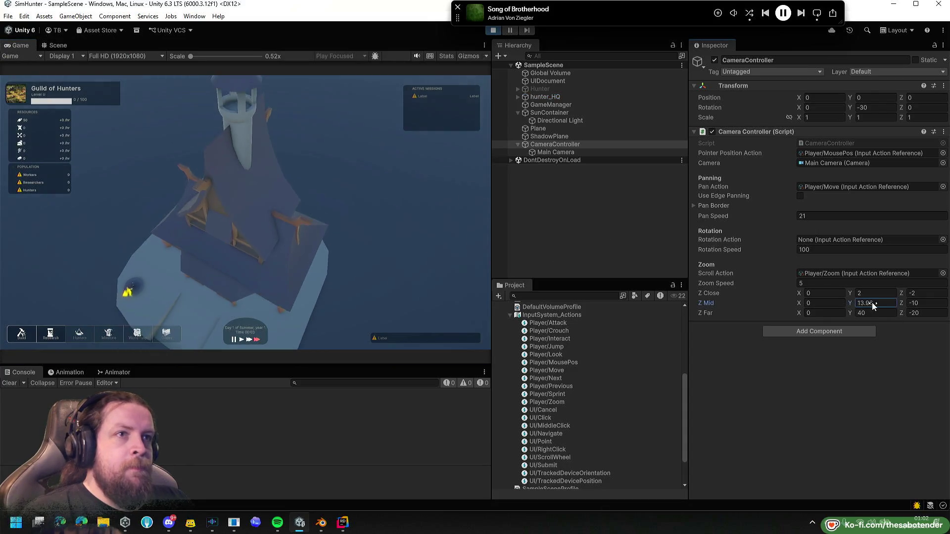
{"action": "double_click", "coordinate": [884, 303]}
{"action": "type", "text": "20"}
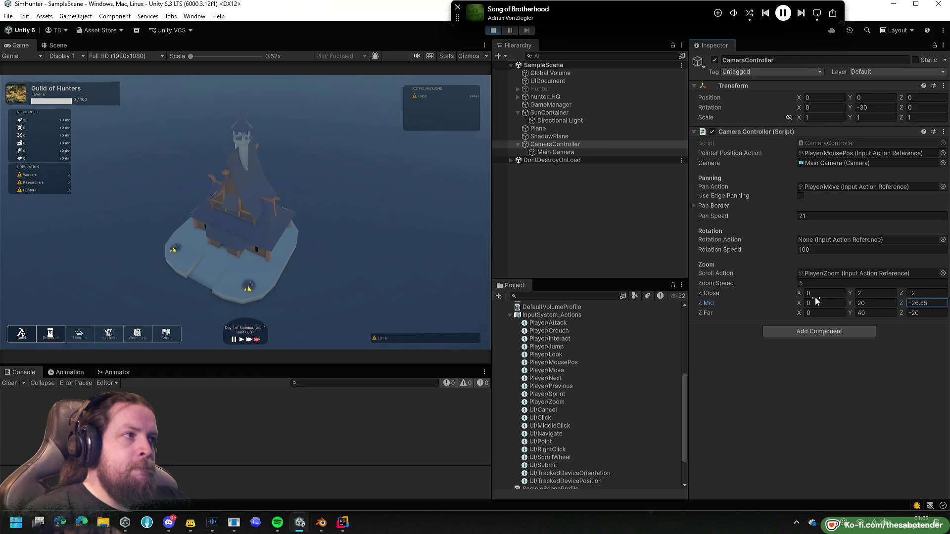
{"action": "left_click", "coordinate": [942, 303]}
{"action": "type", "text": "-30"}
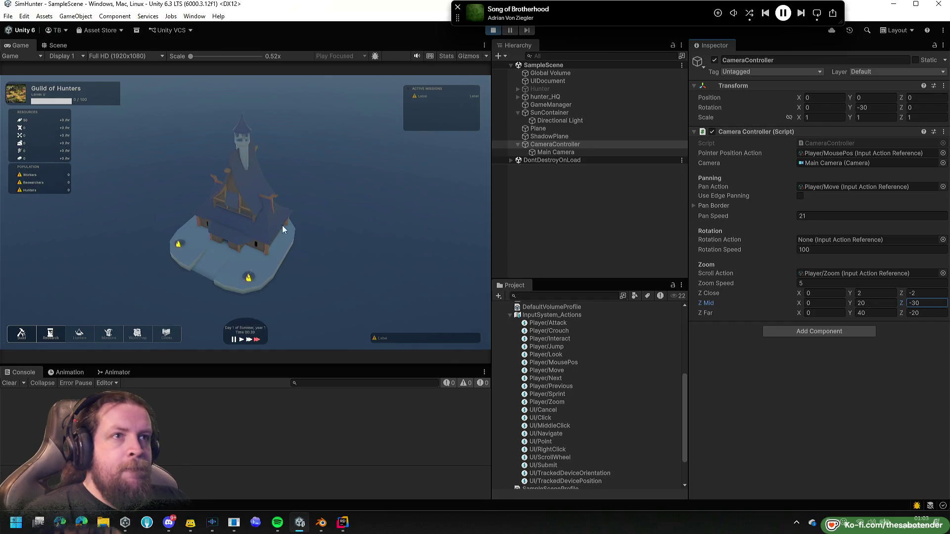
{"action": "scroll", "coordinate": [286, 226], "scroll_direction": "down", "scroll_amount": 3}
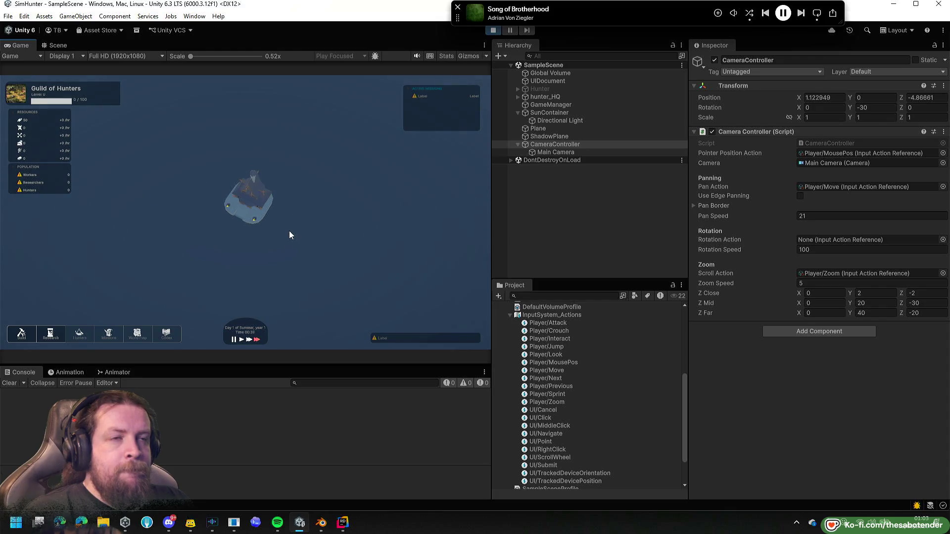
{"action": "scroll", "coordinate": [289, 231], "scroll_direction": "up", "scroll_amount": 3}
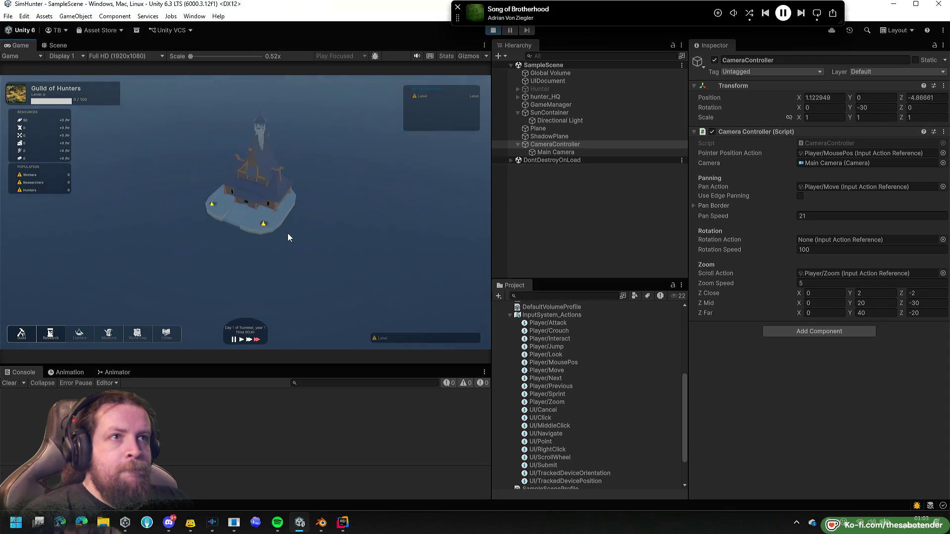
{"action": "scroll", "coordinate": [288, 238], "scroll_direction": "up", "scroll_amount": 3}
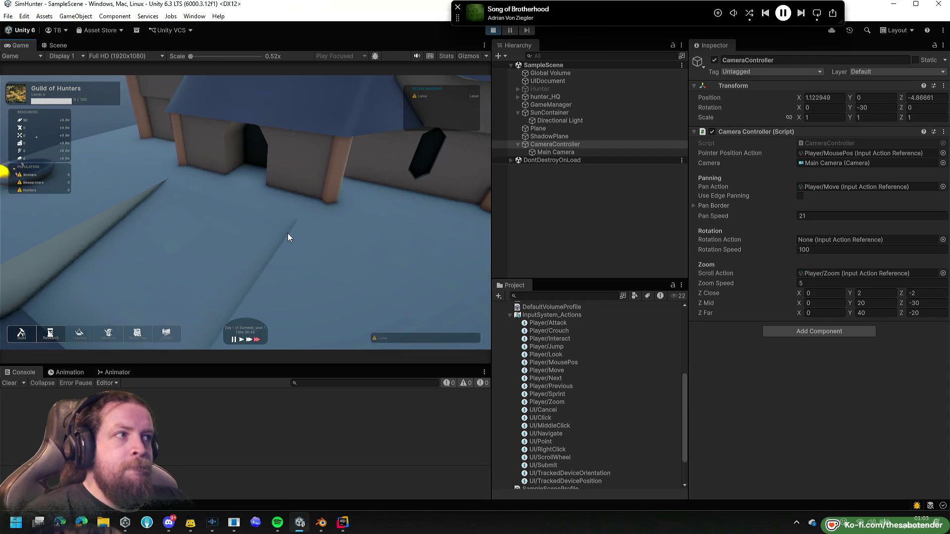
{"action": "scroll", "coordinate": [288, 238], "scroll_direction": "down", "scroll_amount": 2}
{"action": "scroll", "coordinate": [289, 238], "scroll_direction": "up", "scroll_amount": 2}
{"action": "scroll", "coordinate": [288, 238], "scroll_direction": "down", "scroll_amount": 2}
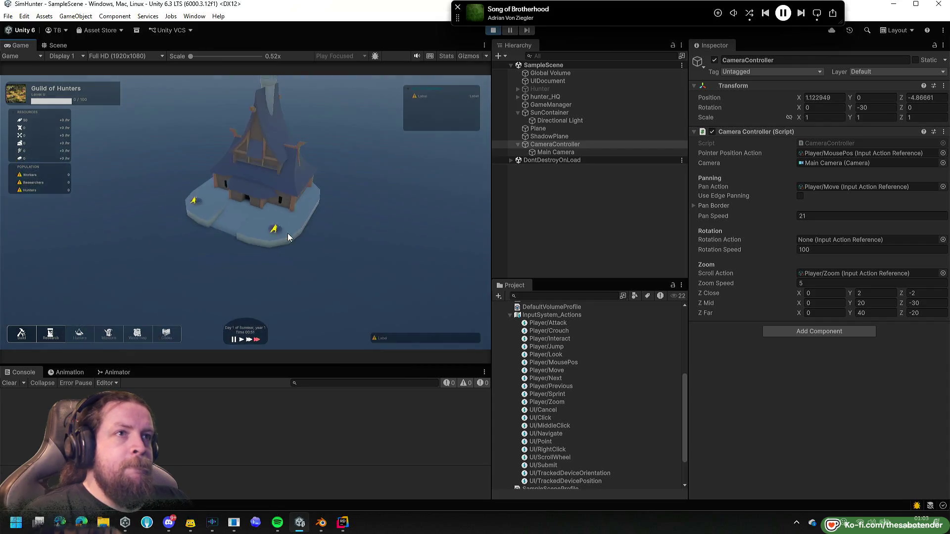
{"action": "scroll", "coordinate": [289, 237], "scroll_direction": "up", "scroll_amount": 2}
{"action": "scroll", "coordinate": [288, 238], "scroll_direction": "down", "scroll_amount": 1}
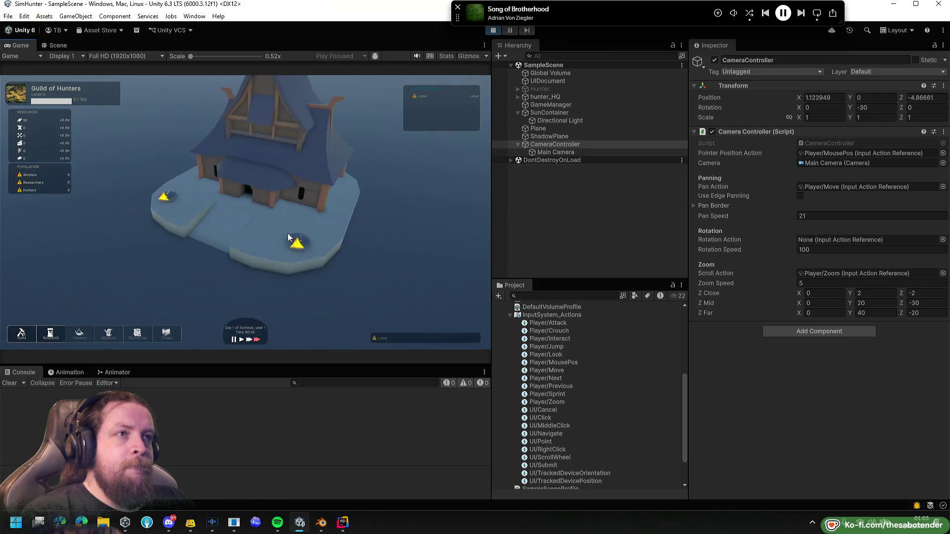
{"action": "scroll", "coordinate": [289, 237], "scroll_direction": "down", "scroll_amount": 2}
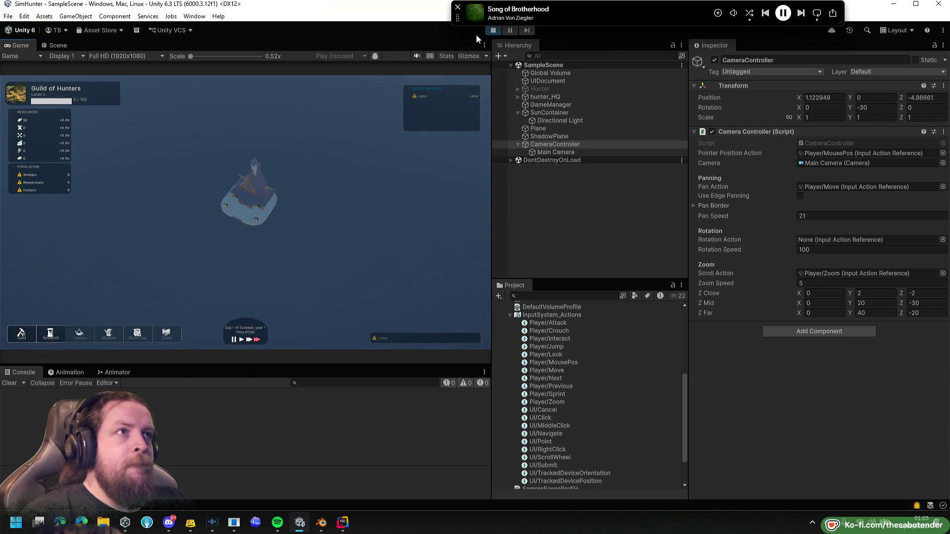
{"action": "scroll", "coordinate": [405, 132], "scroll_direction": "up", "scroll_amount": 3}
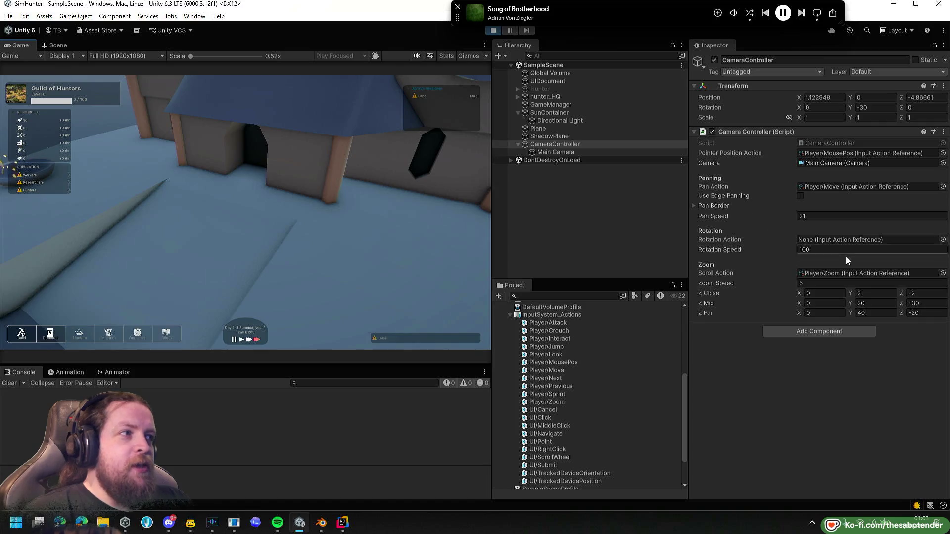
{"action": "left_click_drag", "start_coordinate": [904, 297], "coordinate": [894, 293]}
{"action": "left_click", "coordinate": [935, 293]}
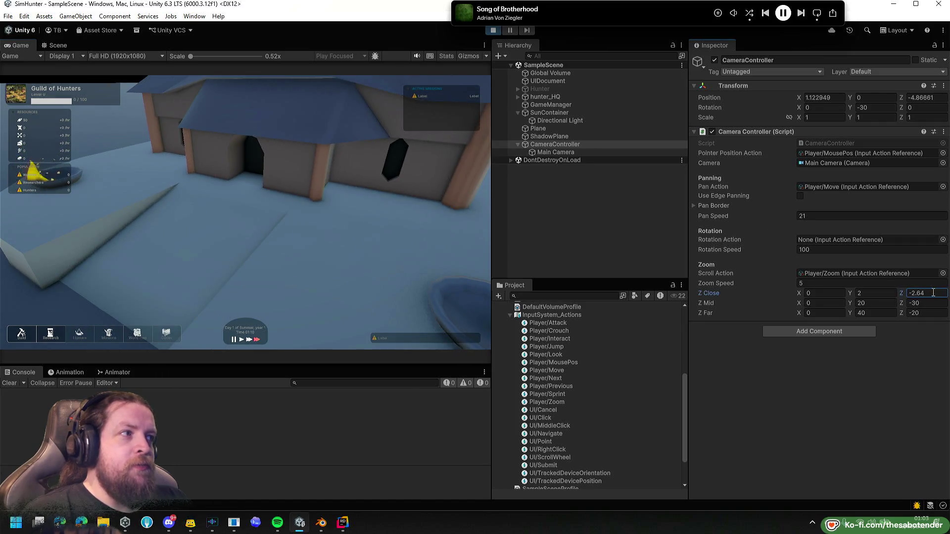
{"action": "type", "text": "-3"}
{"action": "key", "text": "Return"}
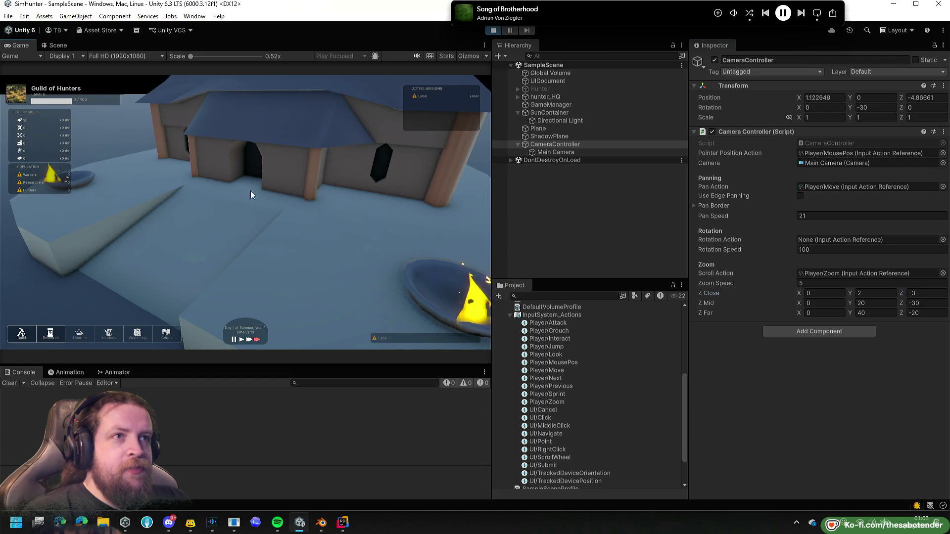
{"action": "scroll", "coordinate": [275, 210], "scroll_direction": "down", "scroll_amount": 2}
{"action": "scroll", "coordinate": [275, 208], "scroll_direction": "down", "scroll_amount": 3}
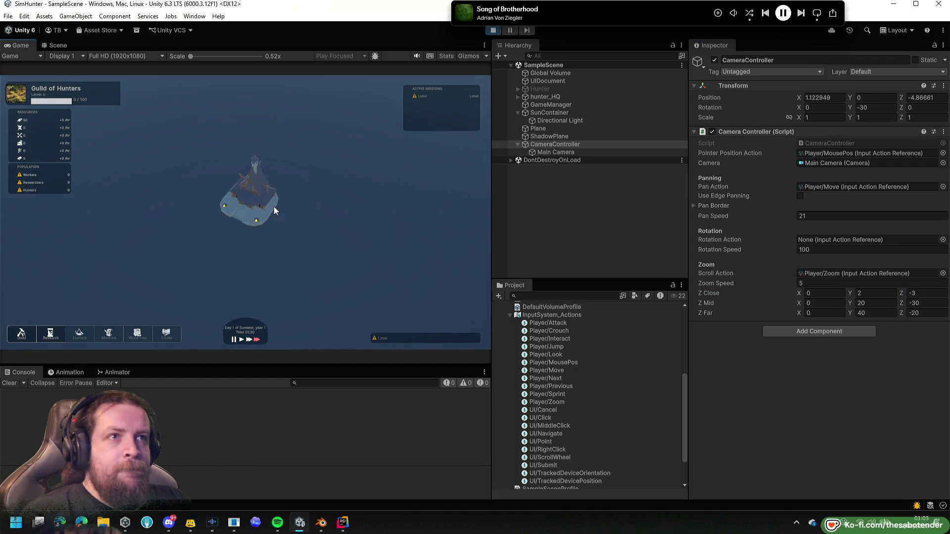
{"action": "scroll", "coordinate": [275, 210], "scroll_direction": "up", "scroll_amount": 4}
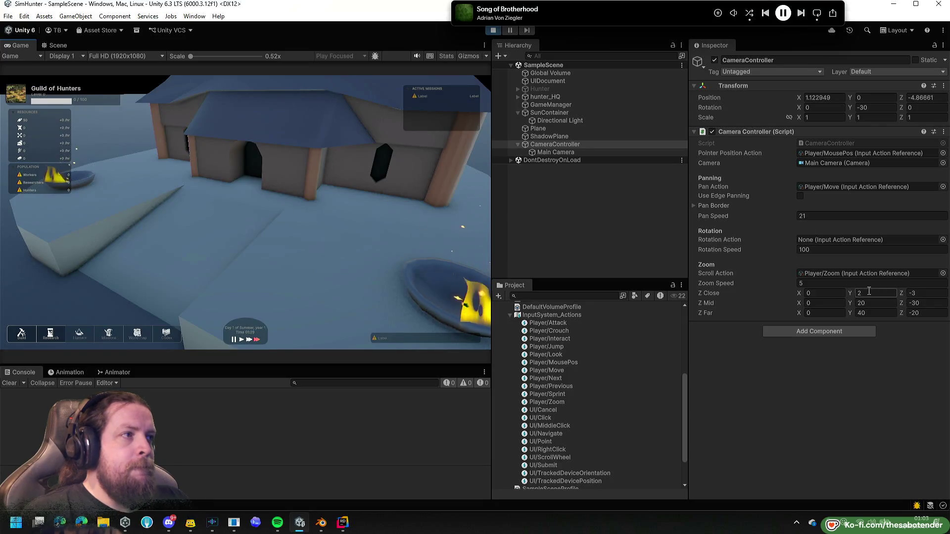
{"action": "mouse_move", "coordinate": [901, 293]}
{"action": "left_mouse_down"}
{"action": "mouse_move", "coordinate": [910, 290]}
{"action": "mouse_move", "coordinate": [891, 290]}
{"action": "left_mouse_up"}
{"action": "left_click", "coordinate": [940, 293]}
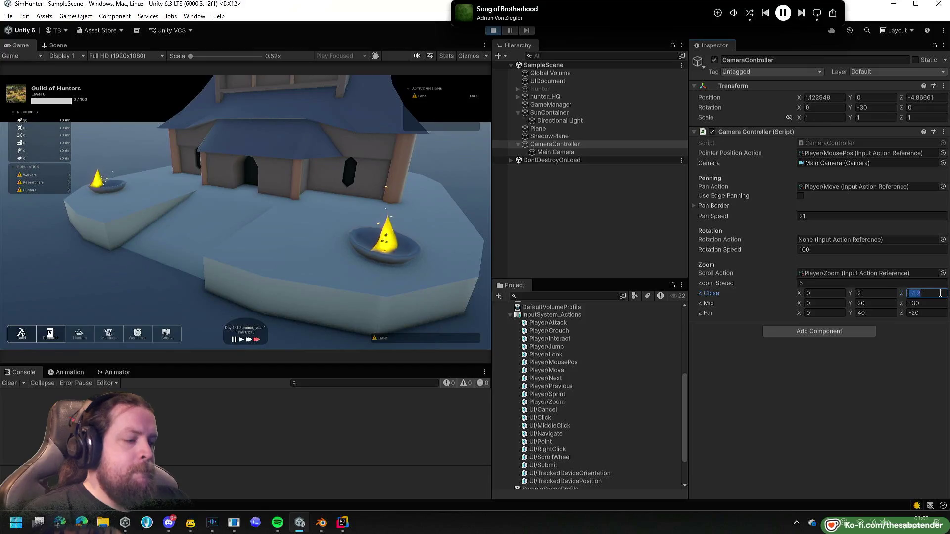
{"action": "type", "text": "-4"}
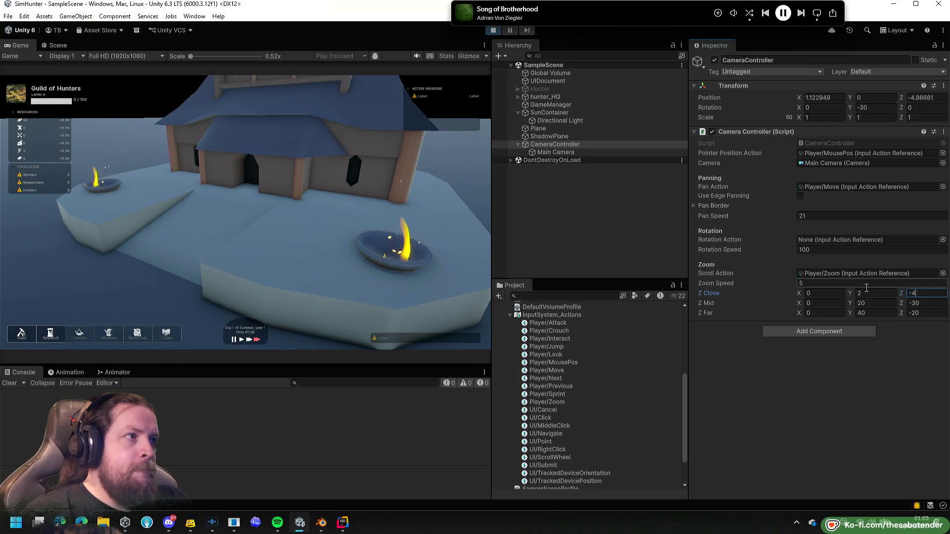
{"action": "left_click_drag", "start_coordinate": [849, 293], "coordinate": [847, 293]}
{"action": "left_click", "coordinate": [881, 297]}
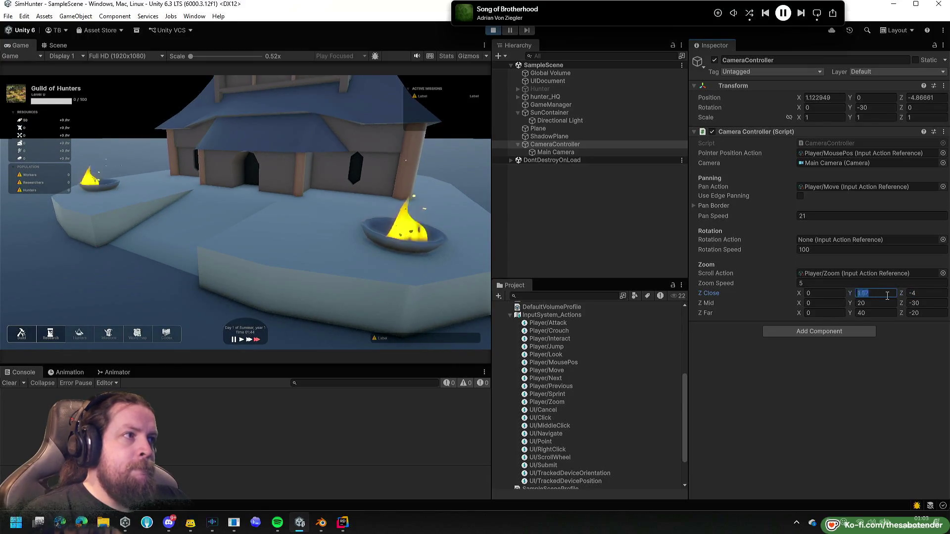
{"action": "type", "text": "2"}
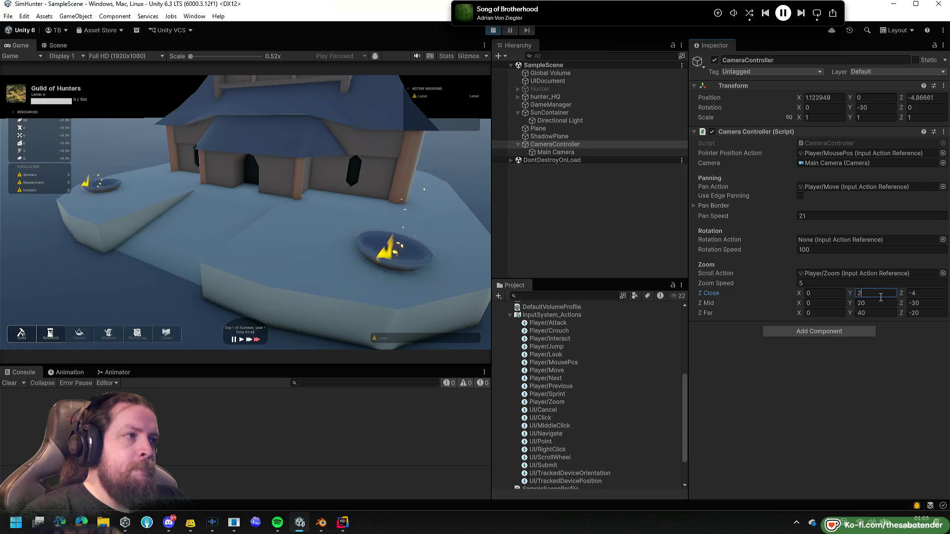
{"action": "type", "text": "12"}
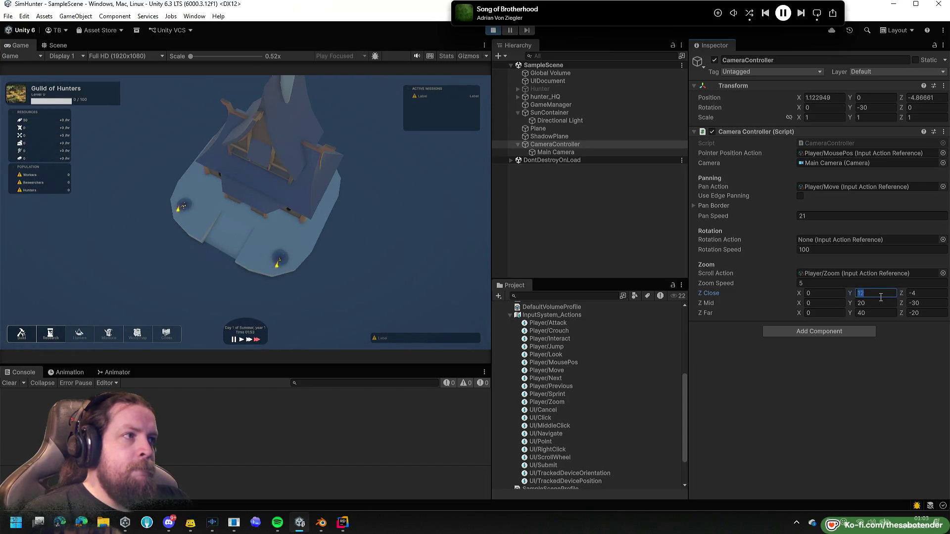
{"action": "type", "text": "1"}
{"action": "left_click", "coordinate": [318, 218]}
{"action": "scroll", "coordinate": [319, 219], "scroll_direction": "down", "scroll_amount": 1}
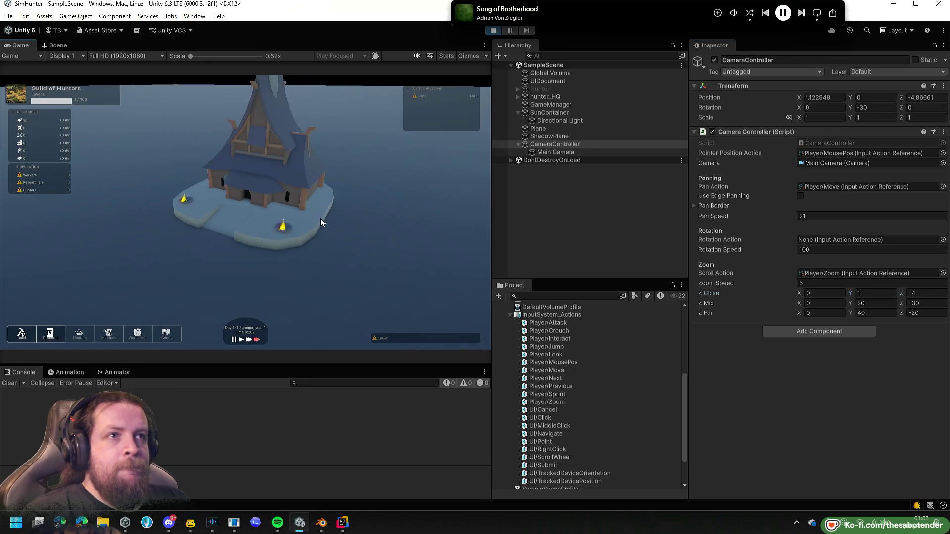
{"action": "scroll", "coordinate": [319, 218], "scroll_direction": "down", "scroll_amount": 1}
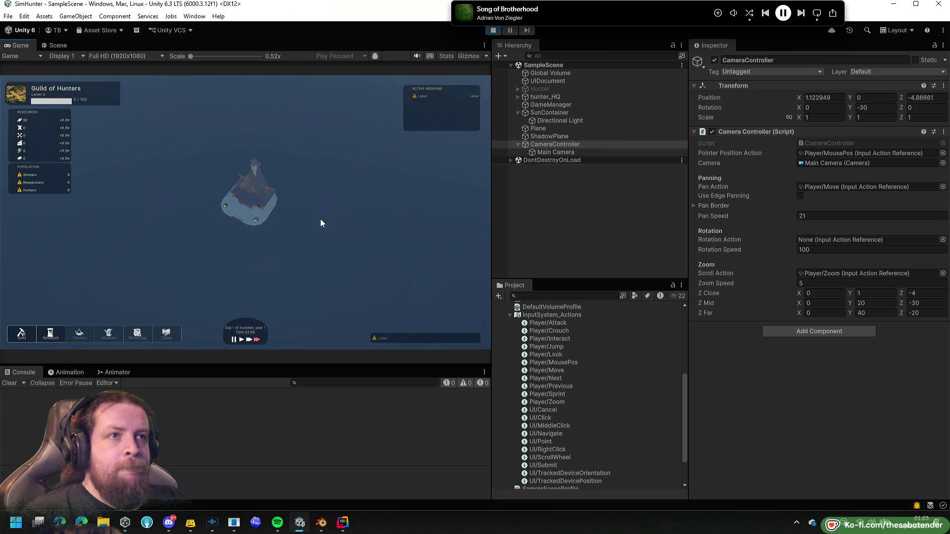
{"action": "scroll", "coordinate": [320, 218], "scroll_direction": "up", "scroll_amount": 2}
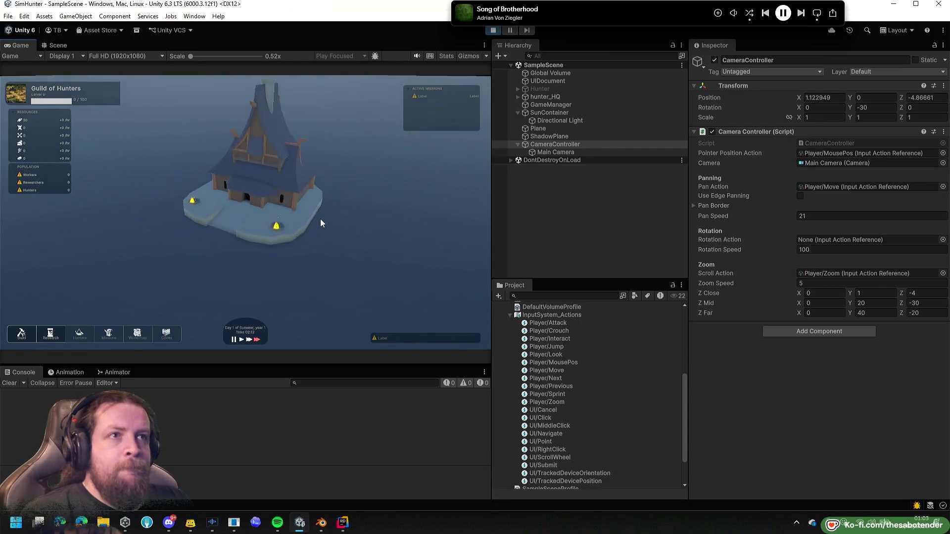
{"action": "scroll", "coordinate": [319, 219], "scroll_direction": "up", "scroll_amount": 1}
{"action": "scroll", "coordinate": [320, 219], "scroll_direction": "down", "scroll_amount": 1}
{"action": "scroll", "coordinate": [320, 219], "scroll_direction": "up", "scroll_amount": 1}
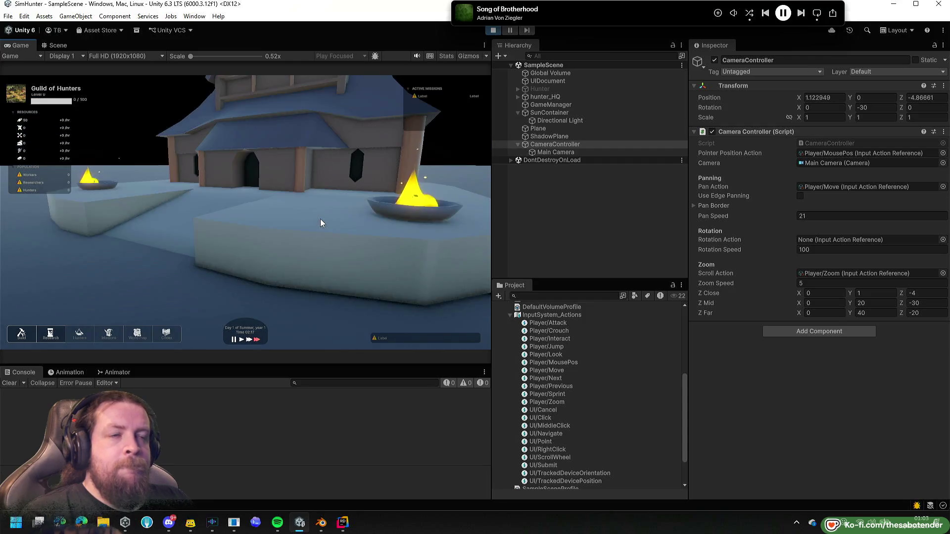
{"action": "scroll", "coordinate": [320, 219], "scroll_direction": "up", "scroll_amount": 1}
{"action": "scroll", "coordinate": [320, 219], "scroll_direction": "down", "scroll_amount": 1}
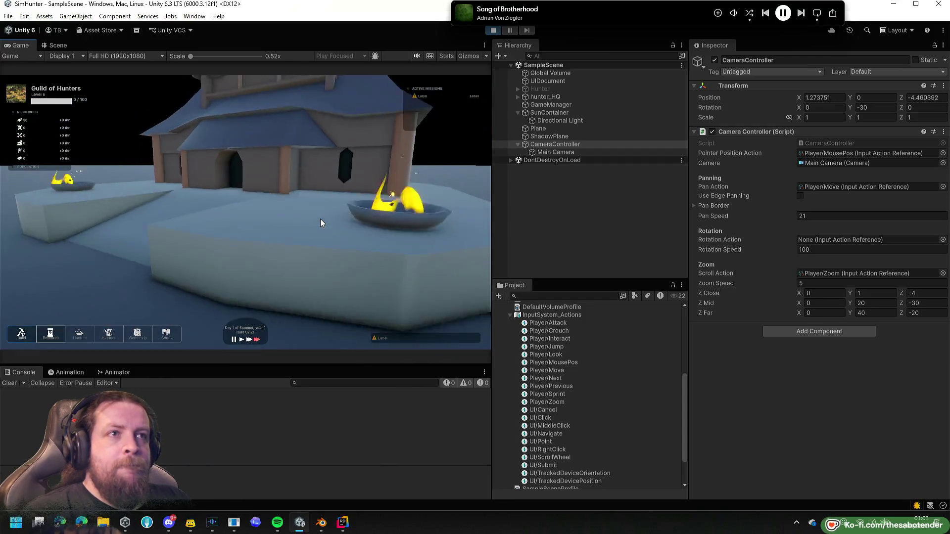
{"action": "scroll", "coordinate": [319, 219], "scroll_direction": "down", "scroll_amount": 3}
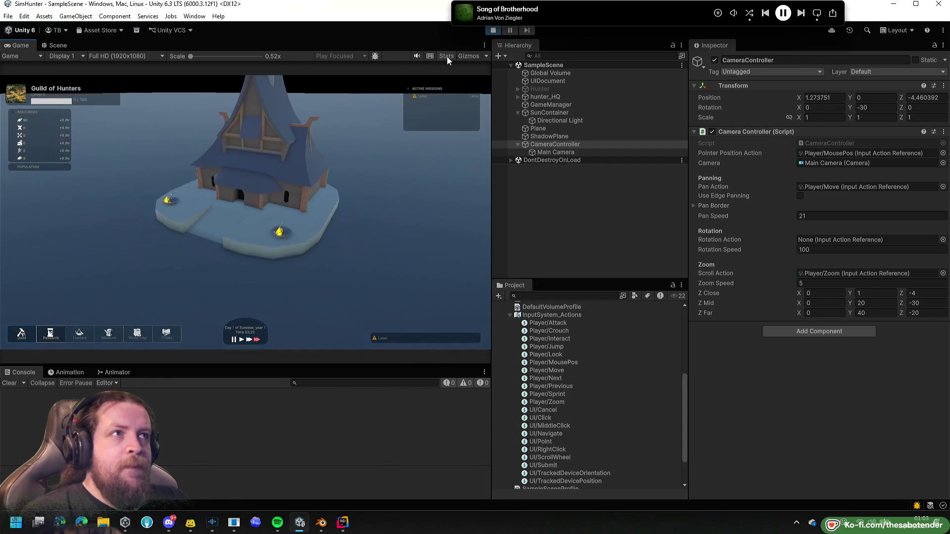
{"action": "left_click", "coordinate": [865, 292]}
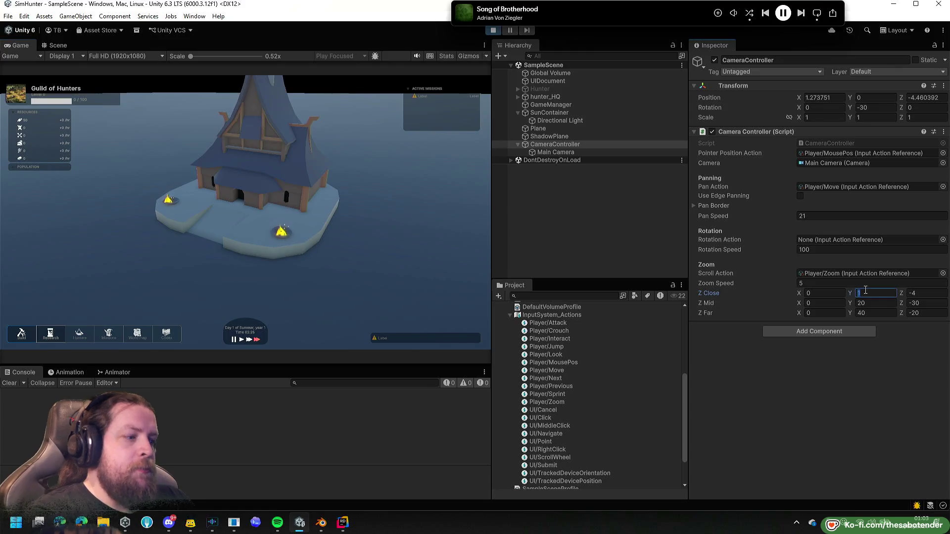
{"action": "type", "text": "2"}
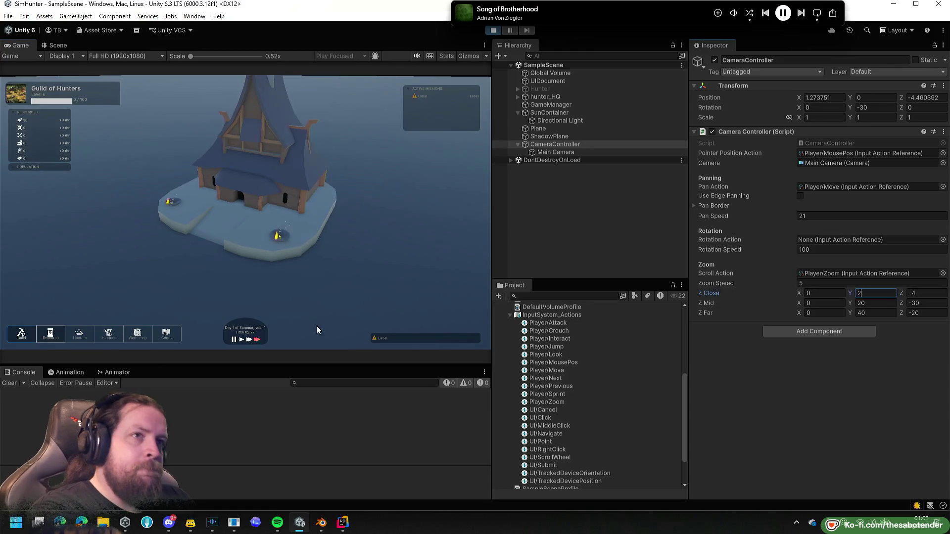
{"action": "left_click", "coordinate": [314, 275]}
{"action": "scroll", "coordinate": [315, 275], "scroll_direction": "up", "scroll_amount": 3}
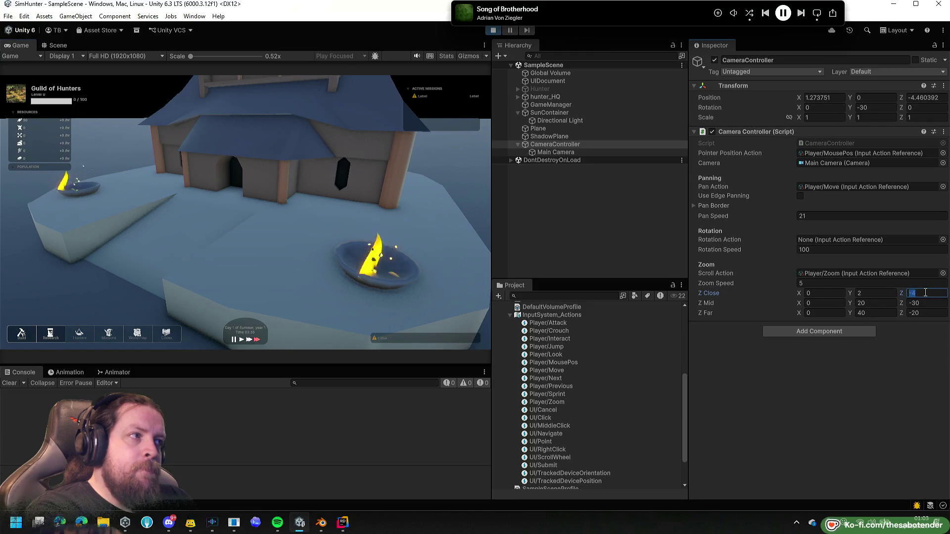
{"action": "left_click", "coordinate": [922, 293]}
{"action": "type", "text": "-2"}
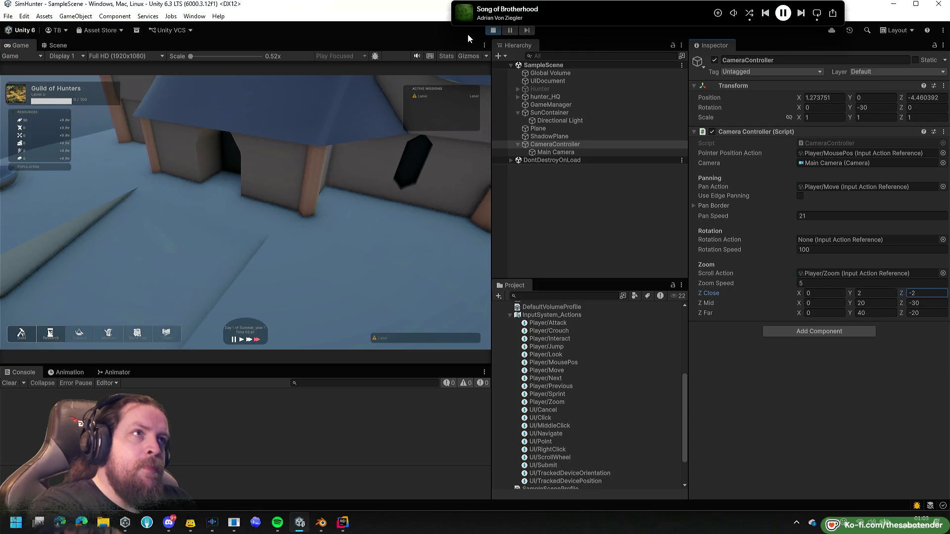
Restart play mode with the new zoom offsets and pan the camera back from the hall.
{"action": "left_click", "coordinate": [493, 34]}
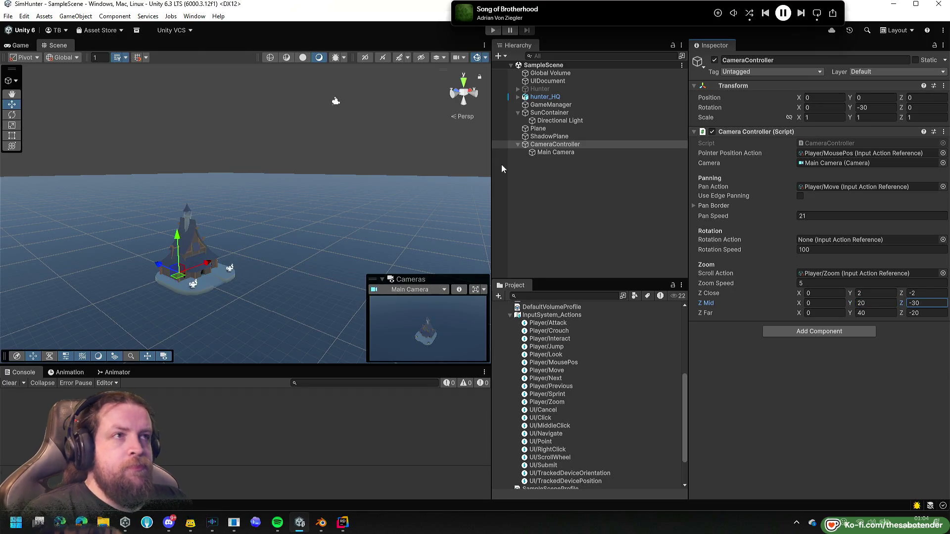
{"action": "left_click", "coordinate": [493, 31]}
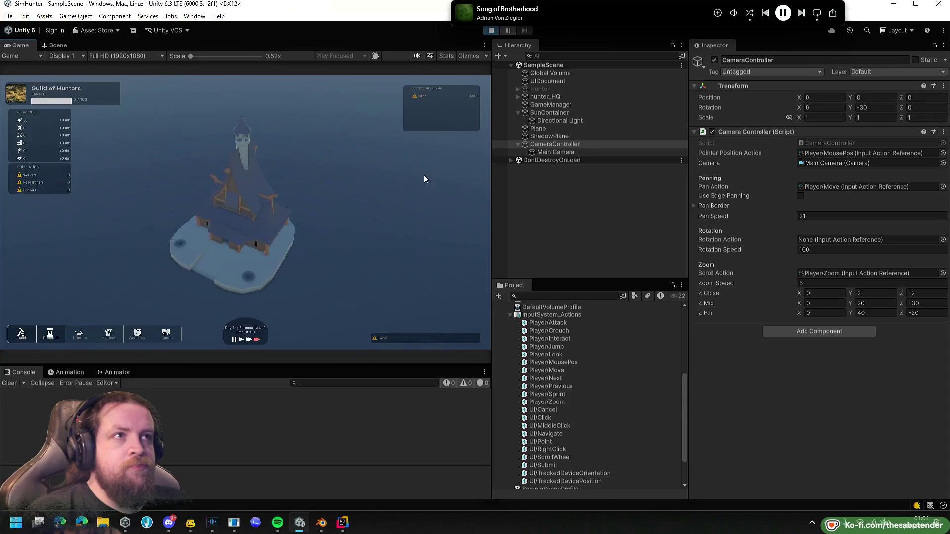
{"action": "scroll", "coordinate": [362, 192], "scroll_direction": "up", "scroll_amount": 2}
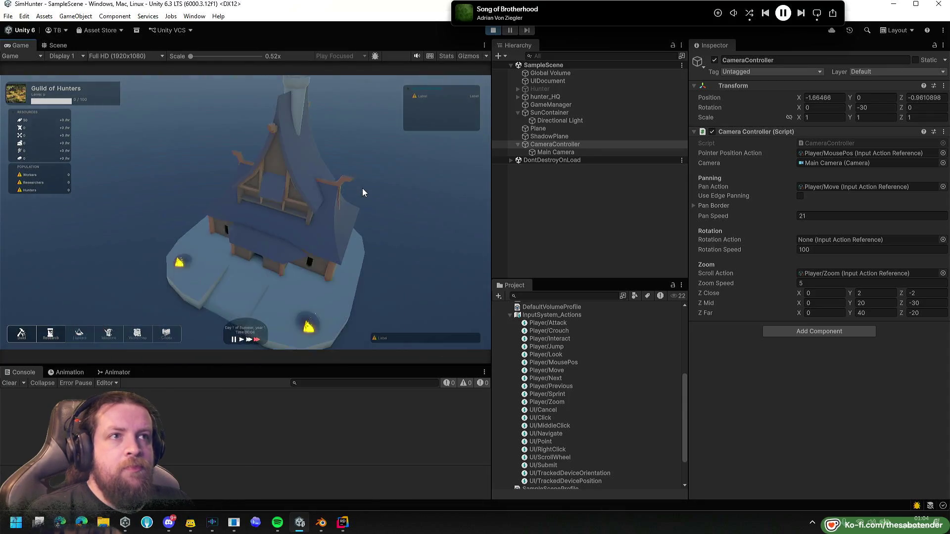
{"action": "key", "text": "s"}
Test the Close, Mid and Far zoom levels, ending zoomed close to the HQ building.
{"action": "scroll", "coordinate": [363, 189], "scroll_direction": "down", "scroll_amount": 2}
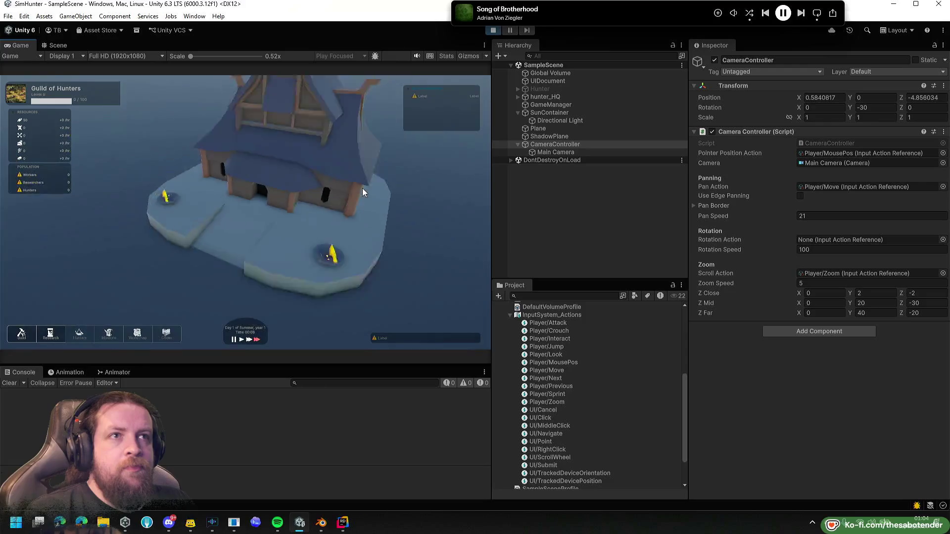
{"action": "scroll", "coordinate": [363, 192], "scroll_direction": "down", "scroll_amount": 1}
{"action": "scroll", "coordinate": [362, 192], "scroll_direction": "up", "scroll_amount": 2}
{"action": "scroll", "coordinate": [362, 192], "scroll_direction": "down", "scroll_amount": 2}
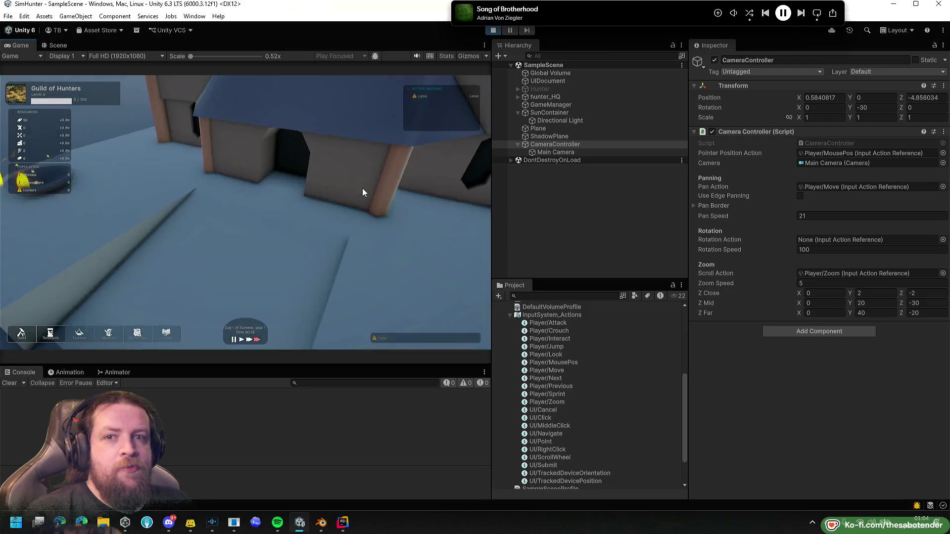
{"action": "scroll", "coordinate": [362, 192], "scroll_direction": "up", "scroll_amount": 2}
{"action": "scroll", "coordinate": [362, 192], "scroll_direction": "down", "scroll_amount": 1}
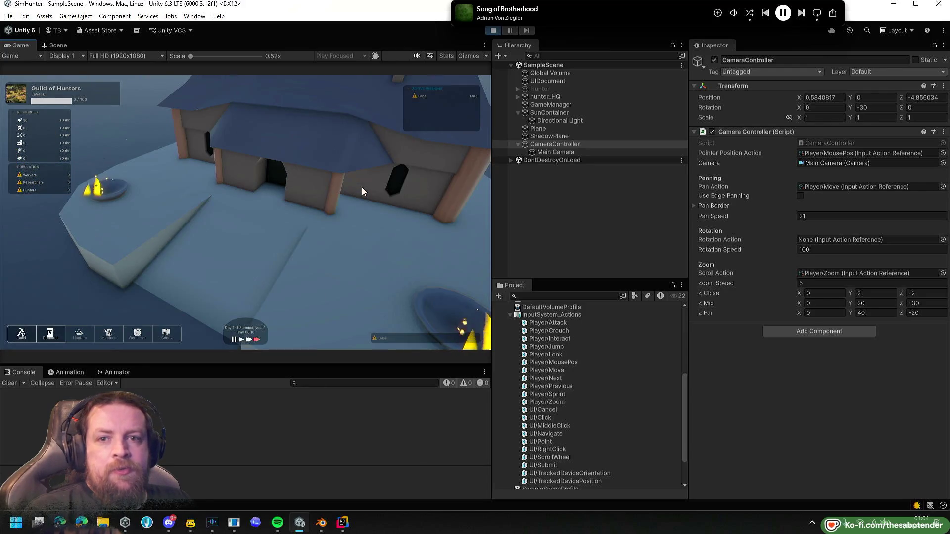
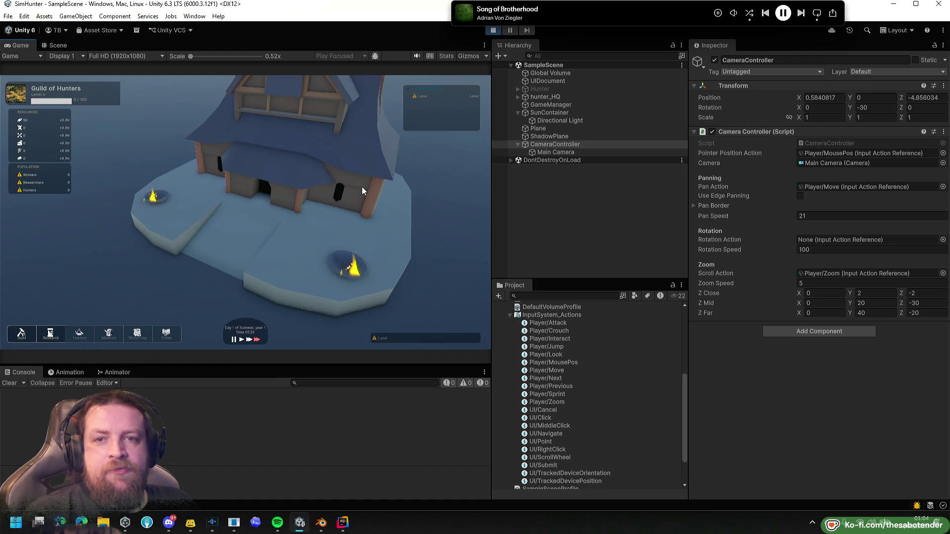
Stop play mode and bring a new Edge browser tab to the front.
{"action": "left_click", "coordinate": [496, 33]}
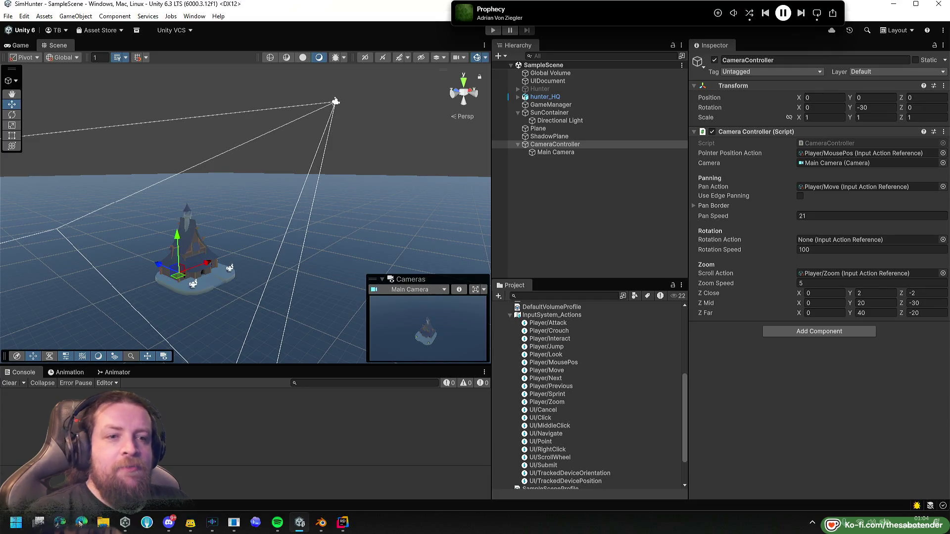
{"action": "left_click", "coordinate": [60, 522]}
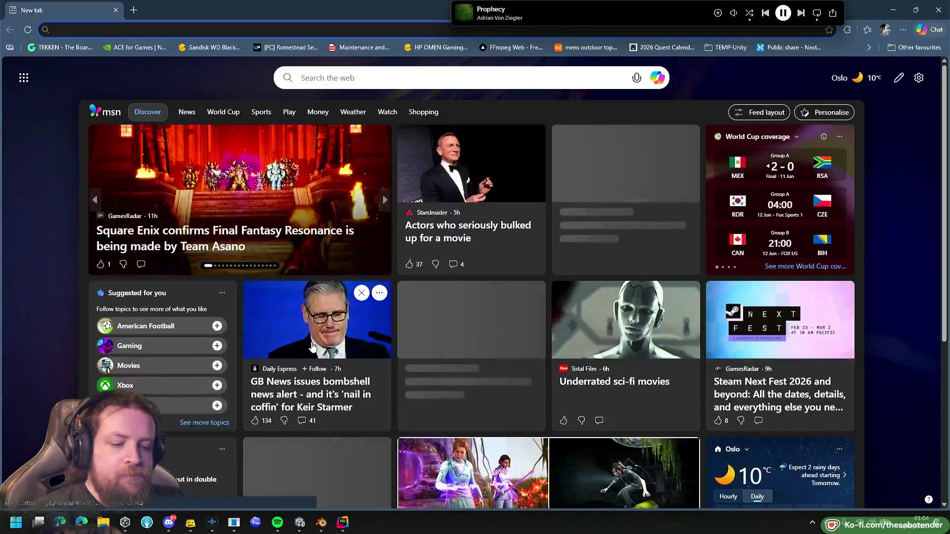
Search Bing for 'kimodo nvidia'.
{"action": "type", "text": "kimodo"}
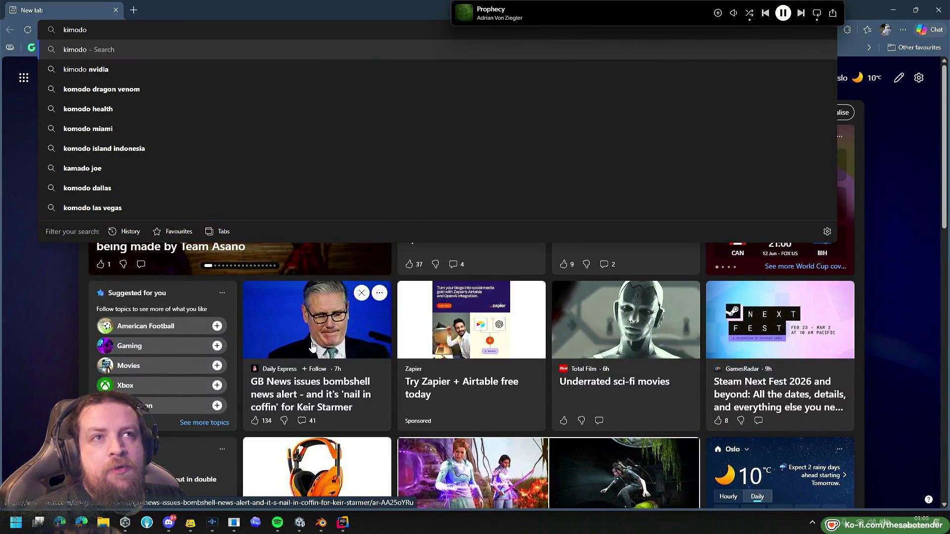
{"action": "key", "text": "Down"}
{"action": "key", "text": "Return"}
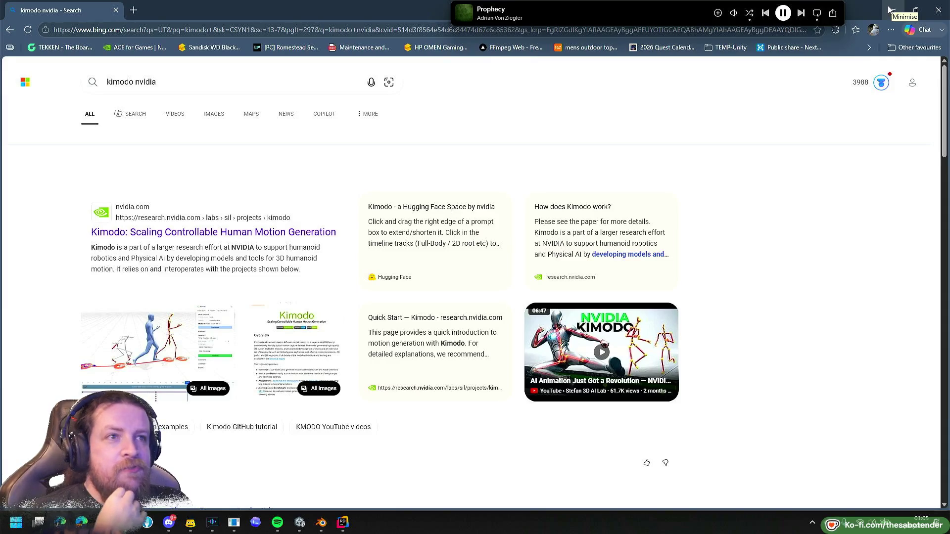
{"action": "scroll", "coordinate": [598, 295], "scroll_direction": "down", "scroll_amount": 5}
{"action": "scroll", "coordinate": [544, 262], "scroll_direction": "up", "scroll_amount": 5}
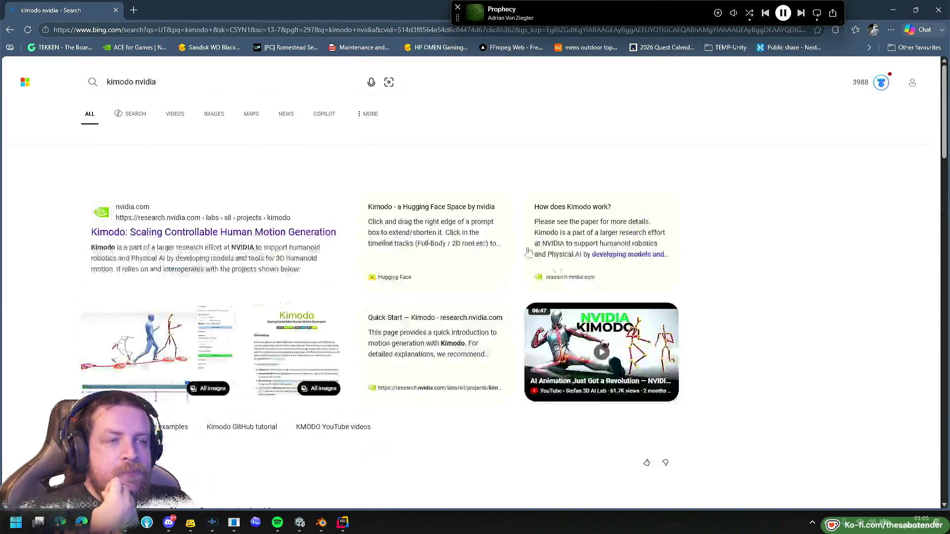
Search Bing for 'audio2face' in a second tab.
{"action": "left_click", "coordinate": [133, 10]}
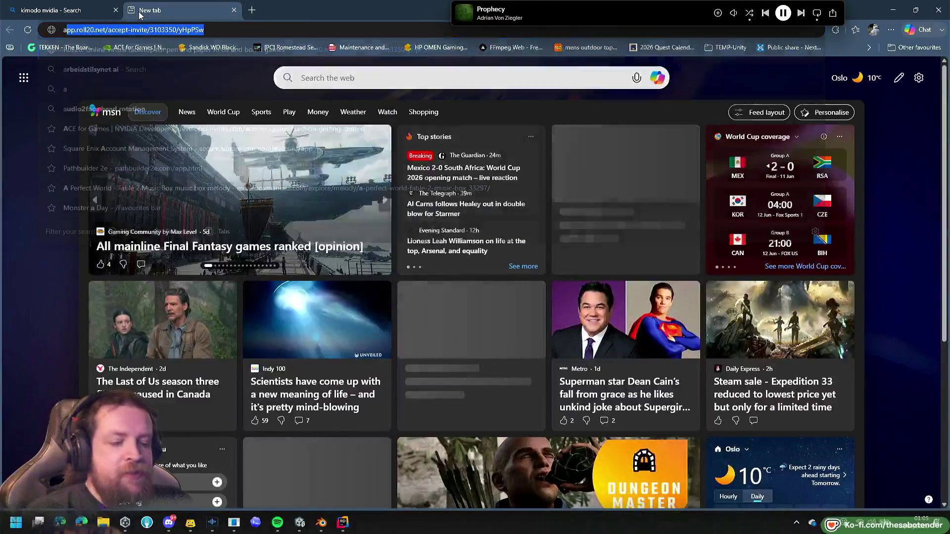
{"action": "type", "text": "audio2face"}
{"action": "key", "text": "Delete"}
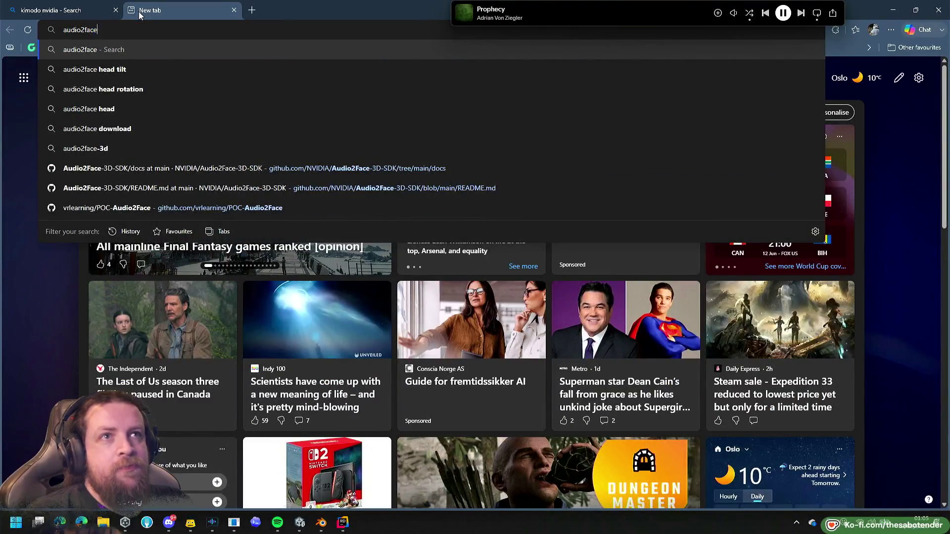
{"action": "key", "text": "Return"}
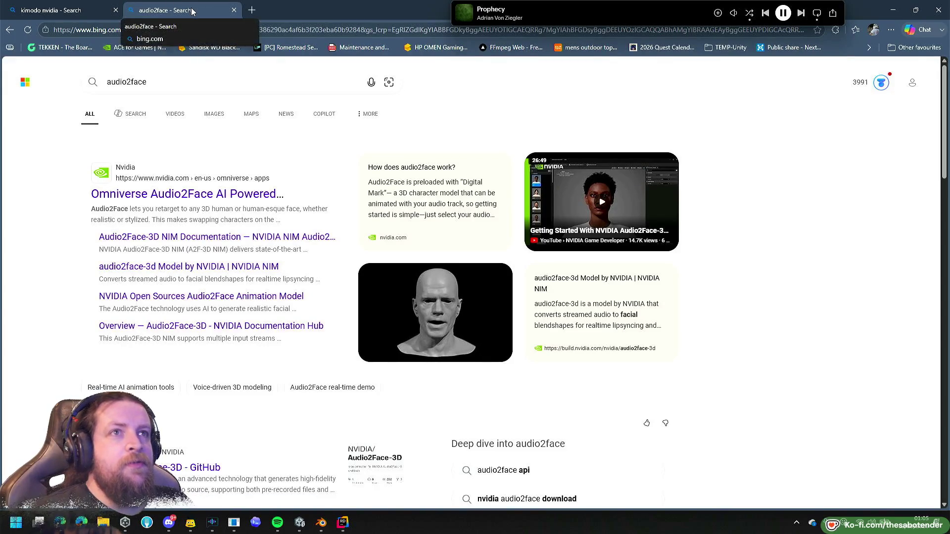
Open the Kimodo research page, add it to the favourites bar, then close it.
{"action": "left_click", "coordinate": [69, 11]}
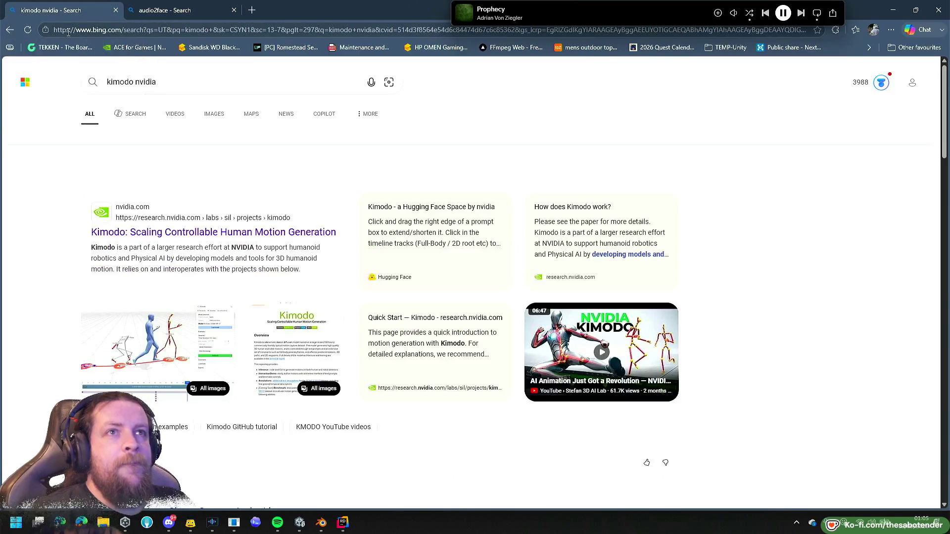
{"action": "left_click", "coordinate": [195, 232]}
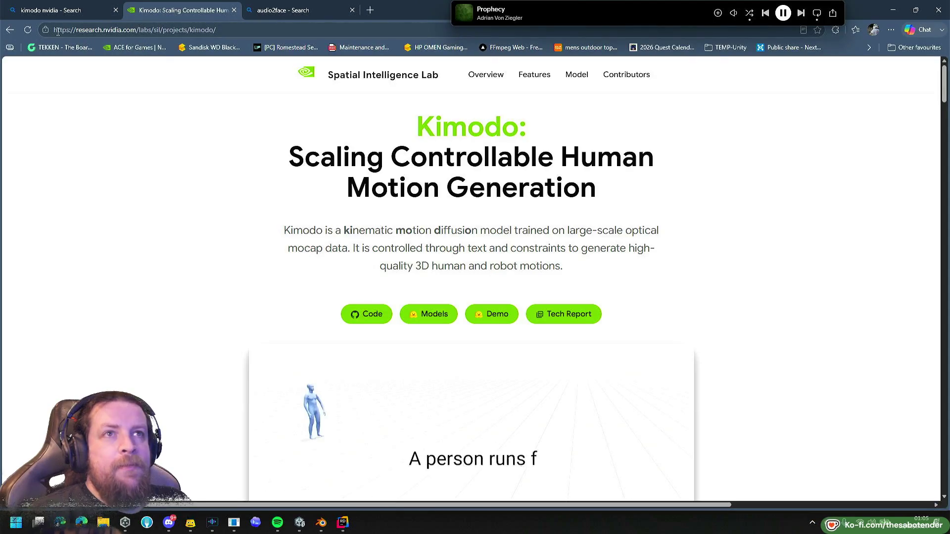
{"action": "mouse_move", "coordinate": [49, 28]}
{"action": "left_mouse_down"}
{"action": "mouse_move", "coordinate": [129, 45]}
{"action": "mouse_move", "coordinate": [105, 56]}
{"action": "mouse_move", "coordinate": [103, 48]}
{"action": "left_mouse_up"}
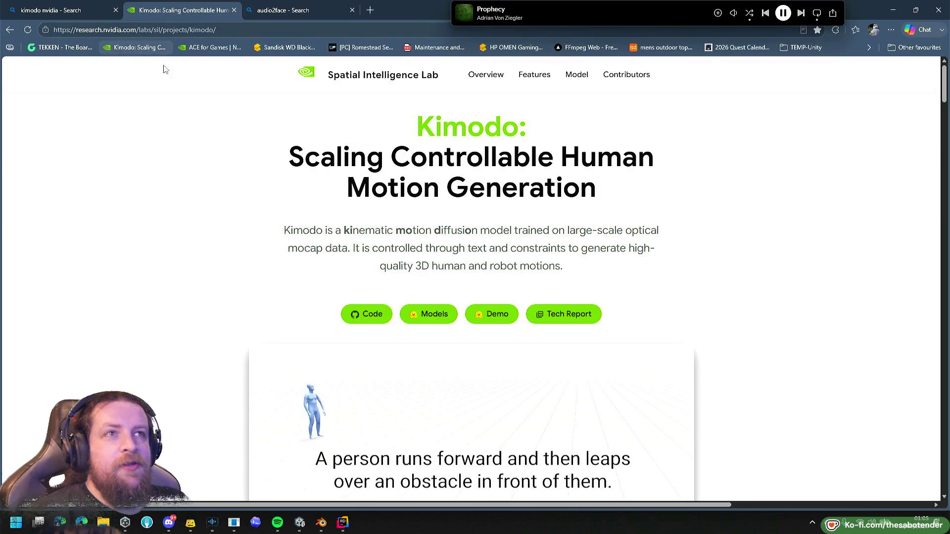
{"action": "middle_click", "coordinate": [204, 14]}
Return to the Unity editor and select the Z Mid Y value.
{"action": "left_click", "coordinate": [192, 18]}
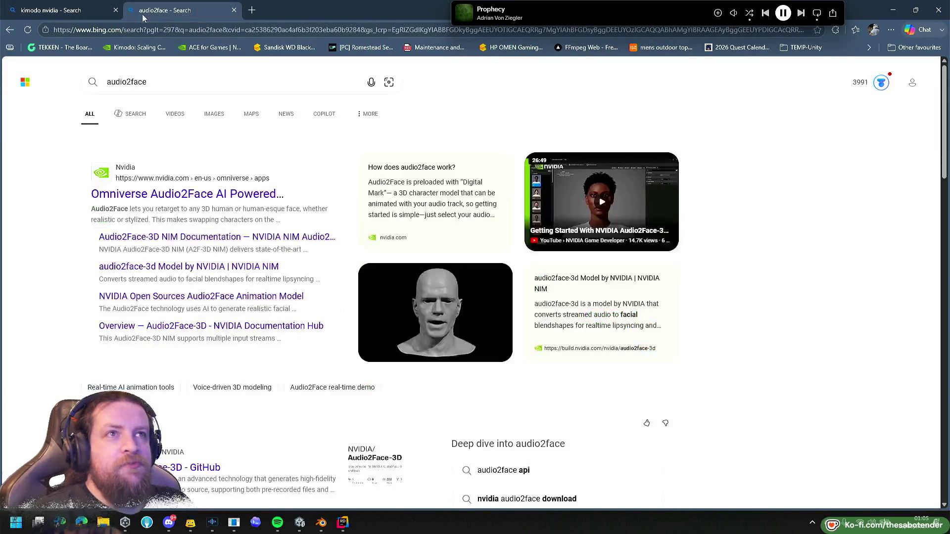
{"action": "left_click", "coordinate": [98, 14]}
{"action": "key", "text": "alt+Tab"}
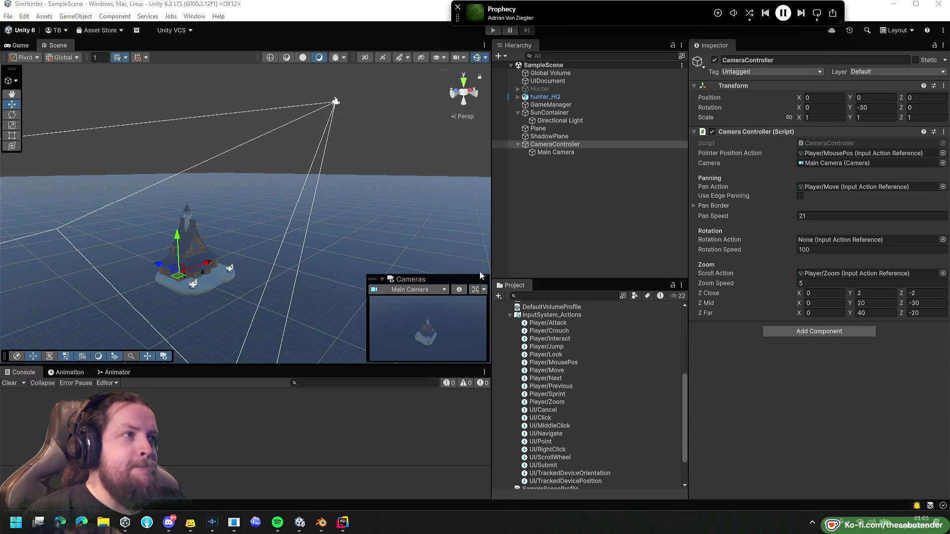
{"action": "left_click", "coordinate": [862, 303]}
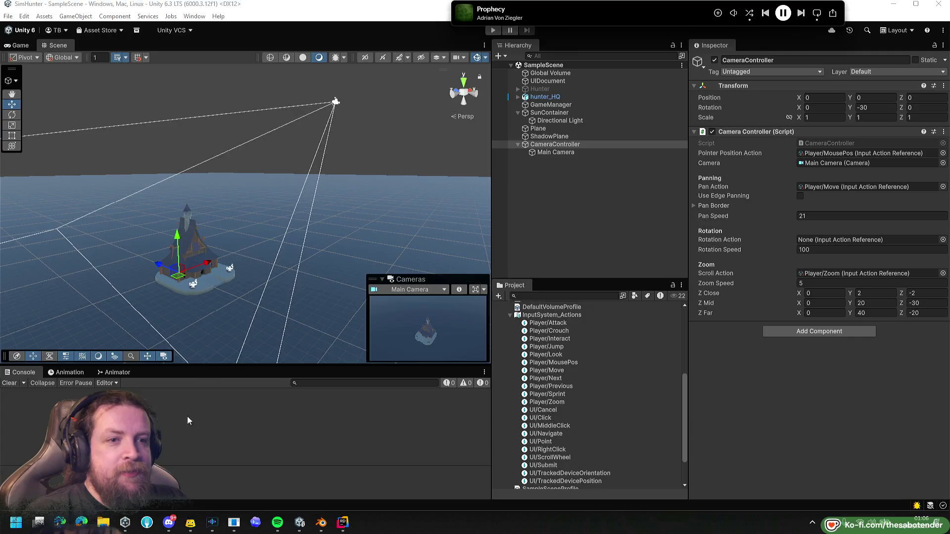
Open a File Explorer window on the Home view with Win+E.
{"action": "key", "text": "super+e"}
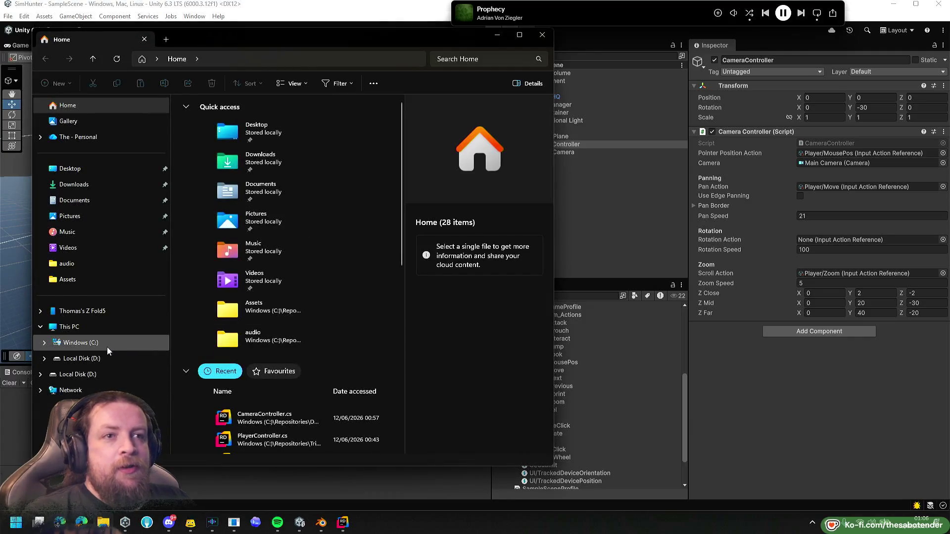
Browse C:\nVidia\Audio2Face-3D-SDK, return to nVidia, then close File Explorer.
{"action": "left_click", "coordinate": [103, 344]}
{"action": "double_click", "coordinate": [208, 227]}
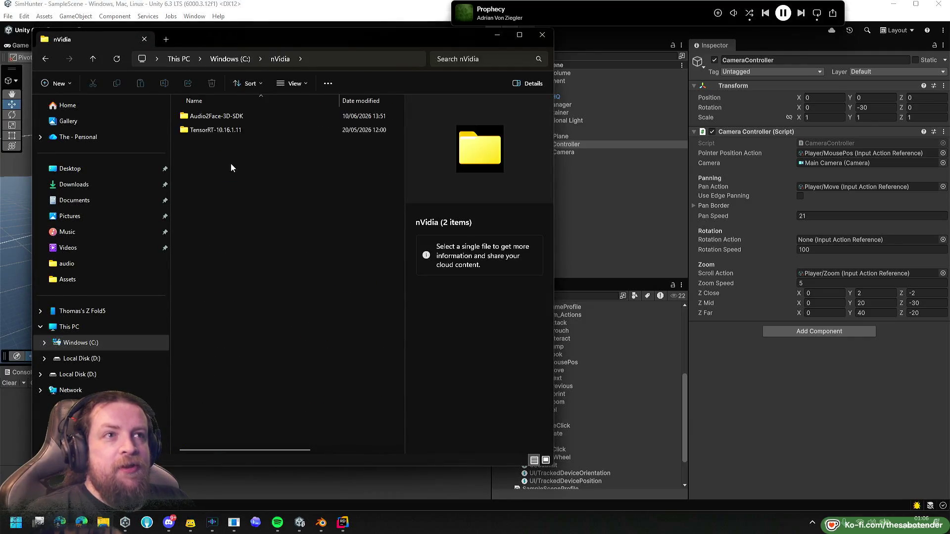
{"action": "double_click", "coordinate": [227, 117]}
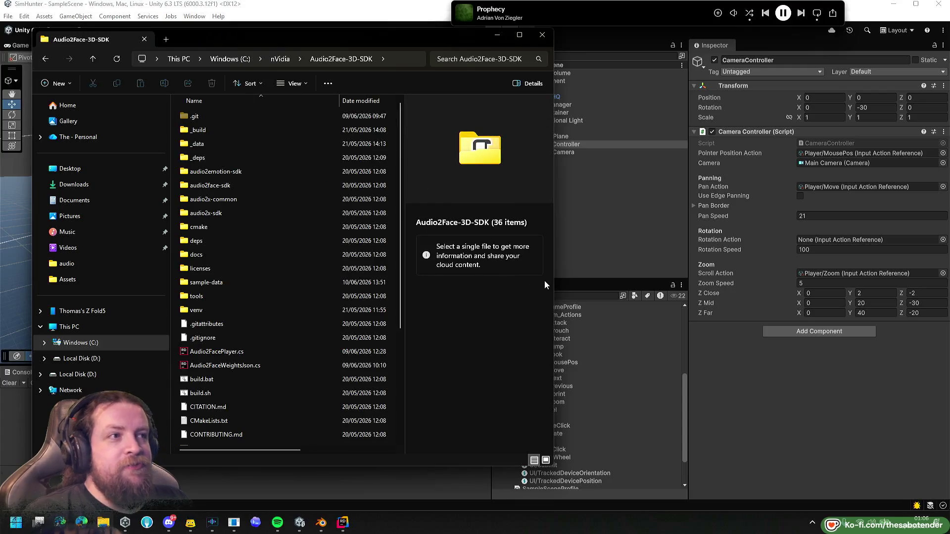
{"action": "left_click_drag", "start_coordinate": [554, 277], "coordinate": [773, 276]}
{"action": "left_click", "coordinate": [280, 59]}
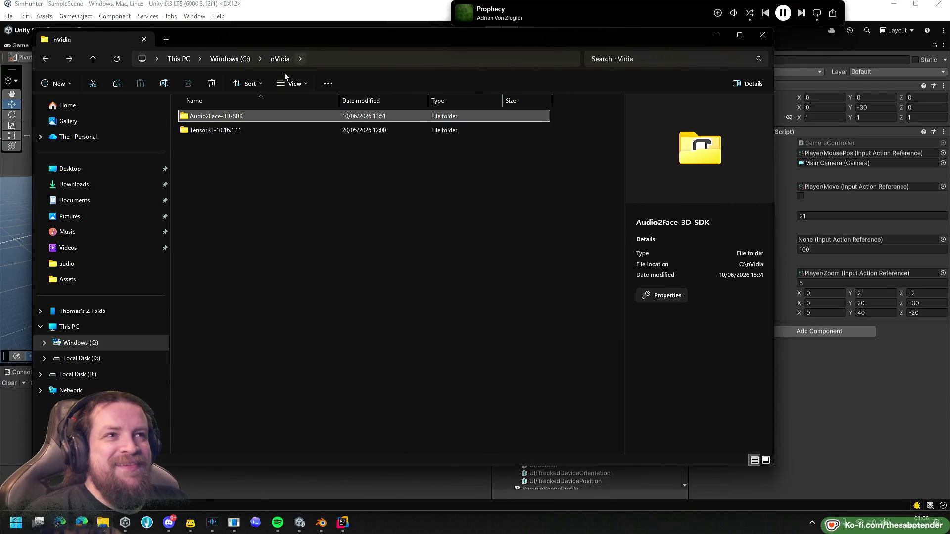
{"action": "left_click", "coordinate": [286, 188]}
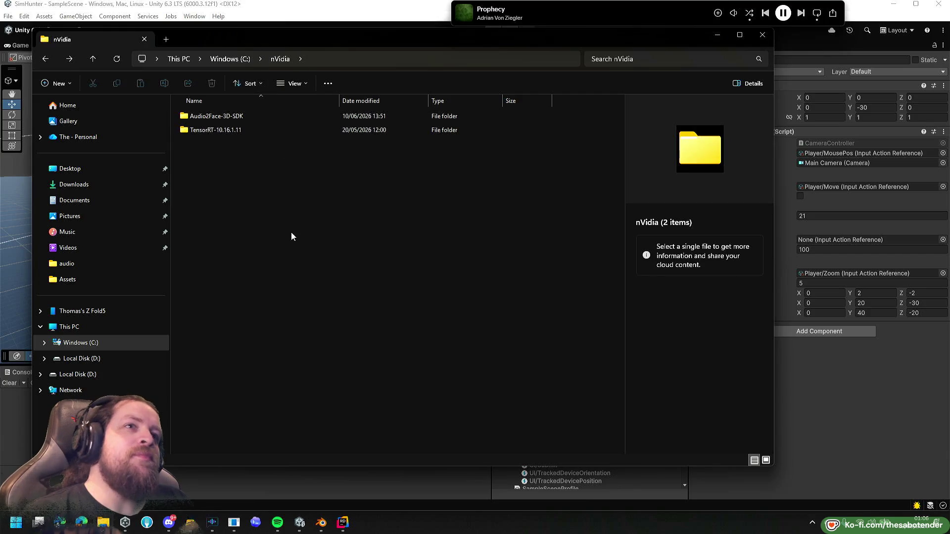
{"action": "left_click", "coordinate": [757, 36]}
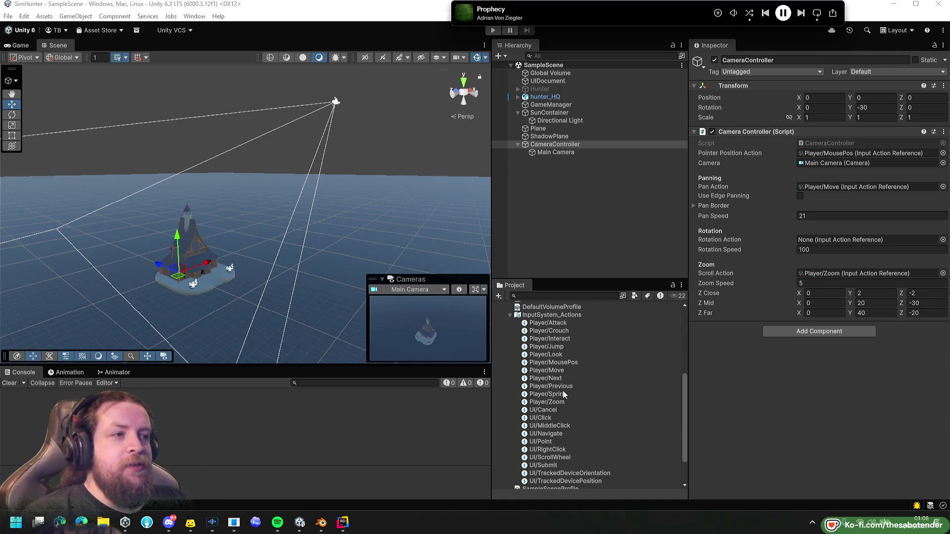
Open InputSystem_Actions and add a new action named Rotate to the Player map.
{"action": "double_click", "coordinate": [554, 403]}
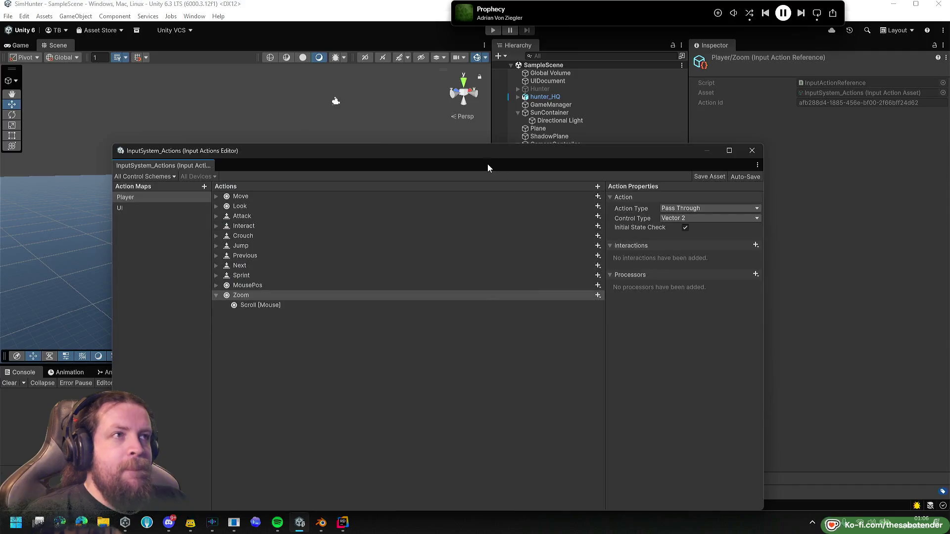
{"action": "left_click_drag", "start_coordinate": [486, 150], "coordinate": [470, 94]}
{"action": "left_click", "coordinate": [209, 239]}
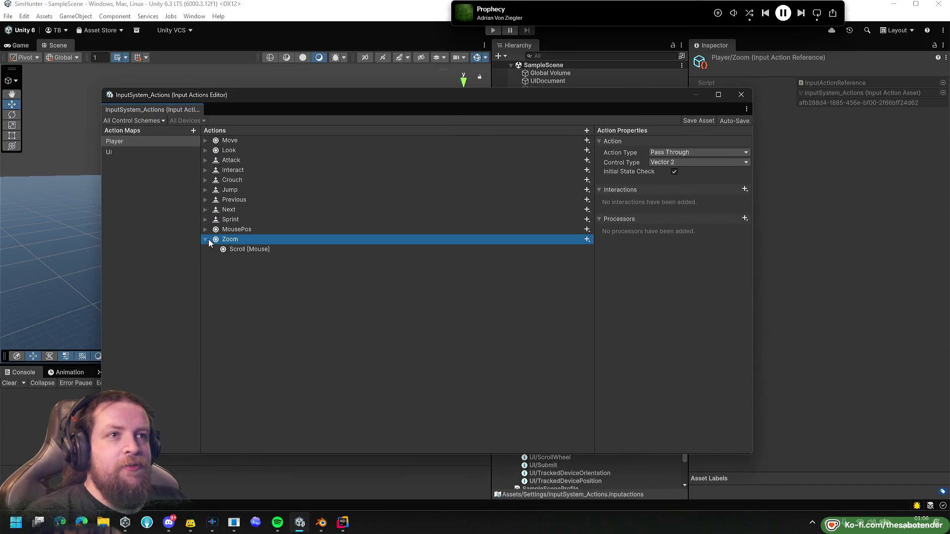
{"action": "left_click", "coordinate": [207, 240]}
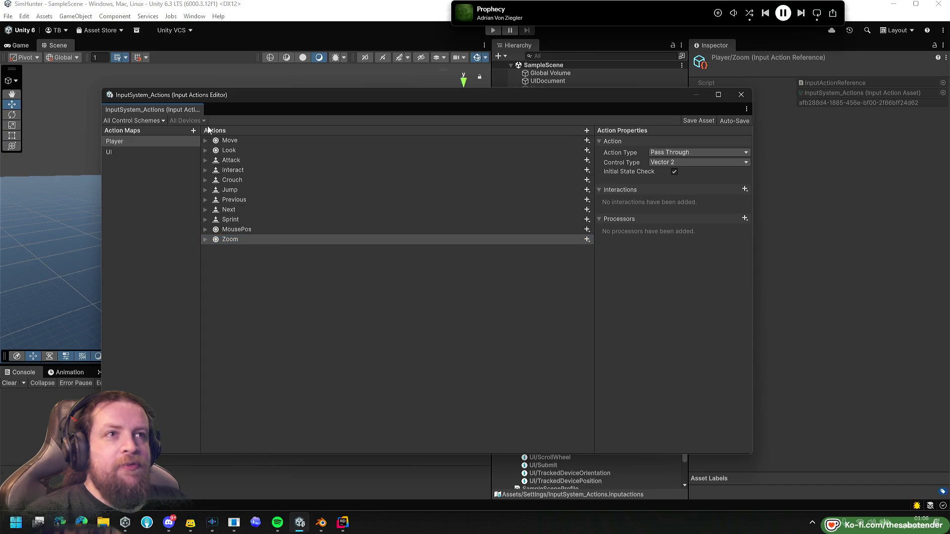
{"action": "right_click", "coordinate": [289, 301]}
{"action": "left_click", "coordinate": [315, 307]}
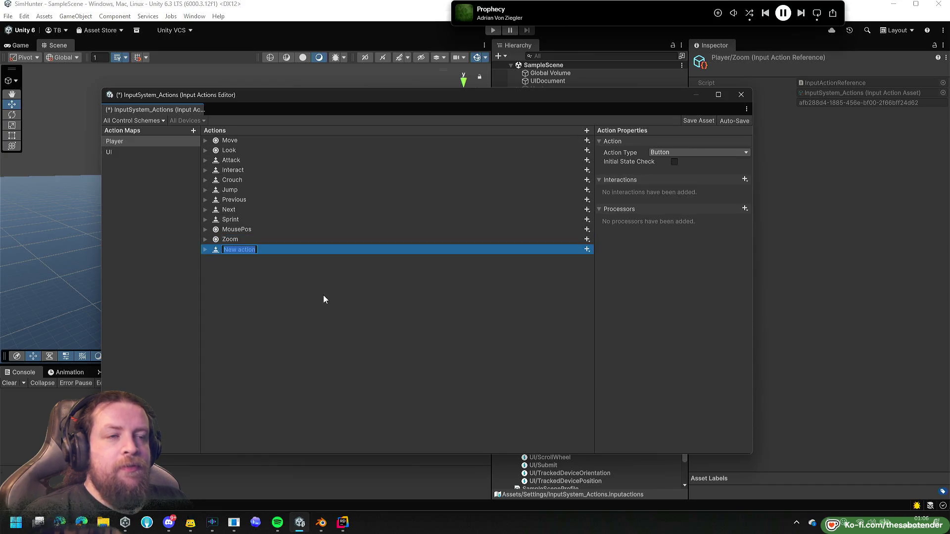
{"action": "type", "text": "Rotate"}
{"action": "key", "text": "Return"}
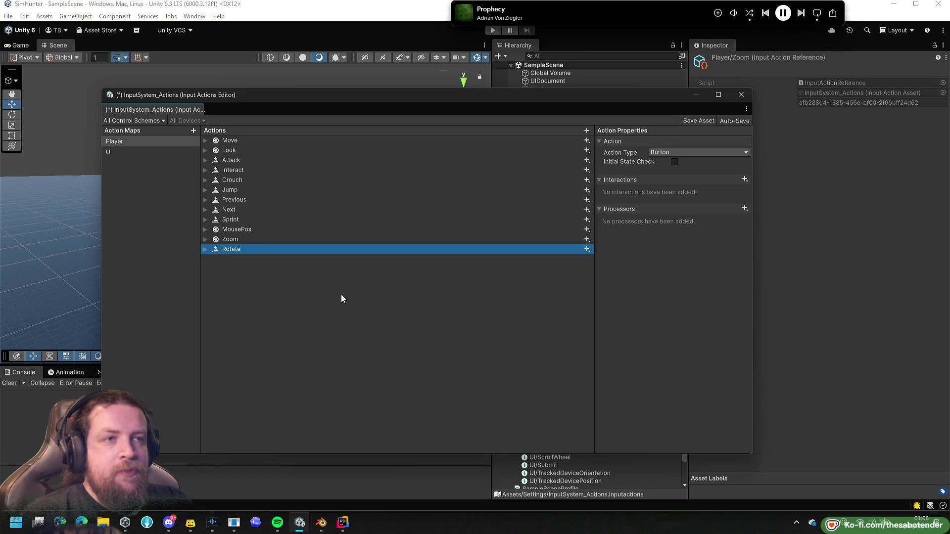
Set Rotate's action type to Pass Through and select its empty binding.
{"action": "mouse_move", "coordinate": [753, 266]}
{"action": "left_mouse_down"}
{"action": "mouse_move", "coordinate": [522, 266]}
{"action": "mouse_move", "coordinate": [573, 266]}
{"action": "left_mouse_up"}
{"action": "left_click_drag", "start_coordinate": [443, 95], "coordinate": [357, 91]}
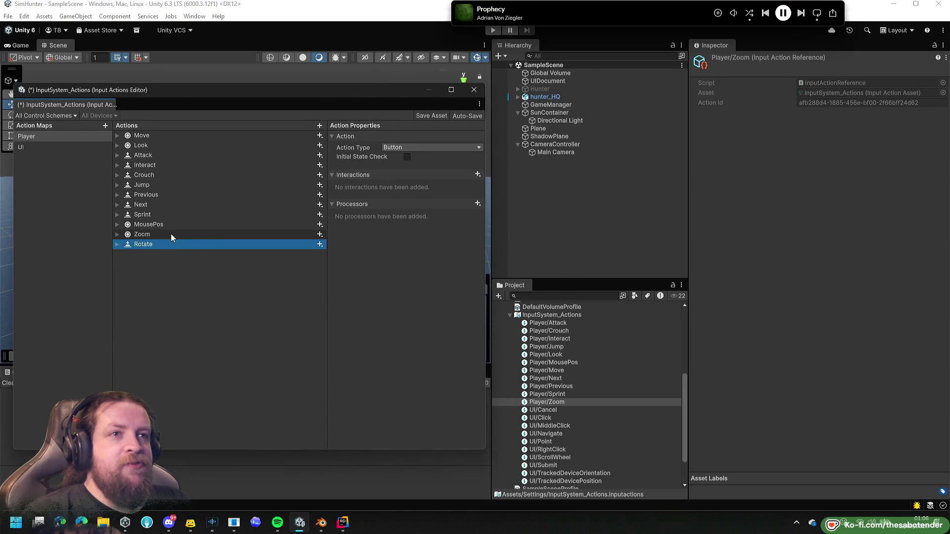
{"action": "left_click", "coordinate": [396, 148]}
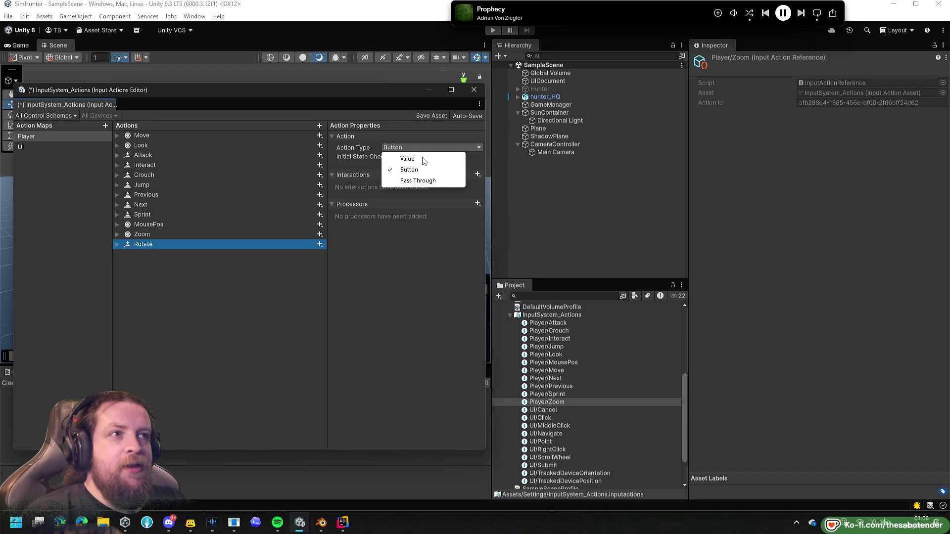
{"action": "left_click", "coordinate": [416, 180]}
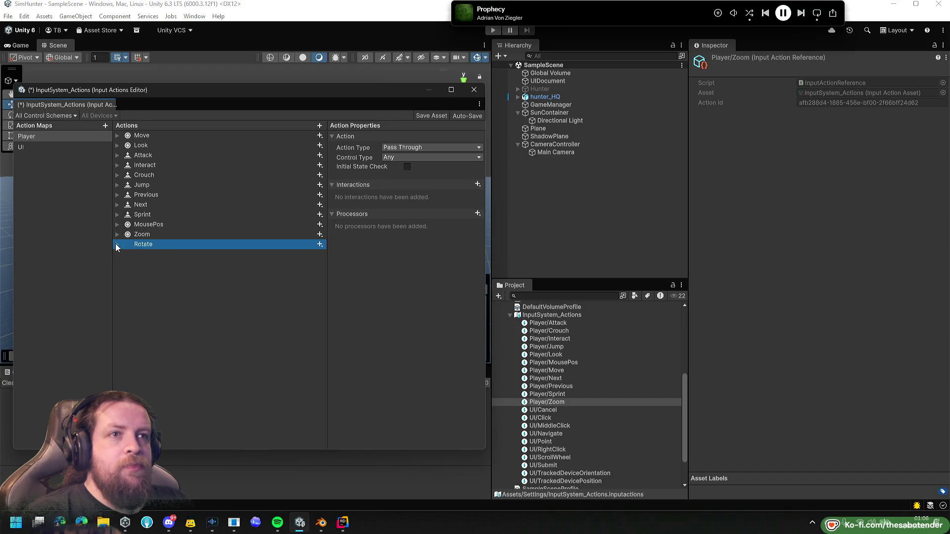
{"action": "left_click", "coordinate": [174, 254]}
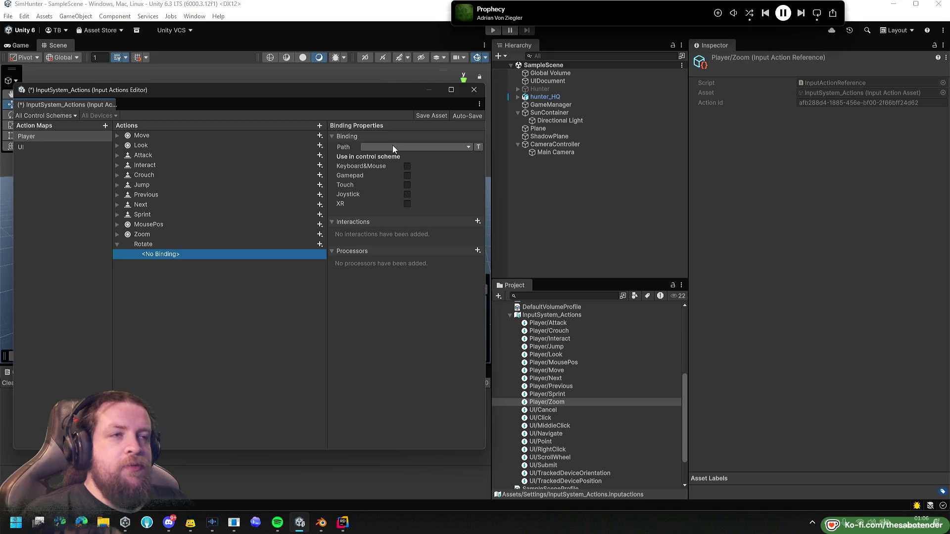
Bind Rotate to Q [Keyboard] via Keyboard > By Location of Key.
{"action": "left_click", "coordinate": [389, 147]}
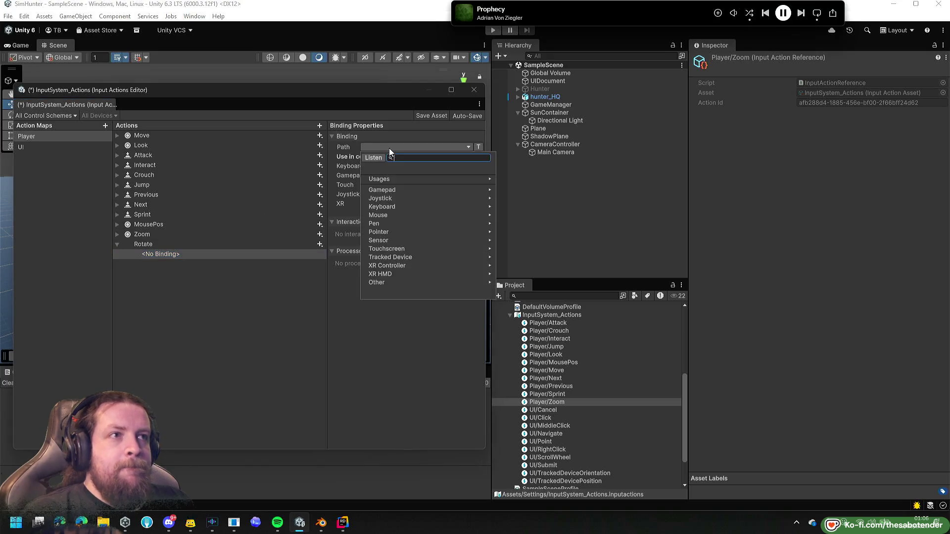
{"action": "left_click", "coordinate": [389, 148]}
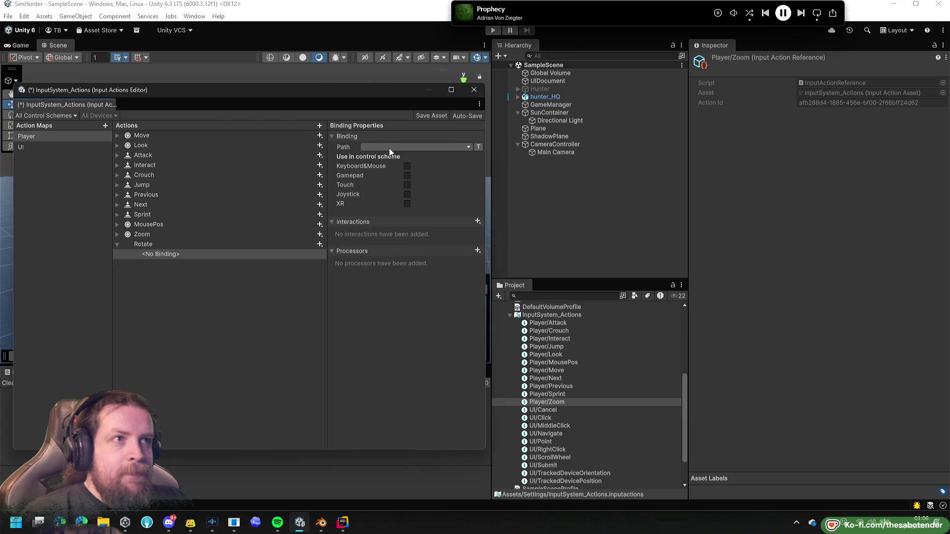
{"action": "left_click", "coordinate": [394, 148]}
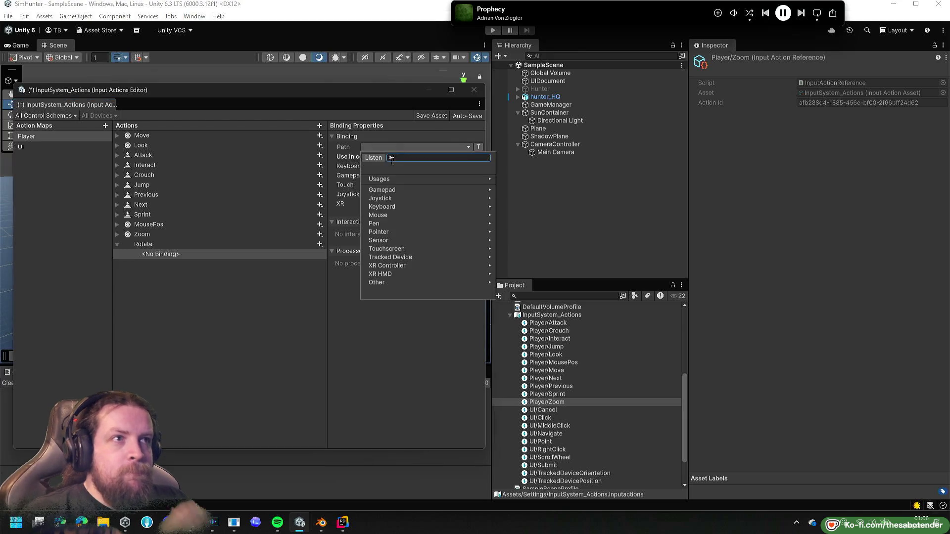
{"action": "left_click", "coordinate": [383, 207]}
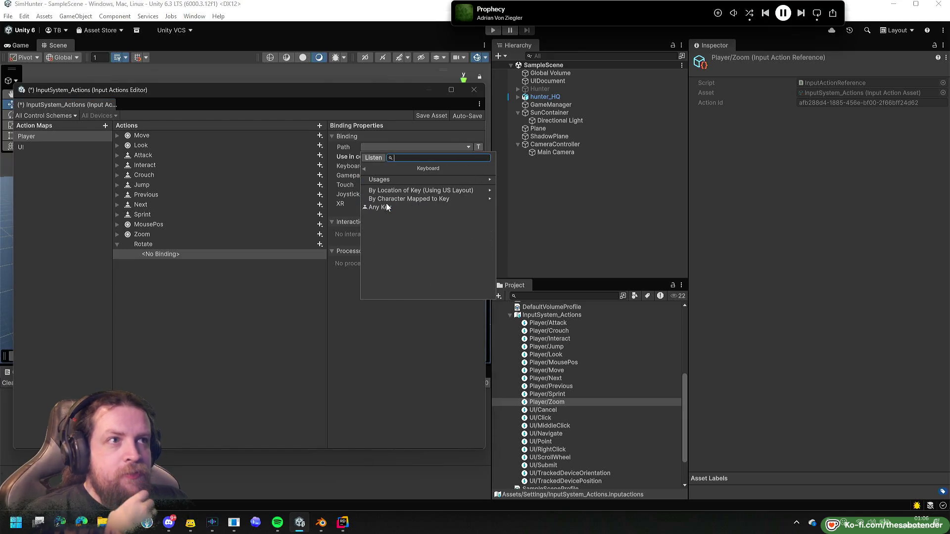
{"action": "left_click", "coordinate": [451, 193]}
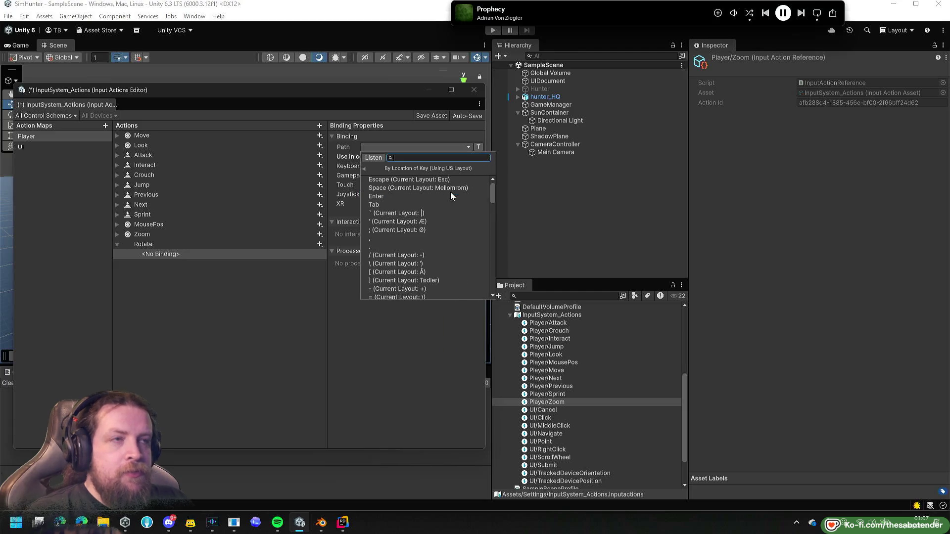
{"action": "type", "text": "q"}
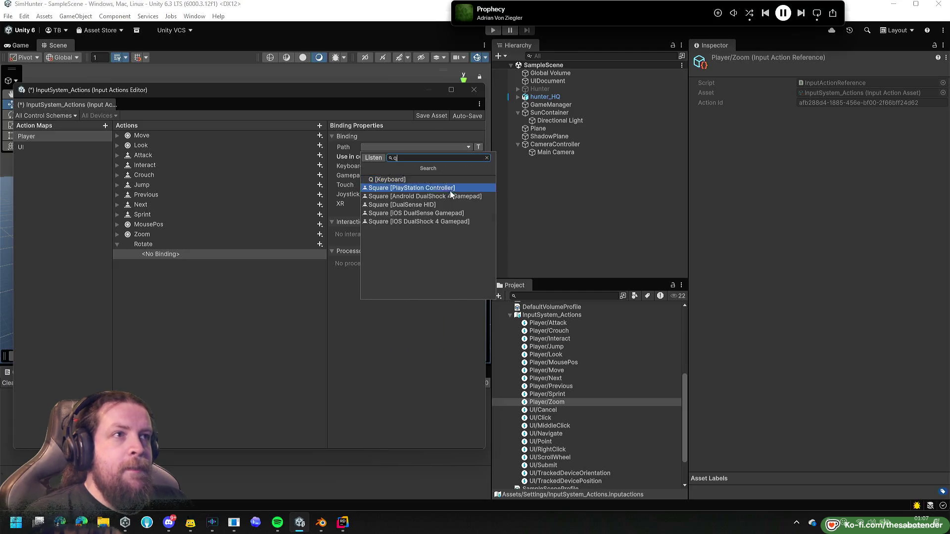
{"action": "left_click", "coordinate": [425, 181]}
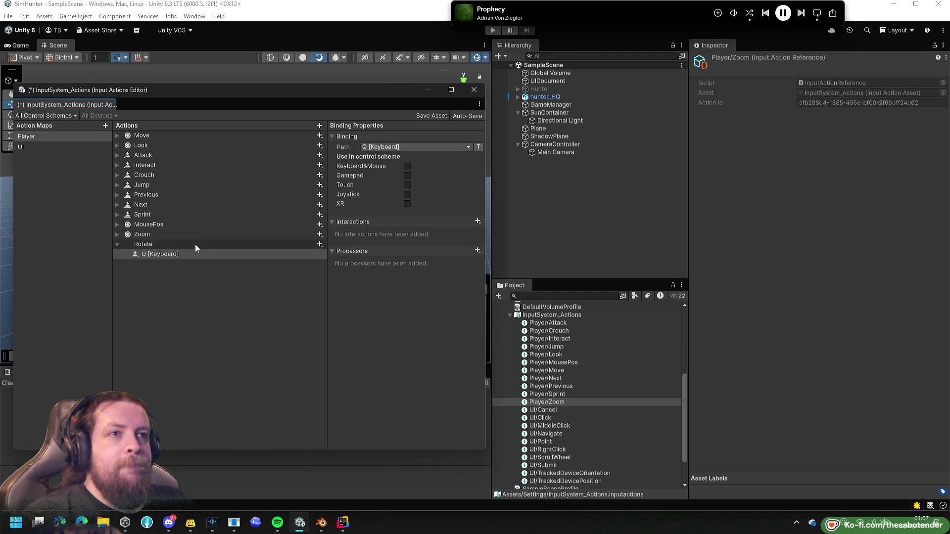
{"action": "left_click", "coordinate": [147, 244]}
Set Rotate's Control Type to Axis.
{"action": "left_click", "coordinate": [388, 158]}
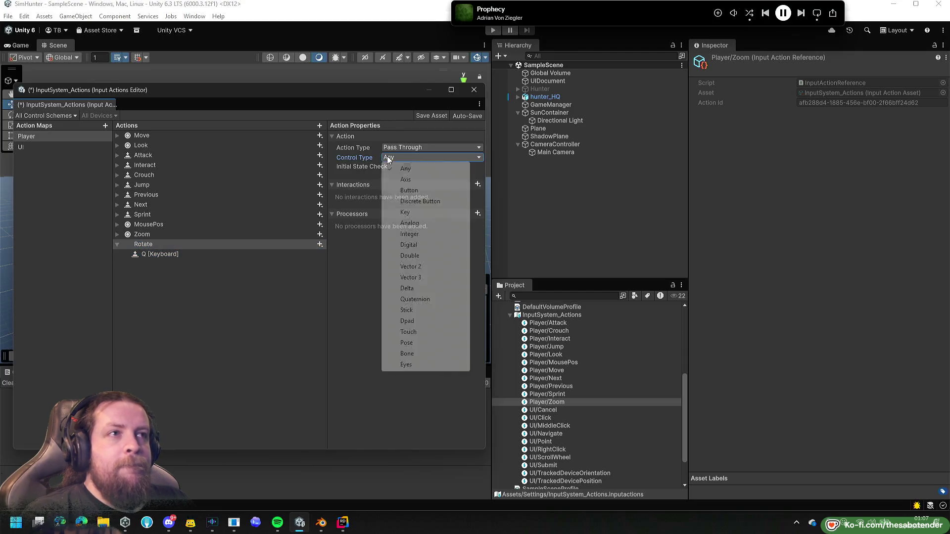
{"action": "left_click", "coordinate": [149, 235]}
{"action": "left_click", "coordinate": [150, 244]}
{"action": "left_click", "coordinate": [414, 158]}
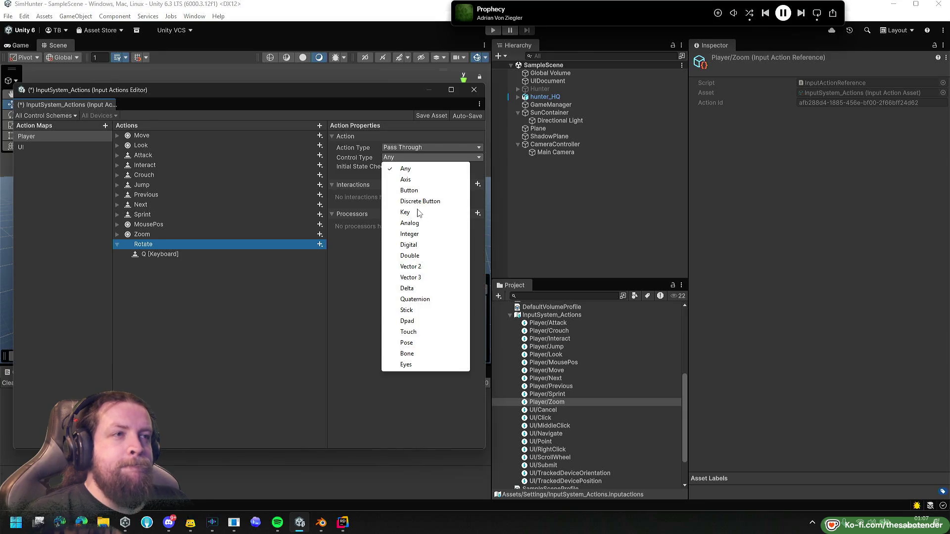
{"action": "left_click", "coordinate": [418, 181]}
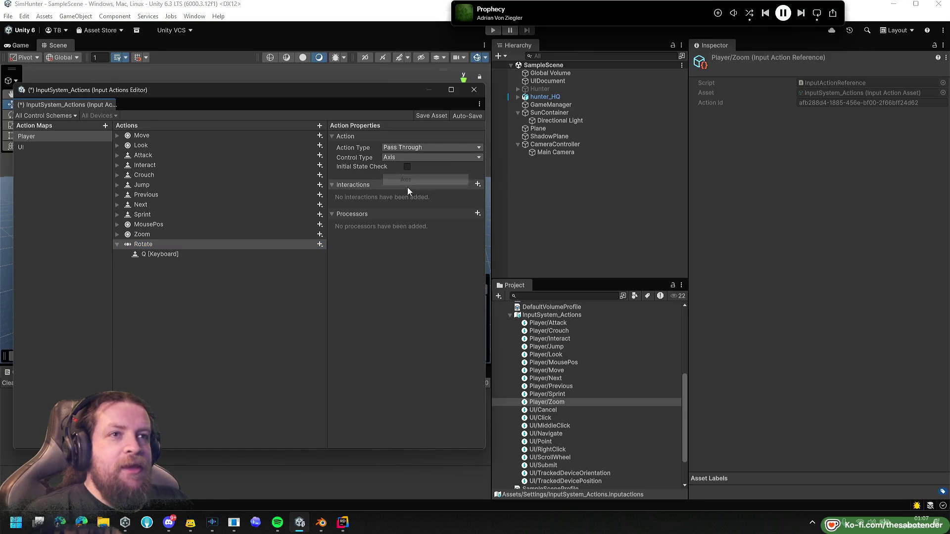
Replace Rotate's Q binding with a 1D Axis composite.
{"action": "left_click", "coordinate": [205, 251]}
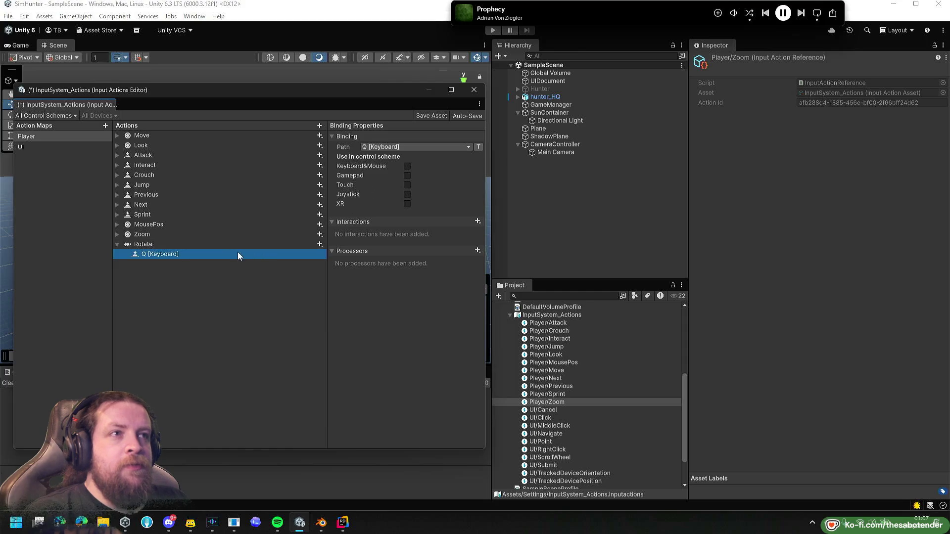
{"action": "left_click", "coordinate": [319, 245]}
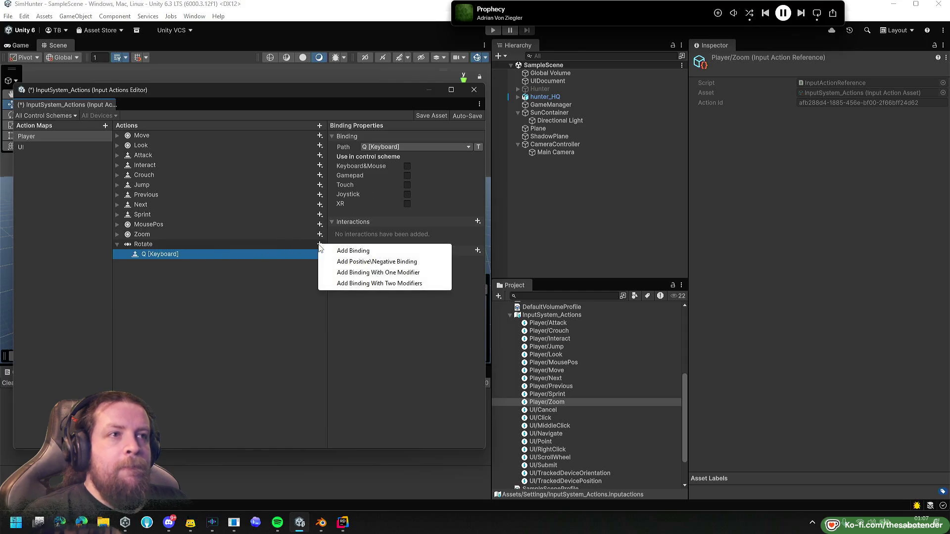
{"action": "left_click", "coordinate": [337, 252]}
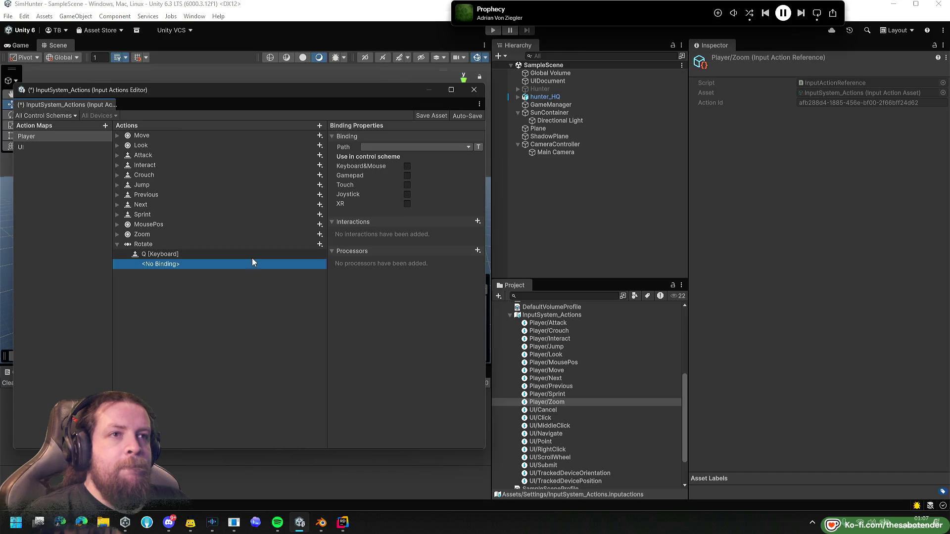
{"action": "key", "text": "Delete"}
{"action": "left_click", "coordinate": [319, 244]}
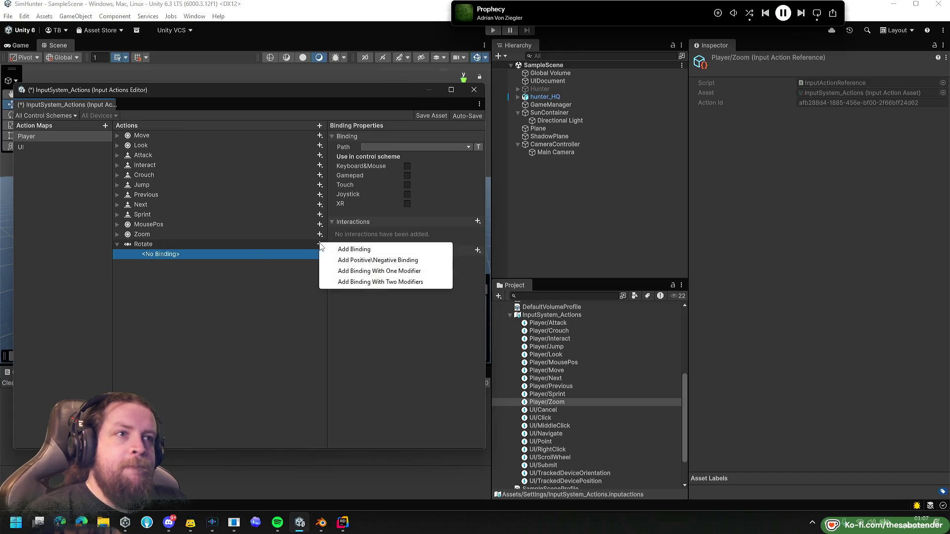
{"action": "left_click", "coordinate": [379, 261]}
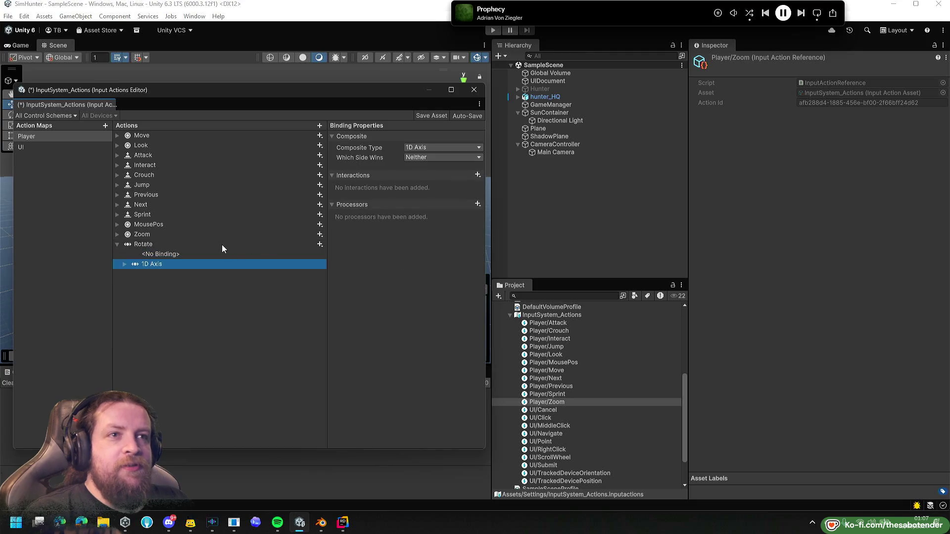
Delete the leftover empty binding so only the 1D Axis composite remains.
{"action": "left_click", "coordinate": [173, 255]}
{"action": "left_click", "coordinate": [162, 264]}
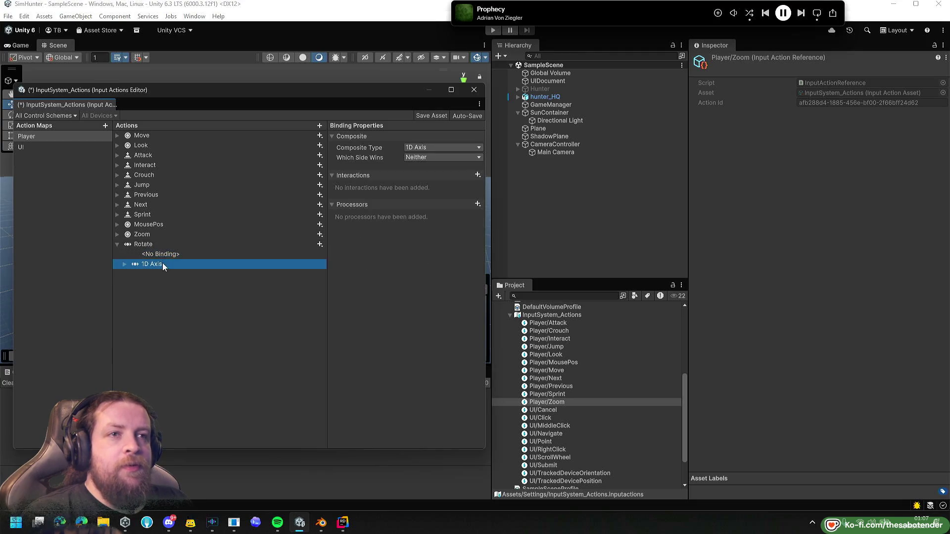
{"action": "left_click_drag", "start_coordinate": [167, 253], "coordinate": [165, 256]}
{"action": "left_click", "coordinate": [166, 263]}
{"action": "right_click", "coordinate": [252, 267]}
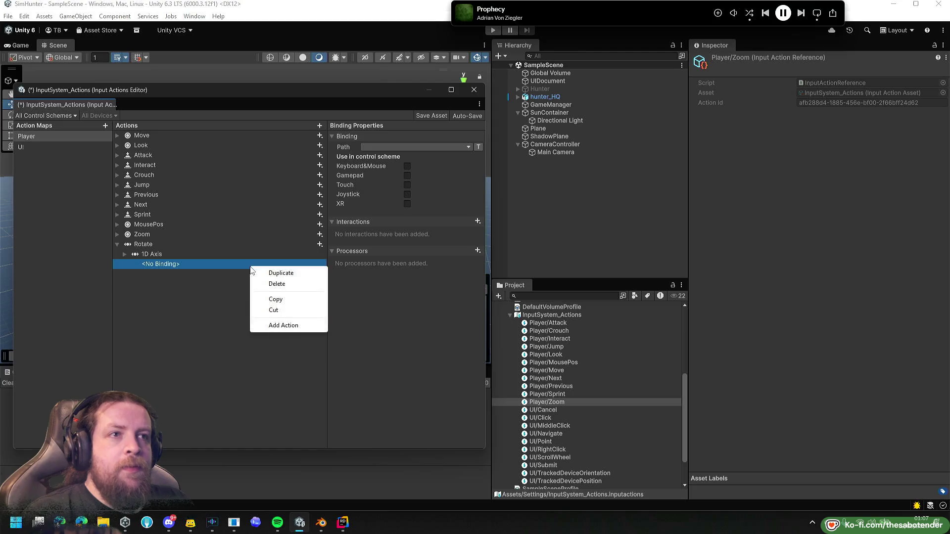
{"action": "left_click", "coordinate": [277, 284]}
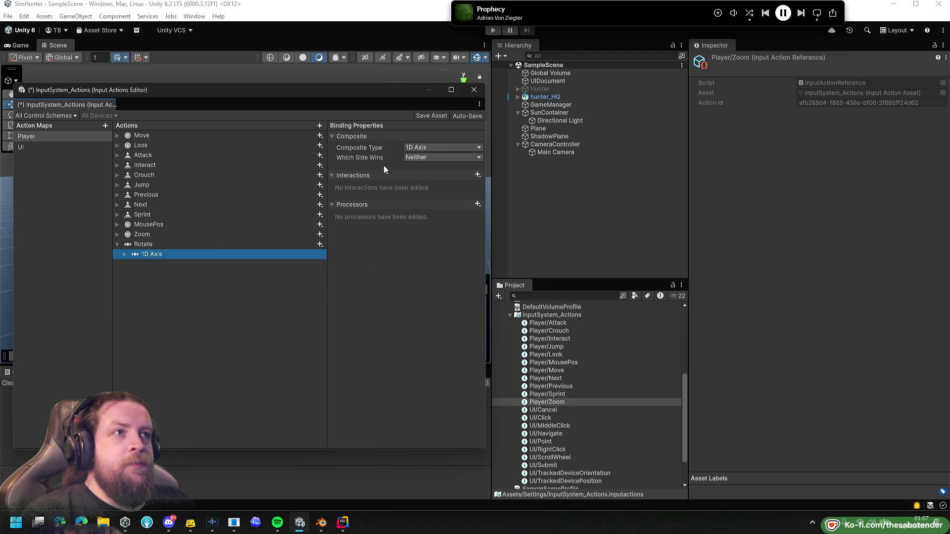
{"action": "key", "text": "Right"}
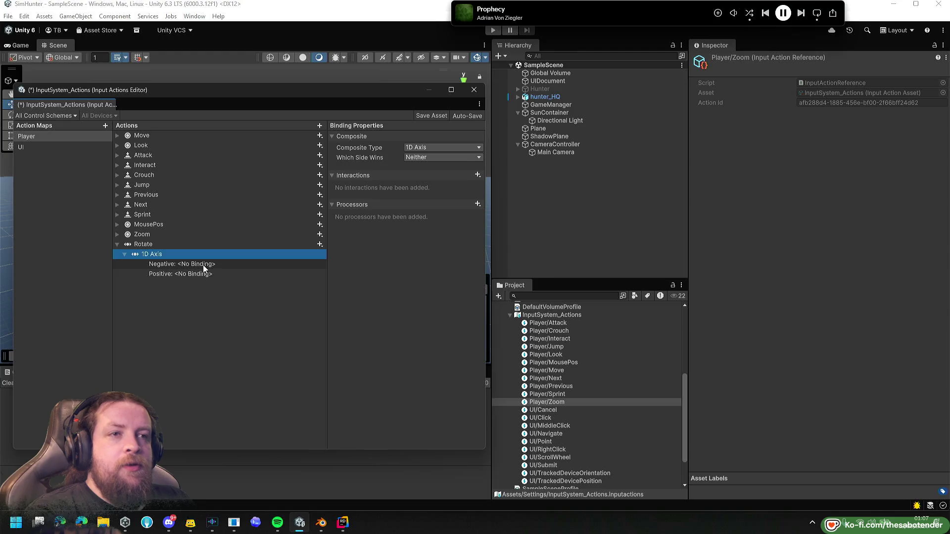
Bind the composite's Positive to Q and Negative to E, then save the asset.
{"action": "left_click", "coordinate": [198, 274]}
{"action": "left_click", "coordinate": [423, 147]}
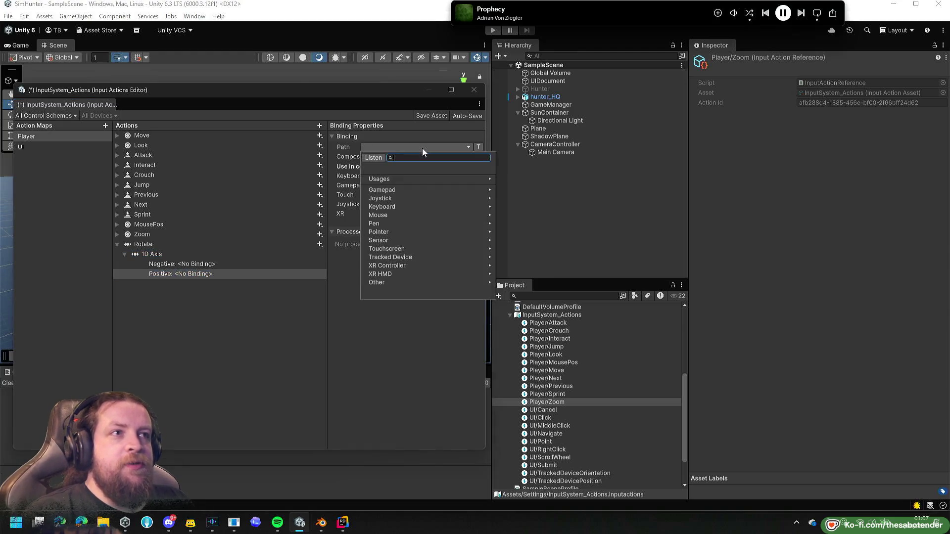
{"action": "key", "text": "q"}
{"action": "left_click", "coordinate": [399, 177]}
{"action": "key", "text": "Up"}
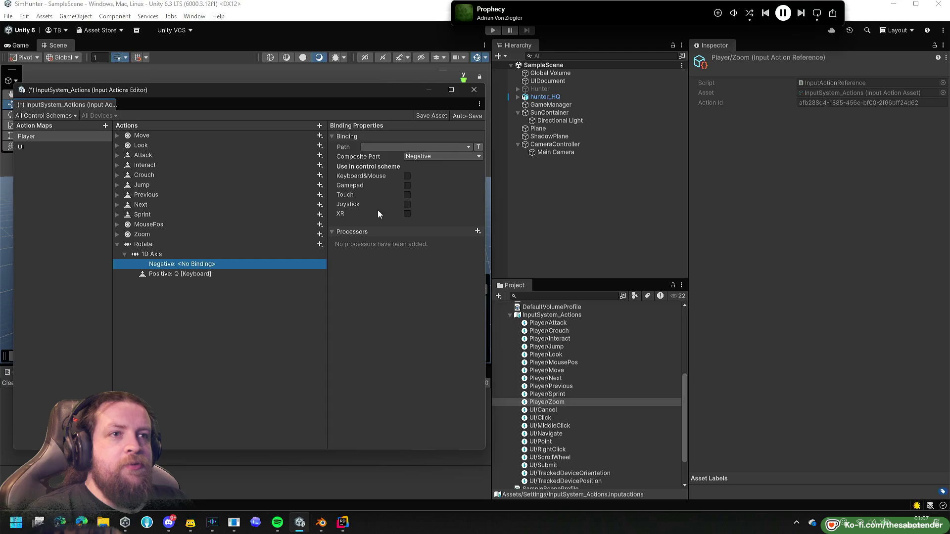
{"action": "left_click", "coordinate": [448, 147]}
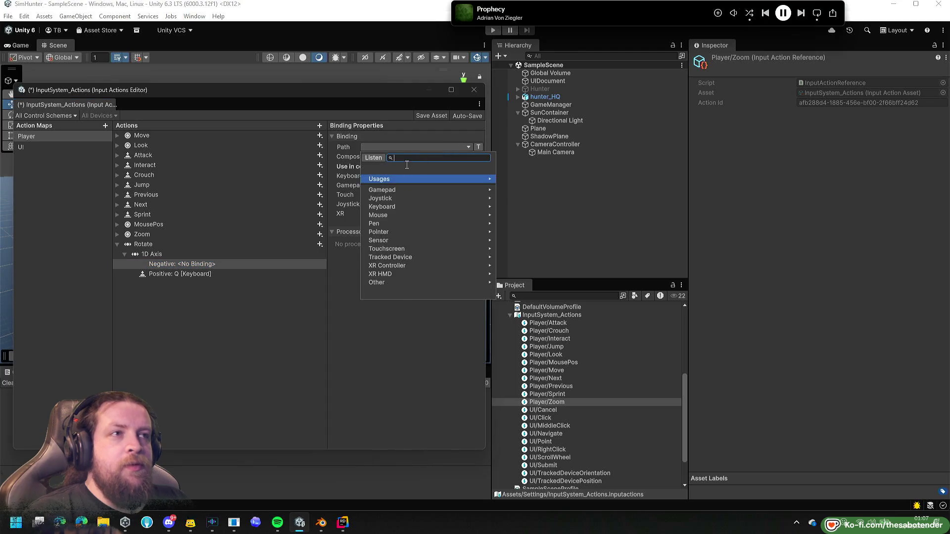
{"action": "type", "text": "e"}
{"action": "double_click", "coordinate": [413, 158]}
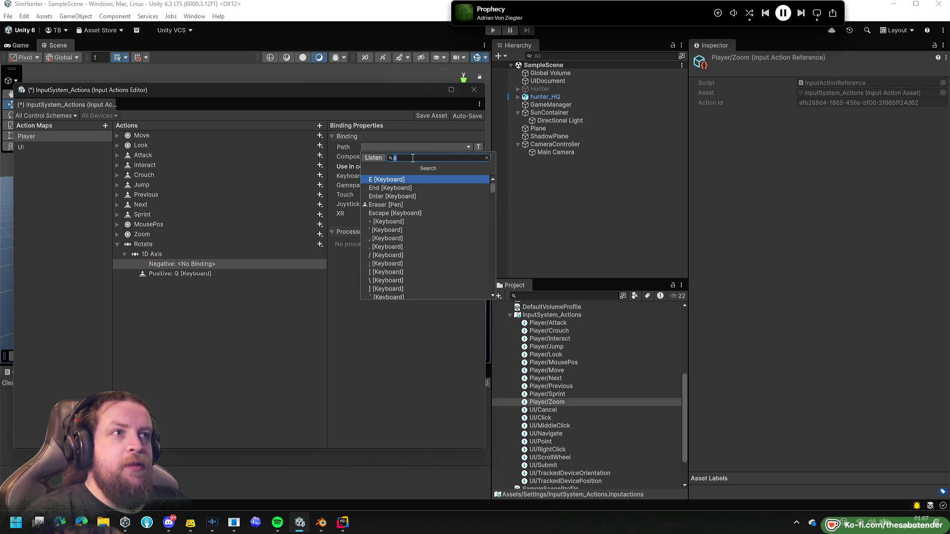
{"action": "left_click", "coordinate": [394, 180]}
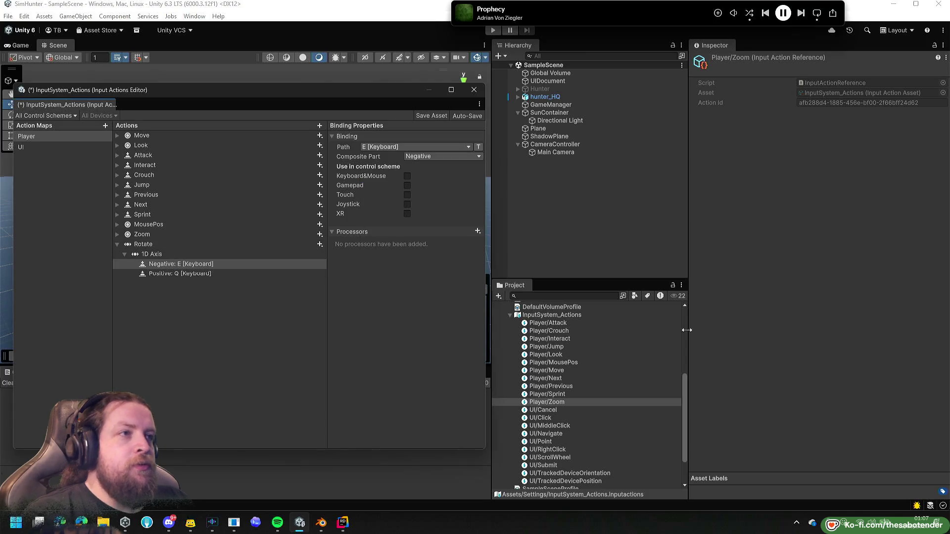
{"action": "left_click", "coordinate": [439, 114]}
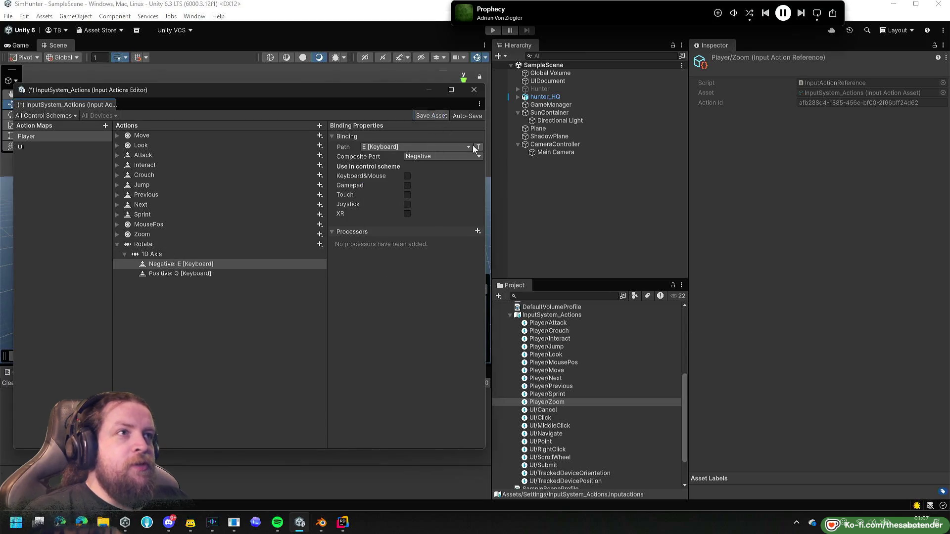
Assign Player/Rotate to the CameraController's Rotation Action field and start the game.
{"action": "left_click", "coordinate": [565, 145]}
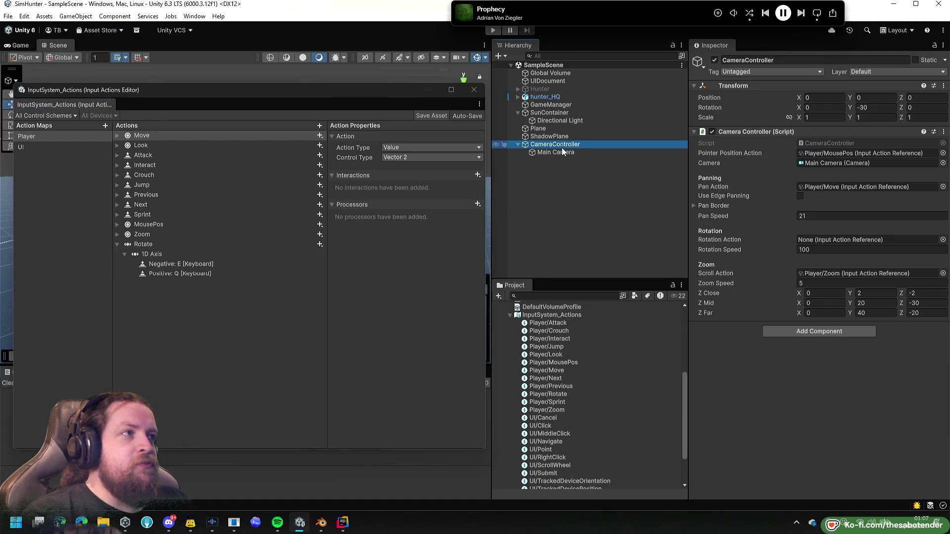
{"action": "left_click", "coordinate": [563, 152]}
{"action": "left_click", "coordinate": [564, 145]}
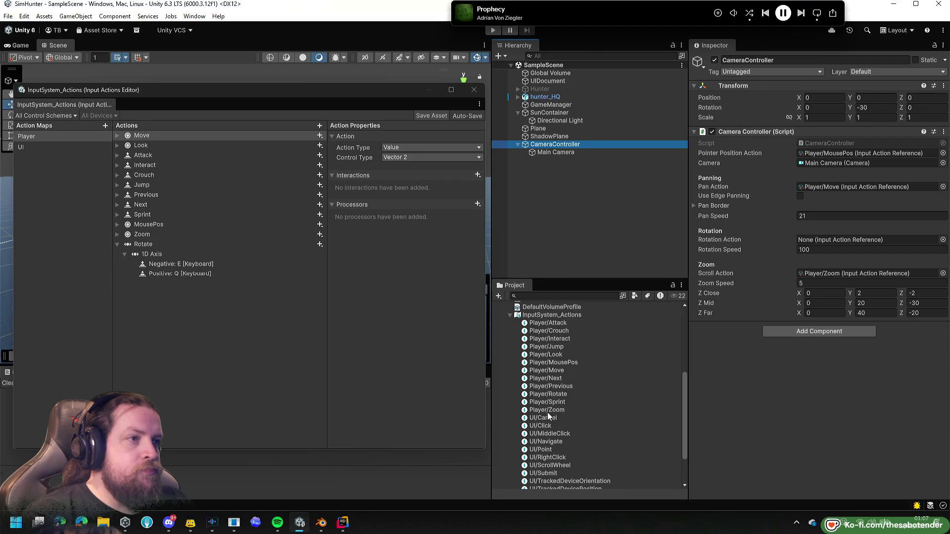
{"action": "left_click_drag", "start_coordinate": [551, 396], "coordinate": [800, 340]}
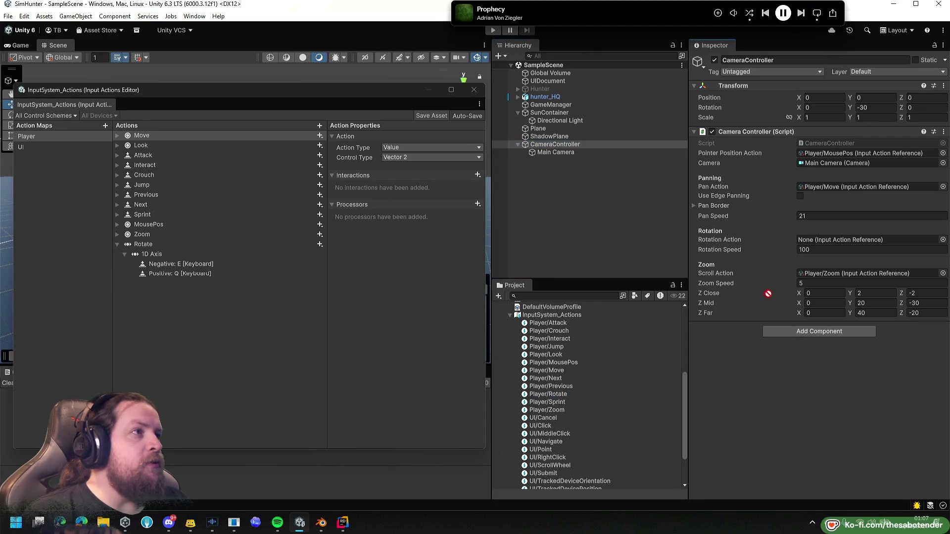
{"action": "left_click_drag", "start_coordinate": [757, 234], "coordinate": [769, 171]}
{"action": "left_click_drag", "start_coordinate": [799, 248], "coordinate": [841, 240]}
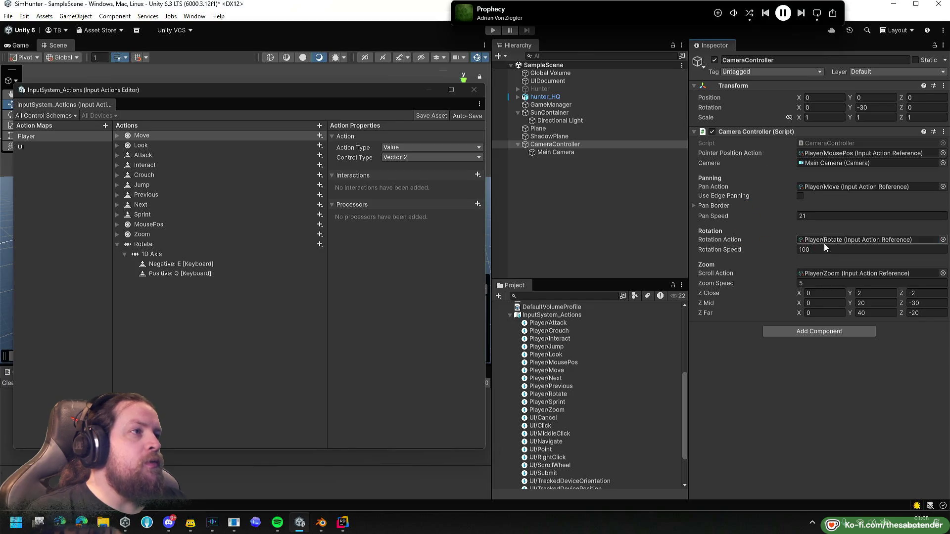
{"action": "mouse_move", "coordinate": [371, 95]}
{"action": "left_mouse_down"}
{"action": "mouse_move", "coordinate": [421, 460]}
{"action": "mouse_move", "coordinate": [418, 422]}
{"action": "left_mouse_up"}
{"action": "left_click", "coordinate": [488, 31]}
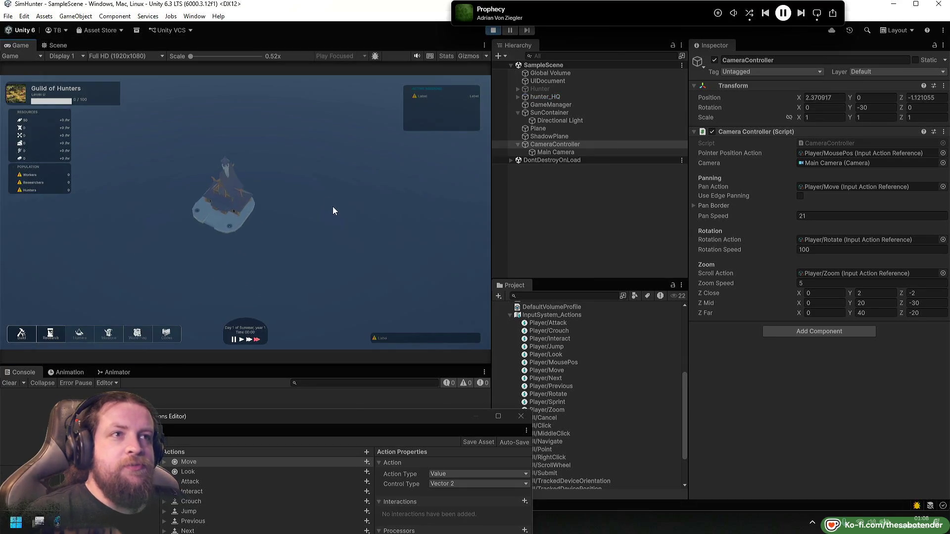
Test camera rotation with Q and E, panning with A, and zooming with the scroll wheel.
{"action": "key", "text": "q"}
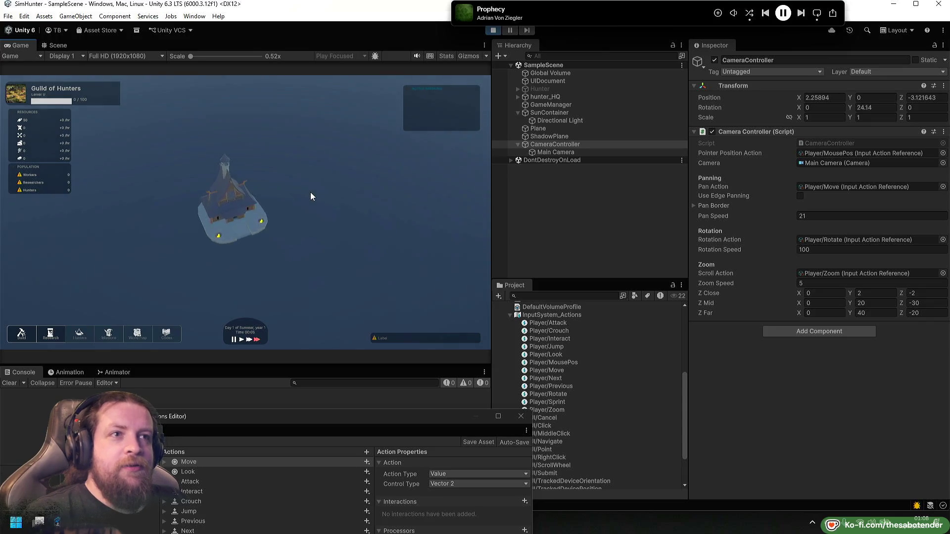
{"action": "key", "text": "e"}
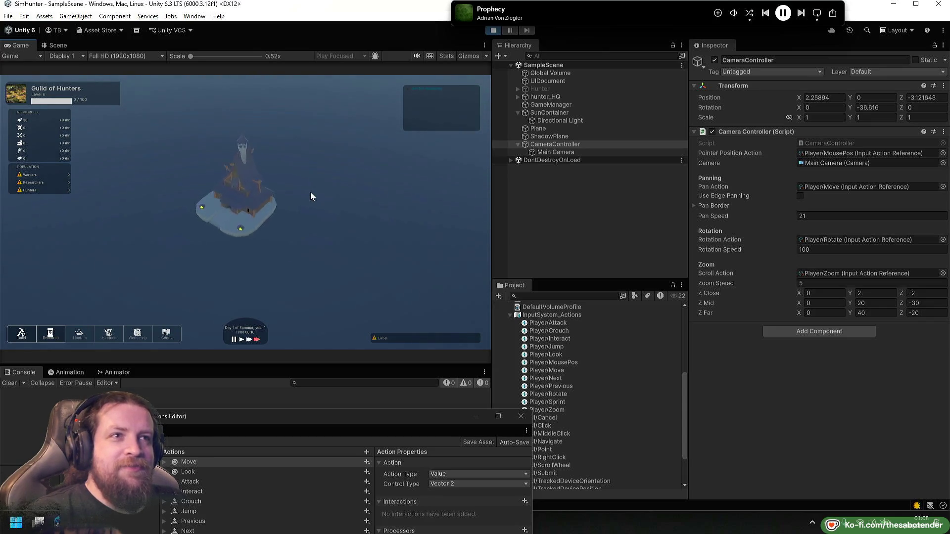
{"action": "key", "text": "q"}
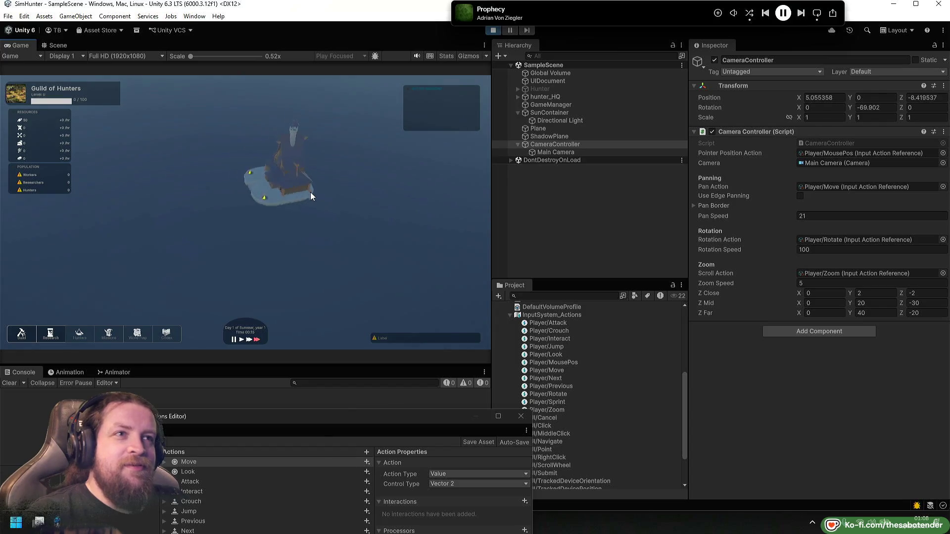
{"action": "key", "text": "a"}
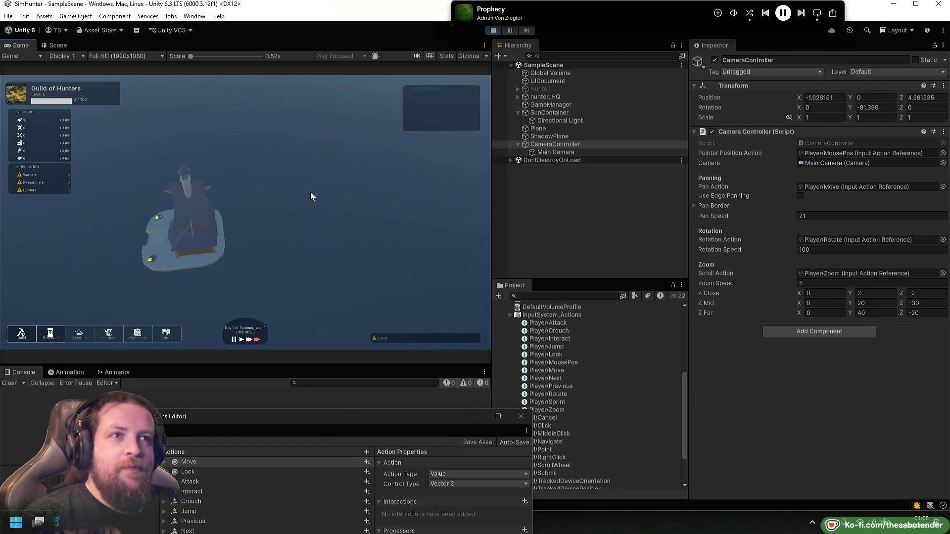
{"action": "key", "text": "e"}
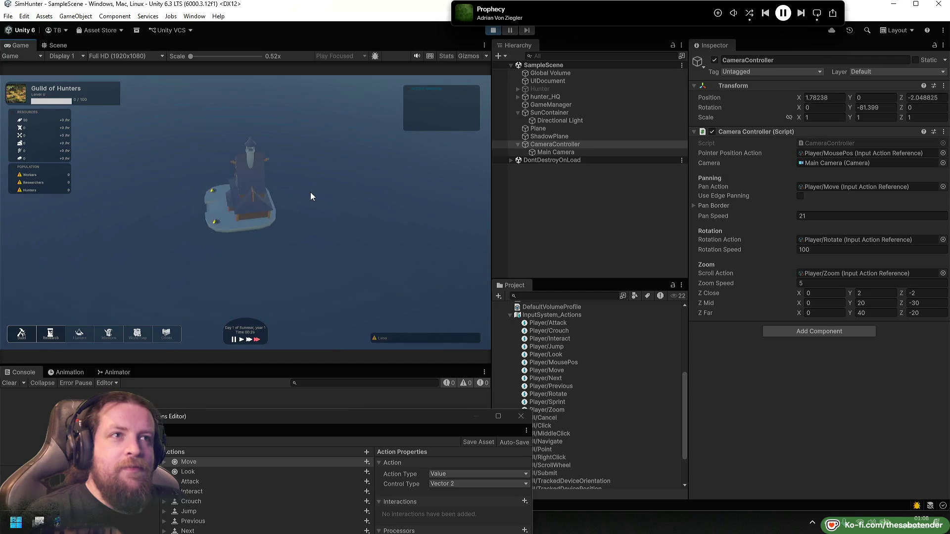
{"action": "key", "text": "e"}
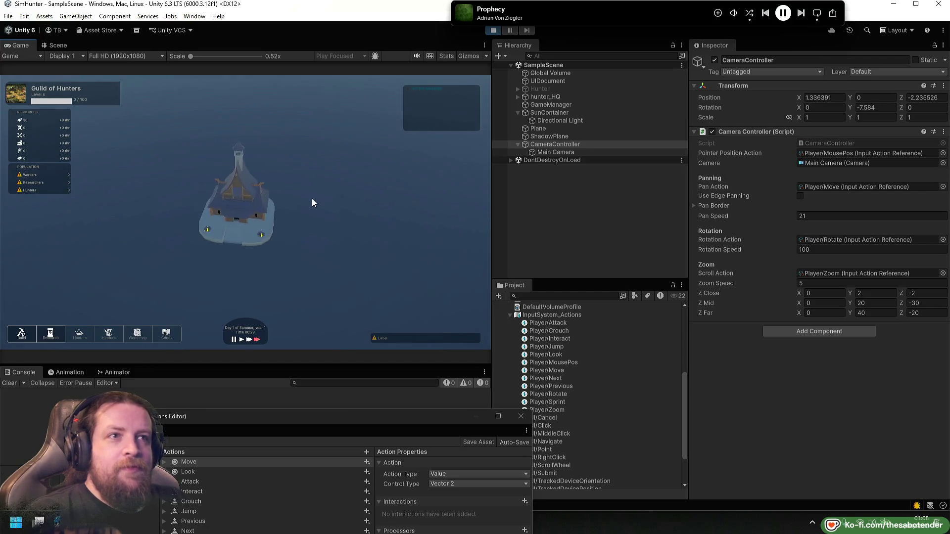
{"action": "key", "text": "e"}
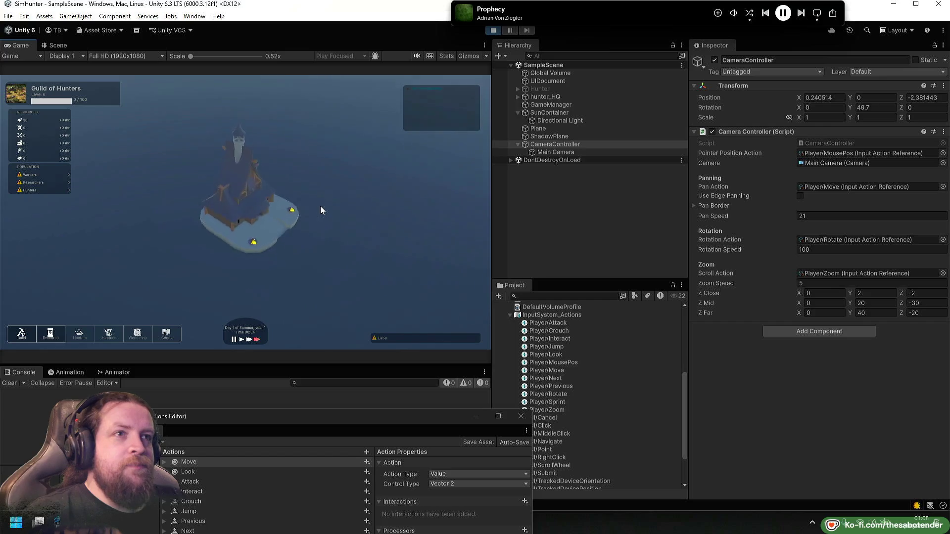
{"action": "scroll", "coordinate": [321, 207], "scroll_direction": "up", "scroll_amount": 3}
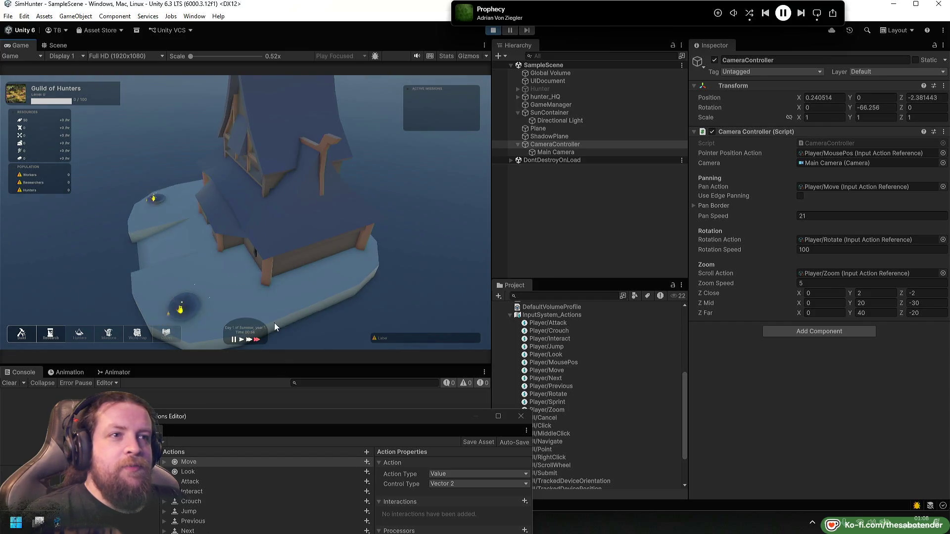
{"action": "scroll", "coordinate": [362, 257], "scroll_direction": "down", "scroll_amount": 3}
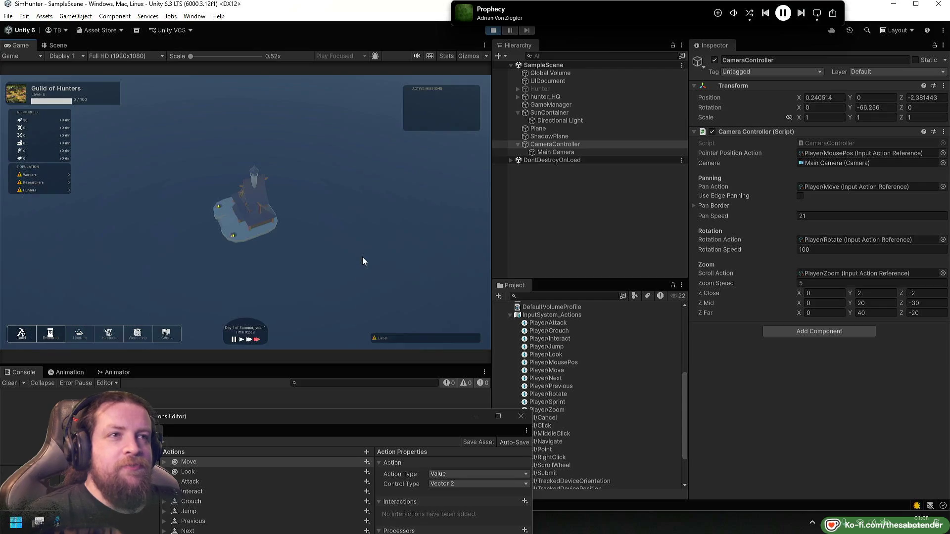
Pan with S and W, rotate once more, then stop play mode.
{"action": "key", "text": "s"}
{"action": "key", "text": "q"}
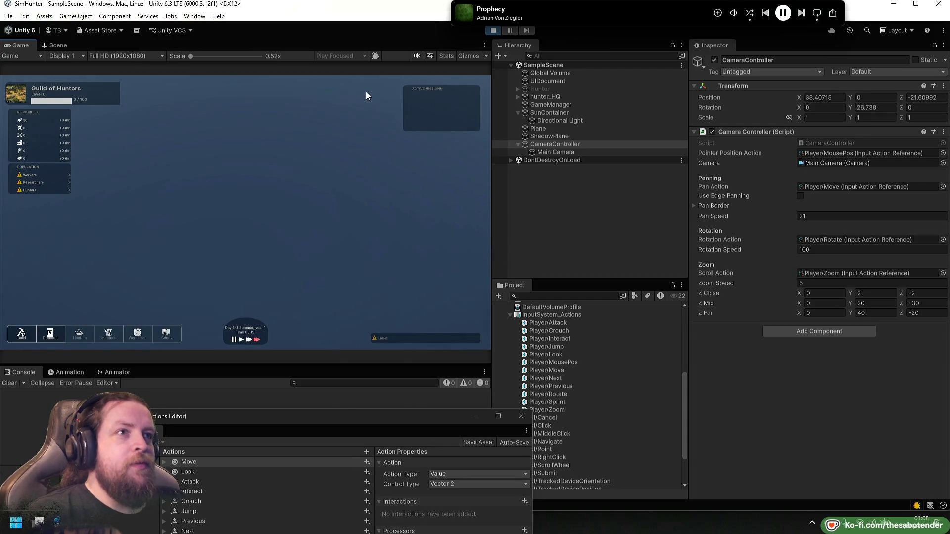
{"action": "key", "text": "w"}
{"action": "key", "text": "e"}
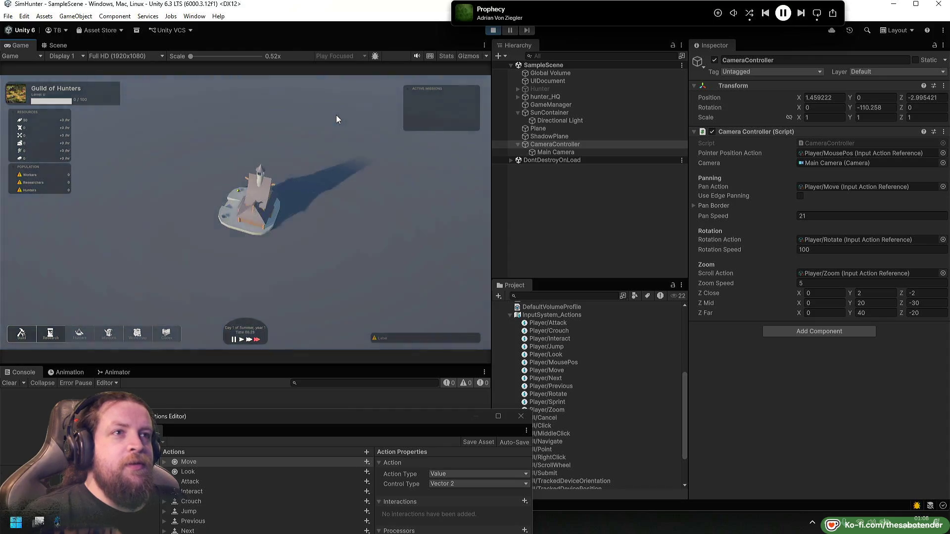
{"action": "key", "text": "q"}
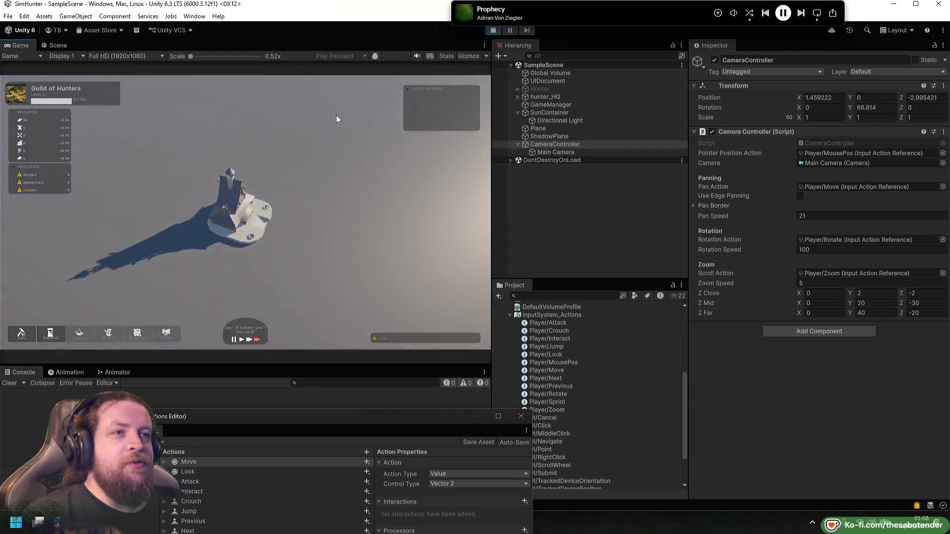
{"action": "left_click", "coordinate": [493, 30]}
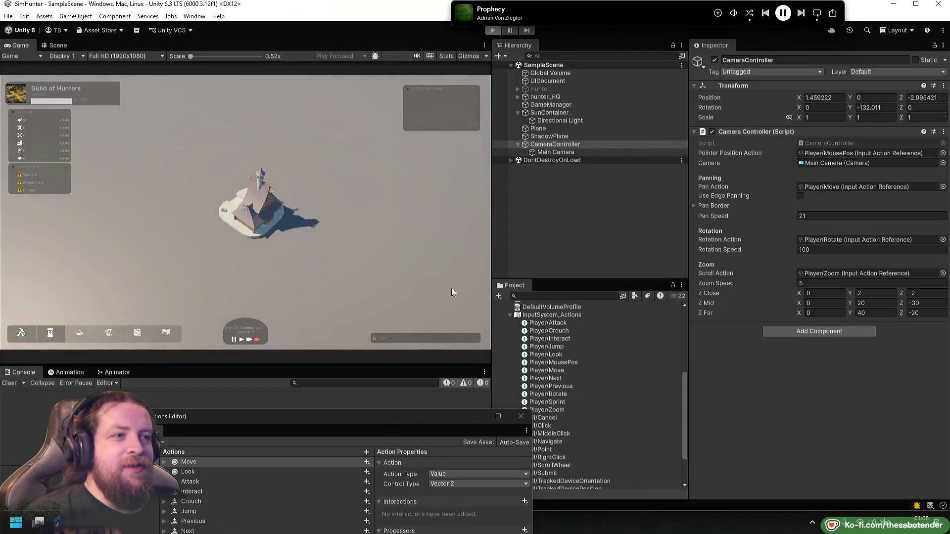
{"action": "key", "text": "alt+Tab"}
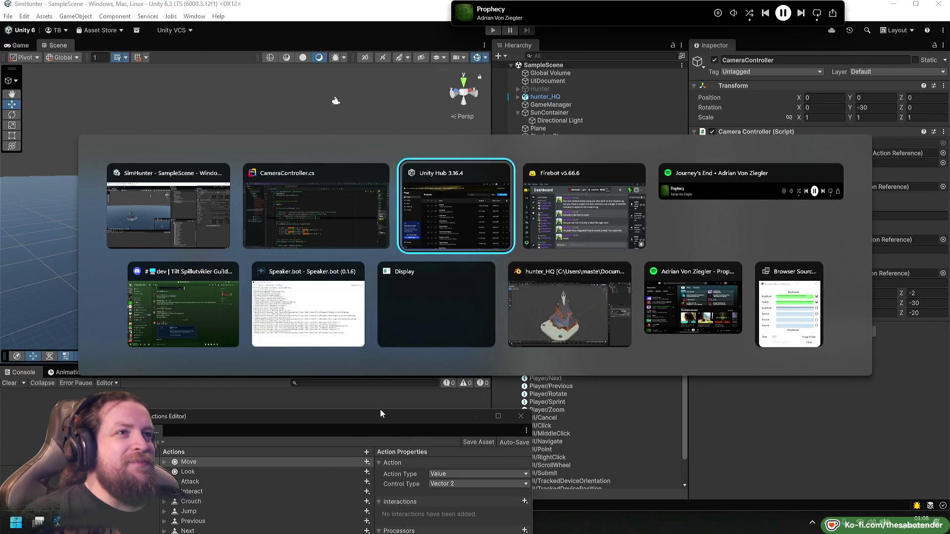
Search CameraController.cs for deltaTime and change line 89 to unscaledDeltaTime.
{"action": "key", "text": "ctrl+f"}
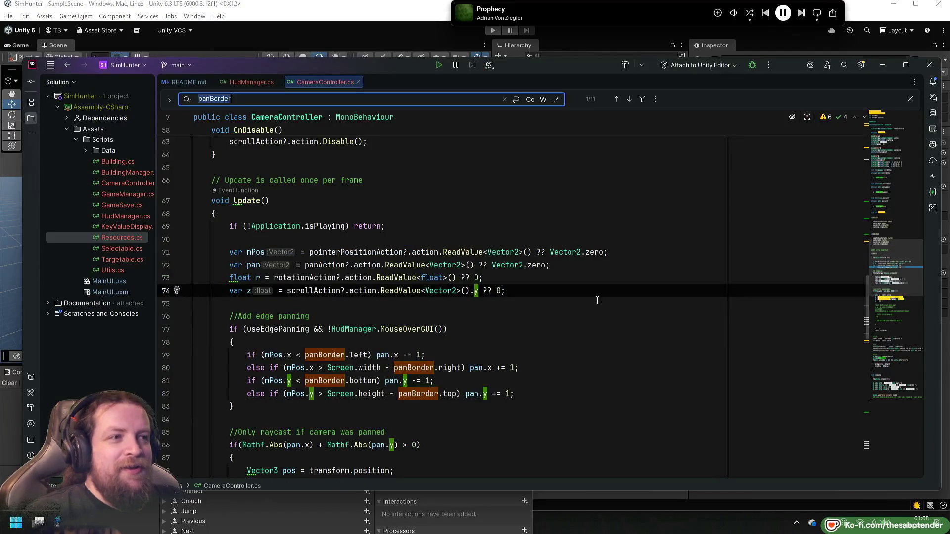
{"action": "type", "text": "t9"}
{"action": "type", "text": "useEdgePanning"}
{"action": "key", "text": "ctrl+a"}
{"action": "type", "text": "deltaTime"}
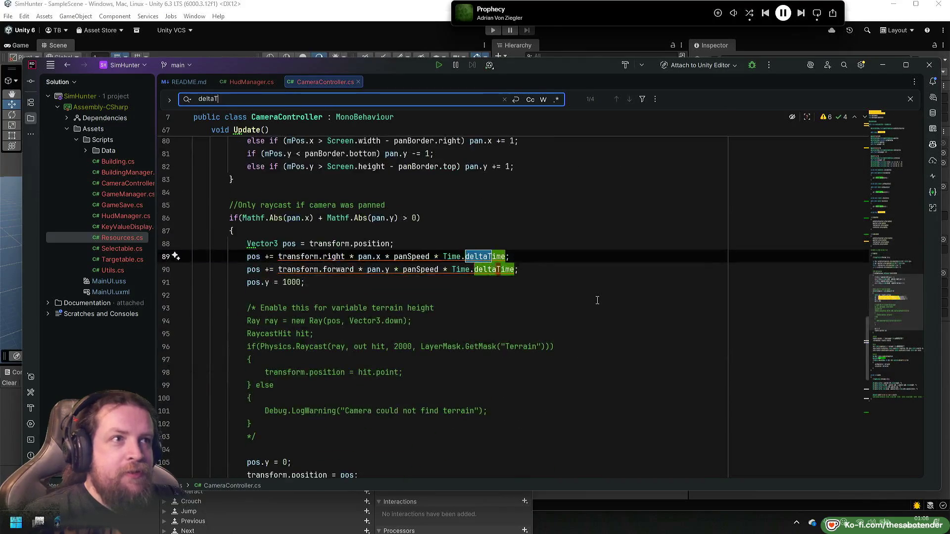
{"action": "double_click", "coordinate": [489, 258]}
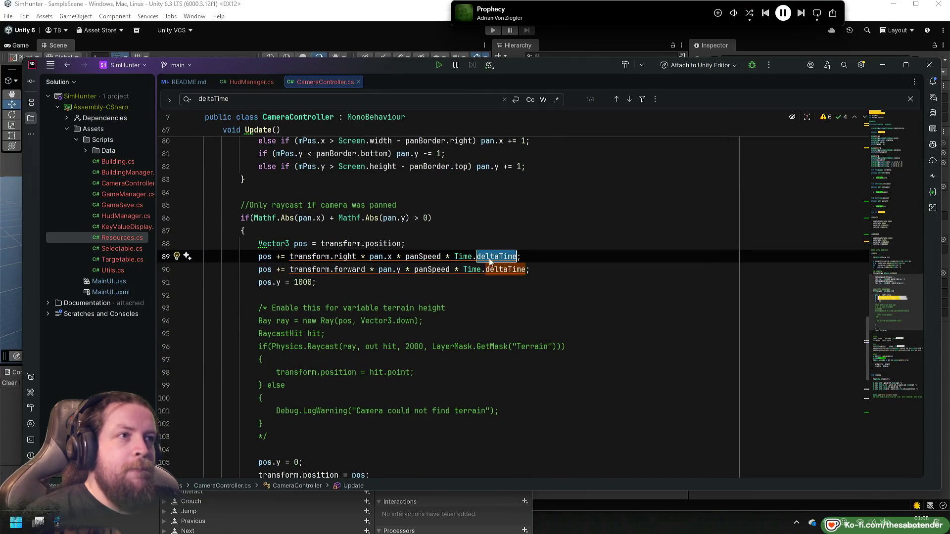
{"action": "type", "text": "unsca"}
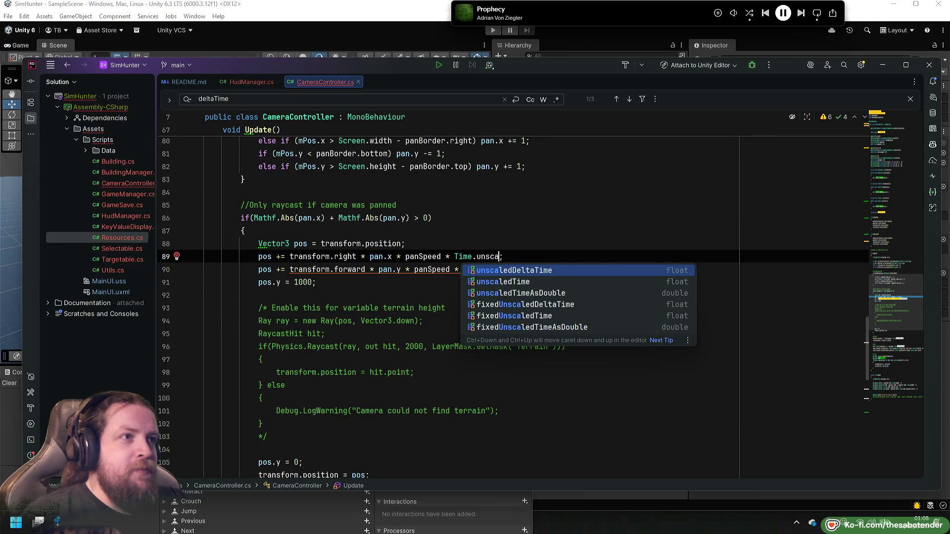
{"action": "key", "text": "Return"}
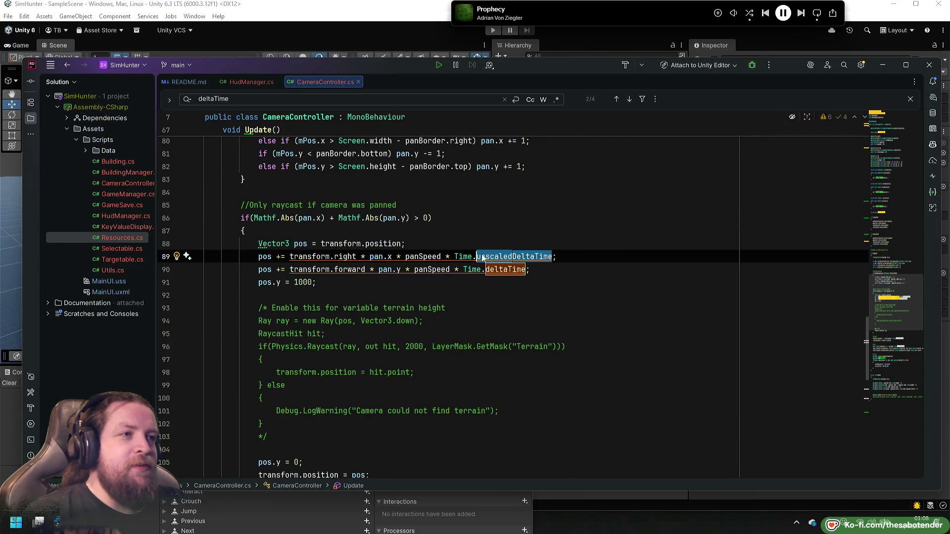
Replace deltaTime with unscaledDeltaTime on lines 90 and 110.
{"action": "double_click", "coordinate": [496, 269]}
{"action": "type", "text": "unscaledDeltaTime"}
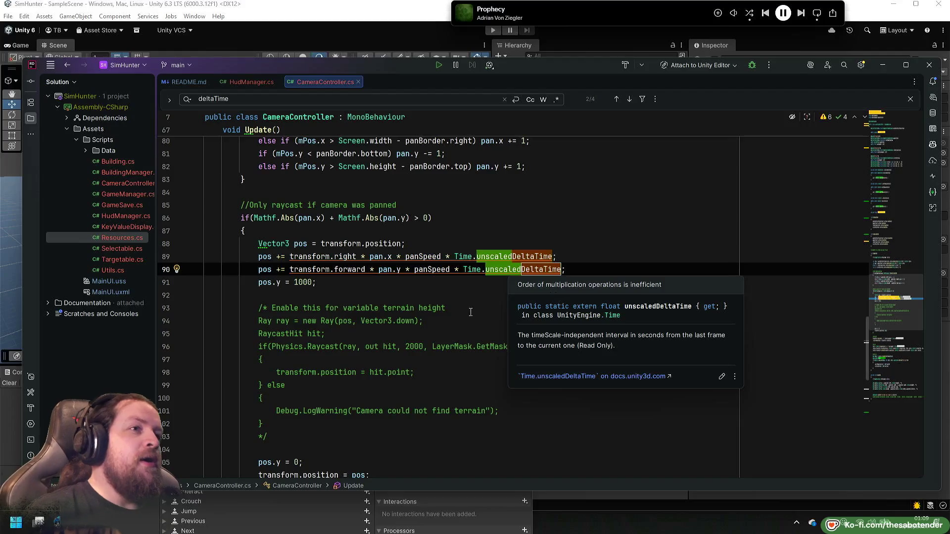
{"action": "scroll", "coordinate": [549, 317], "scroll_direction": "down", "scroll_amount": 3}
{"action": "scroll", "coordinate": [547, 336], "scroll_direction": "up", "scroll_amount": 2}
{"action": "scroll", "coordinate": [548, 341], "scroll_direction": "down", "scroll_amount": 5}
{"action": "double_click", "coordinate": [523, 308]}
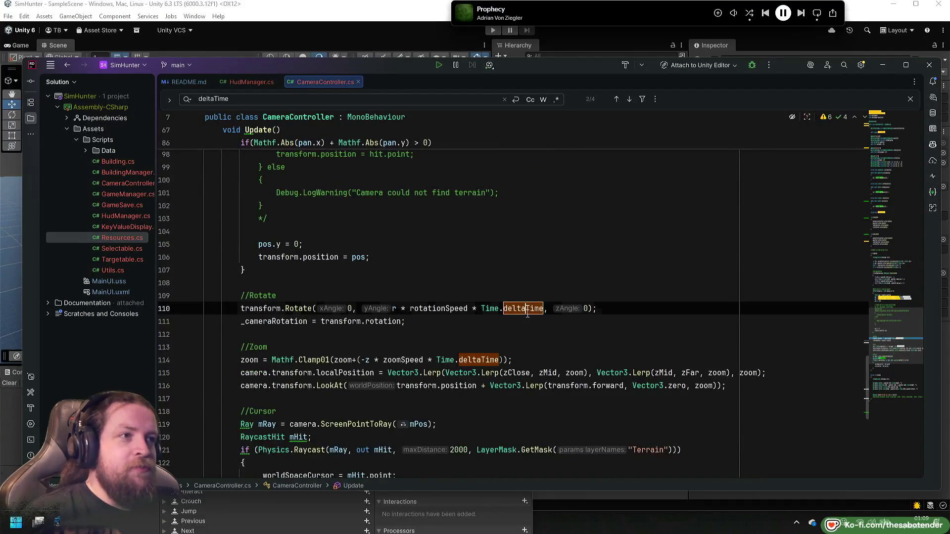
{"action": "type", "text": "unscaledDeltaTime"}
Replace deltaTime with unscaledDeltaTime on line 114 and save the script.
{"action": "double_click", "coordinate": [474, 359]}
{"action": "type", "text": "unscaledDeltaTime"}
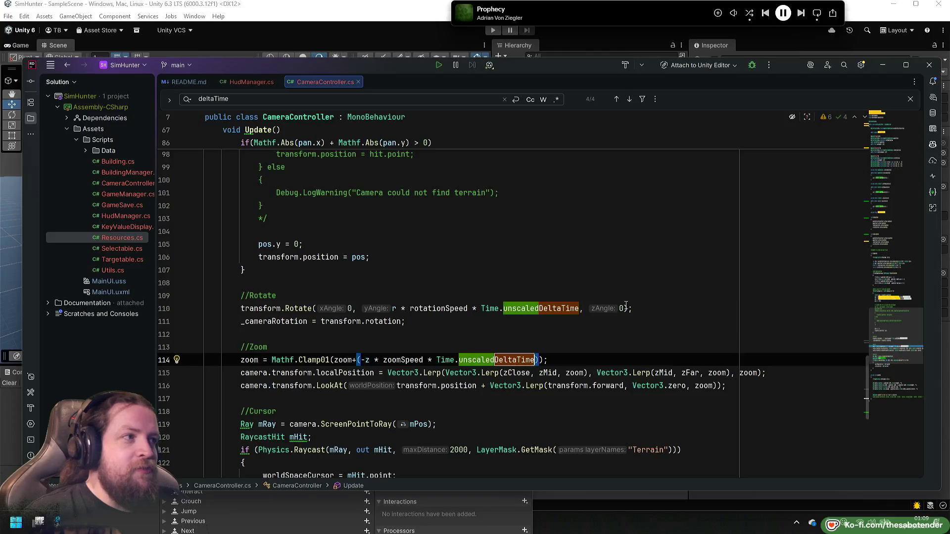
{"action": "scroll", "coordinate": [649, 293], "scroll_direction": "down", "scroll_amount": 5}
{"action": "scroll", "coordinate": [650, 292], "scroll_direction": "down", "scroll_amount": 2}
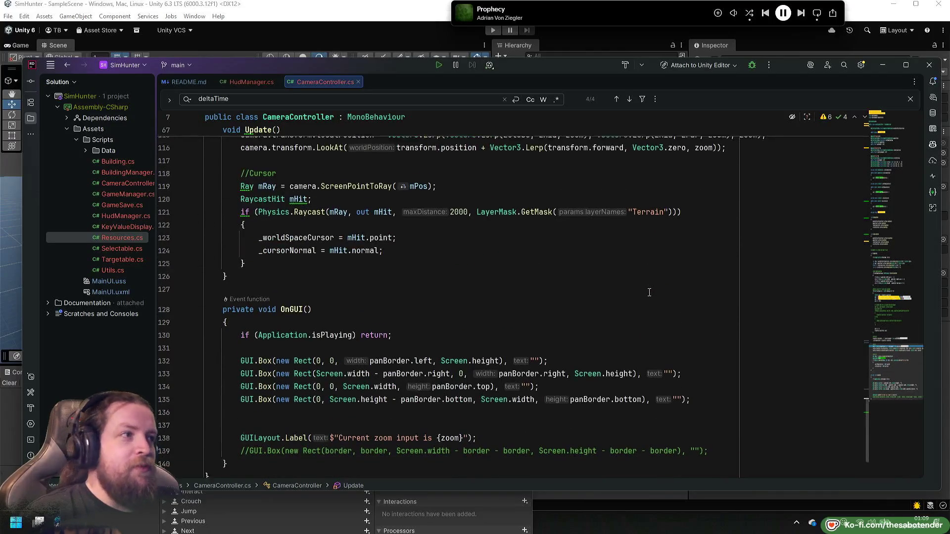
{"action": "scroll", "coordinate": [649, 297], "scroll_direction": "up", "scroll_amount": 8}
{"action": "scroll", "coordinate": [648, 301], "scroll_direction": "up", "scroll_amount": 15}
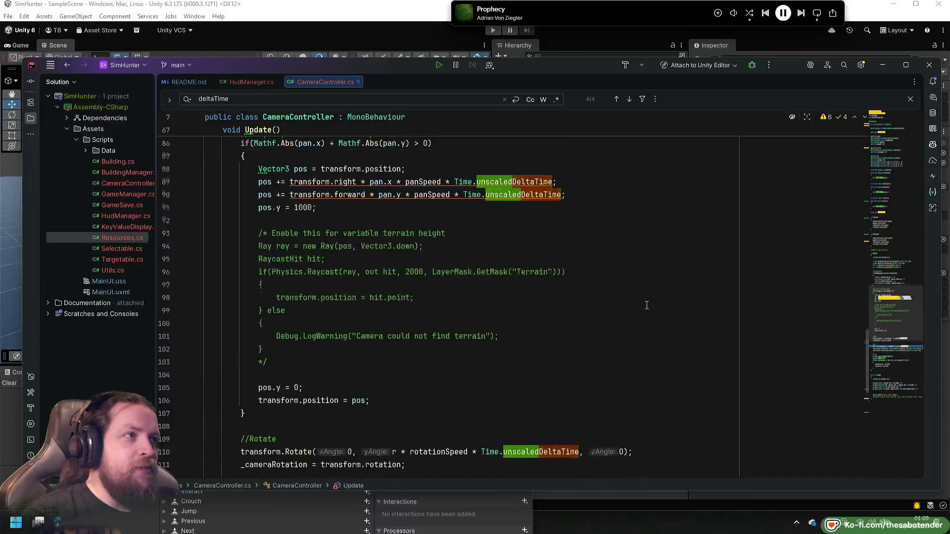
{"action": "scroll", "coordinate": [647, 305], "scroll_direction": "up", "scroll_amount": 14}
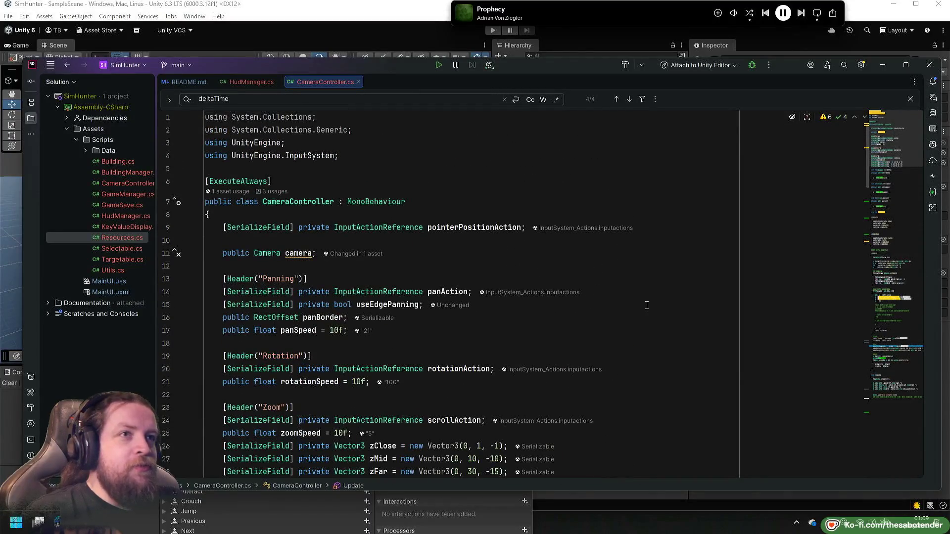
{"action": "key", "text": "ctrl+s"}
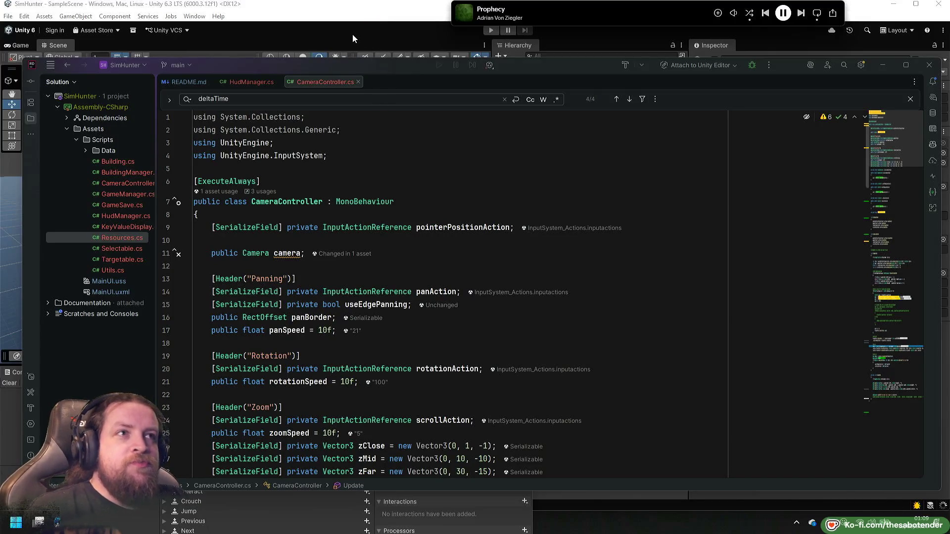
Return to Unity and select the Rotate action in the input actions editor.
{"action": "left_click", "coordinate": [352, 34]}
{"action": "mouse_move", "coordinate": [290, 417]}
{"action": "left_mouse_down"}
{"action": "mouse_move", "coordinate": [500, 153]}
{"action": "mouse_move", "coordinate": [441, 83]}
{"action": "left_mouse_up"}
{"action": "left_click", "coordinate": [402, 242]}
Add a new binding to the Rotate action and bind it to the joystick's Stick/Y axis.
{"action": "left_click", "coordinate": [518, 238]}
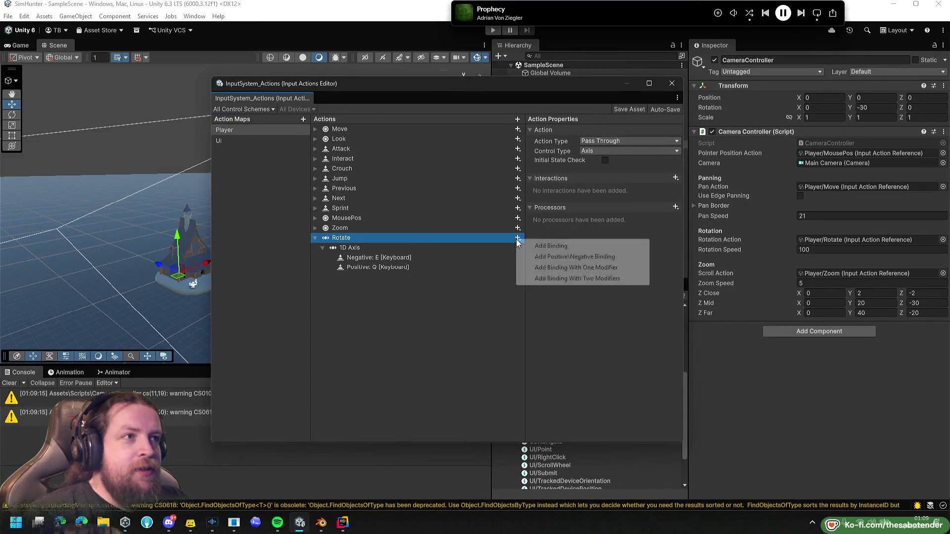
{"action": "left_click", "coordinate": [550, 246]}
{"action": "left_click", "coordinate": [612, 141]}
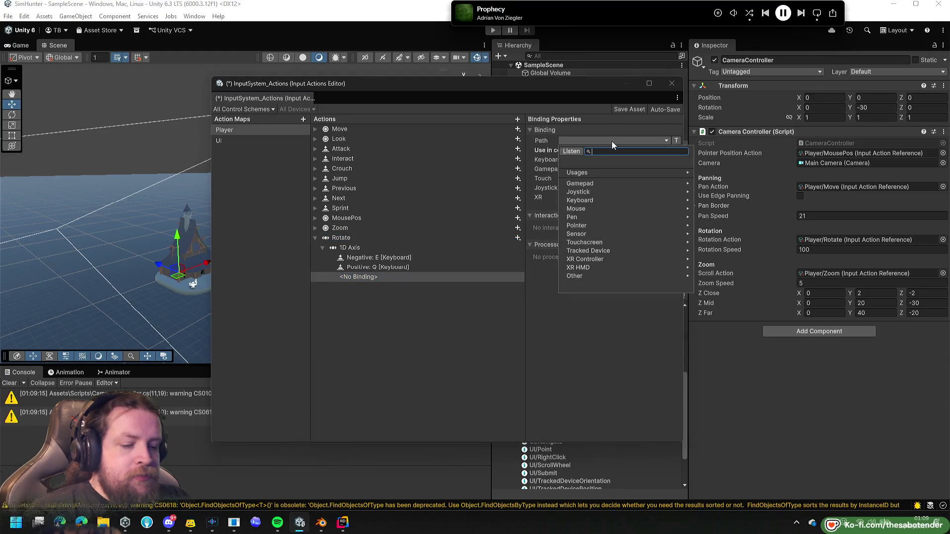
{"action": "left_click", "coordinate": [593, 193]}
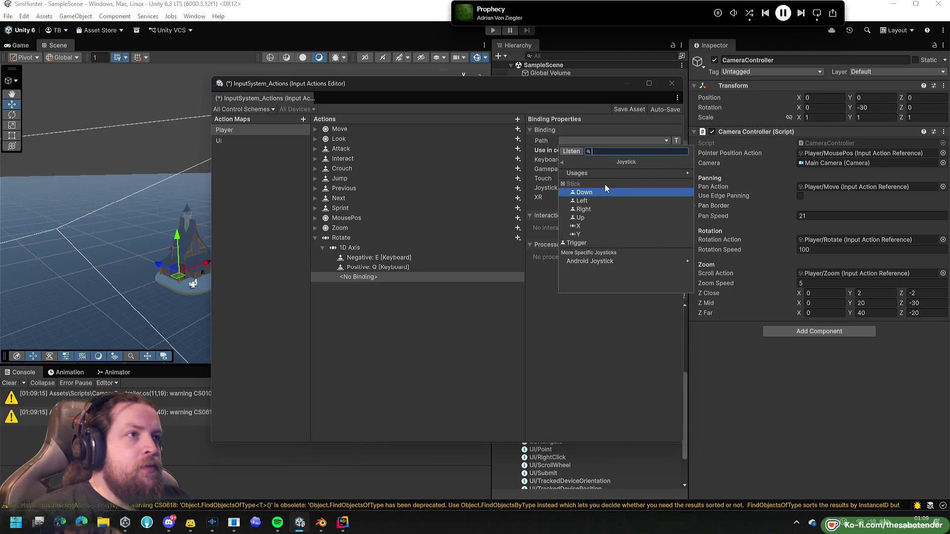
{"action": "left_click", "coordinate": [583, 234]}
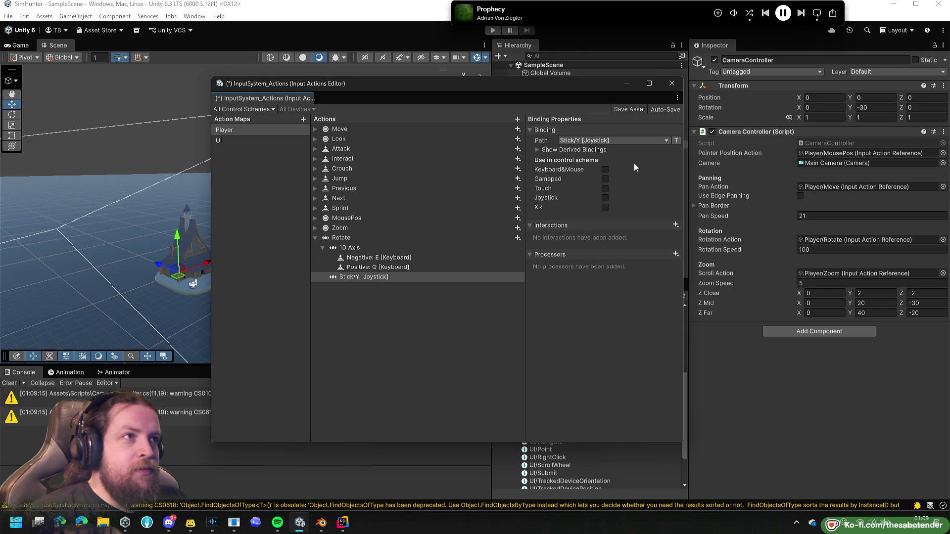
Rebind that Rotate binding from Stick/Y to Gamepad Right Stick/X.
{"action": "left_click", "coordinate": [665, 142]}
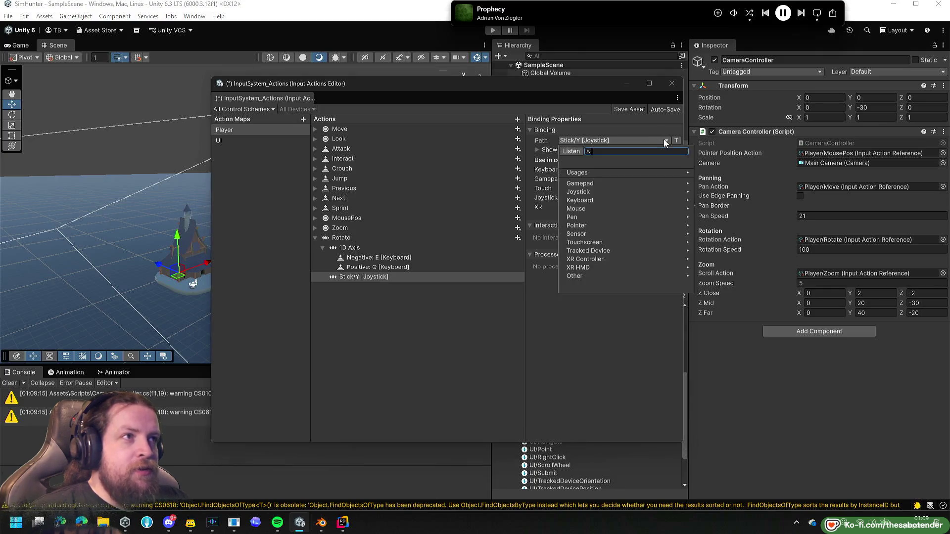
{"action": "left_click", "coordinate": [664, 139]}
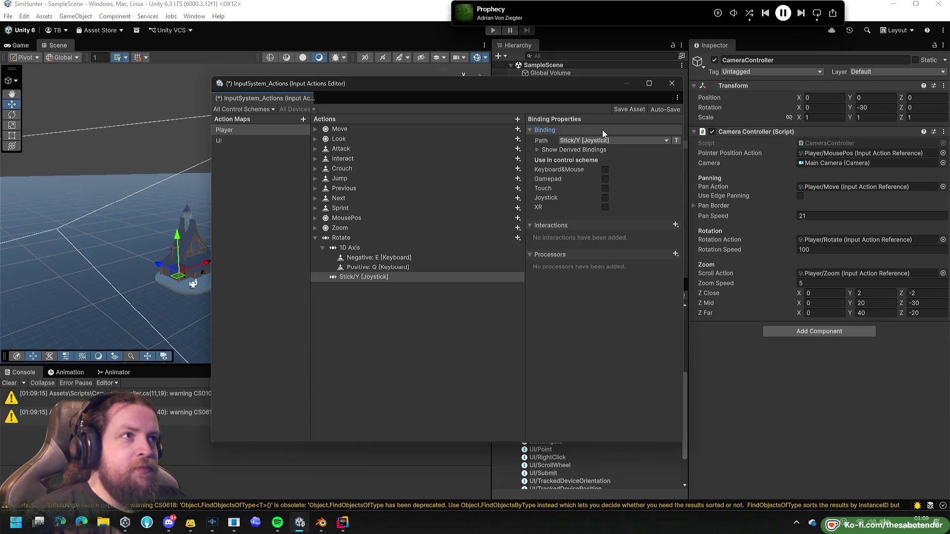
{"action": "left_click", "coordinate": [554, 151]}
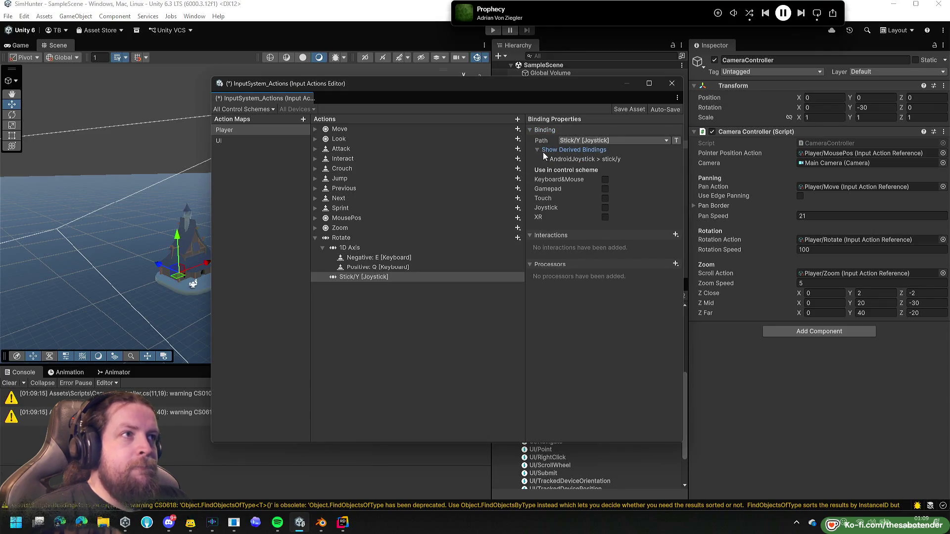
{"action": "left_click", "coordinate": [542, 152]}
{"action": "left_click", "coordinate": [666, 141]}
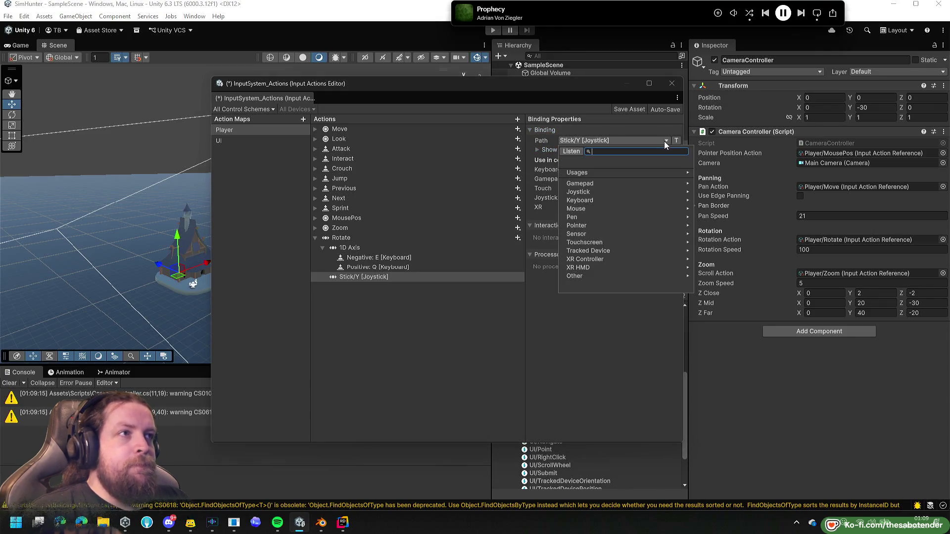
{"action": "left_click", "coordinate": [607, 182]}
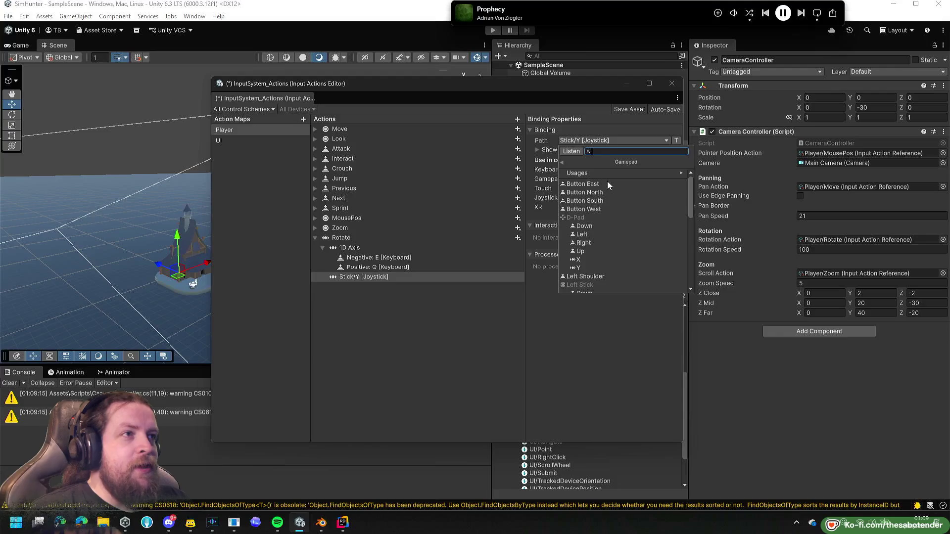
{"action": "key", "text": "Down"}
{"action": "key", "text": "Down"}
{"action": "key", "text": "Down"}
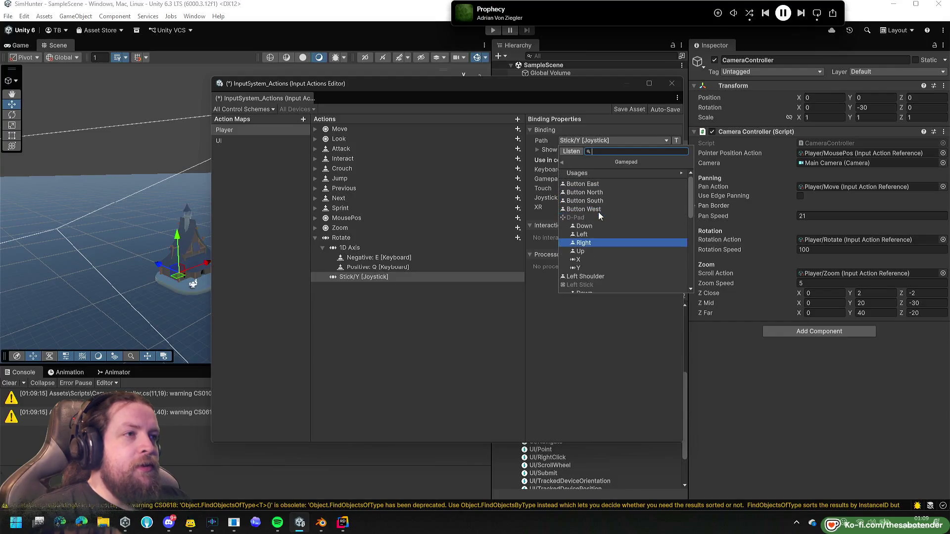
{"action": "scroll", "coordinate": [607, 200], "scroll_direction": "down", "scroll_amount": 5}
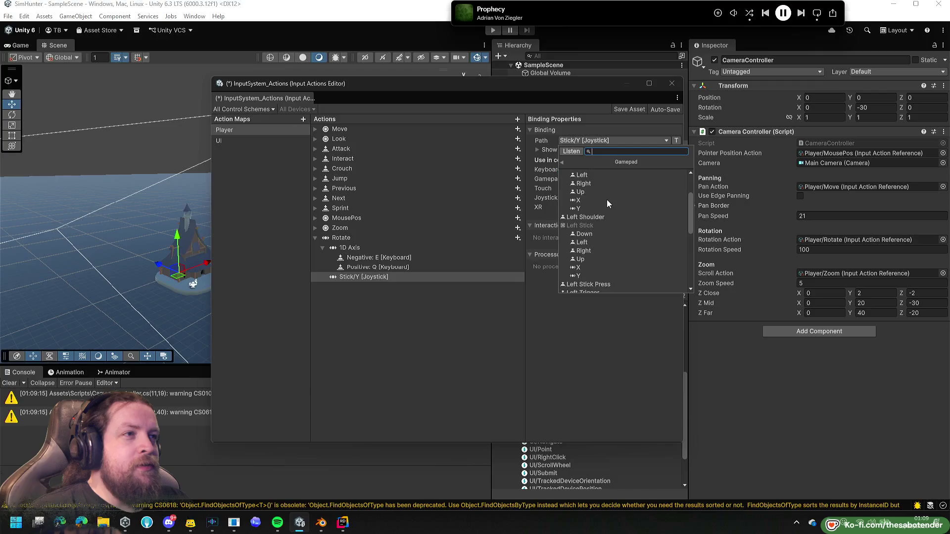
{"action": "scroll", "coordinate": [607, 200], "scroll_direction": "down", "scroll_amount": 3}
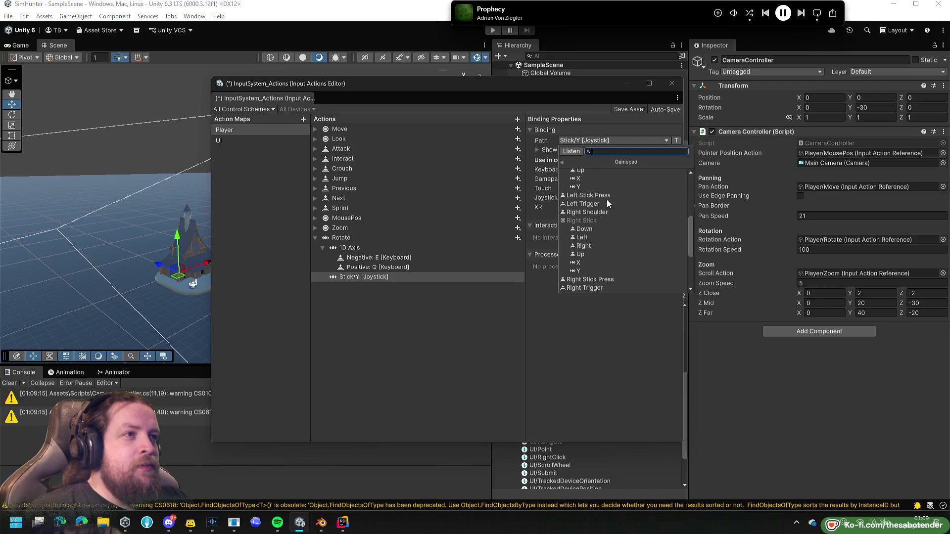
{"action": "left_click", "coordinate": [586, 263]}
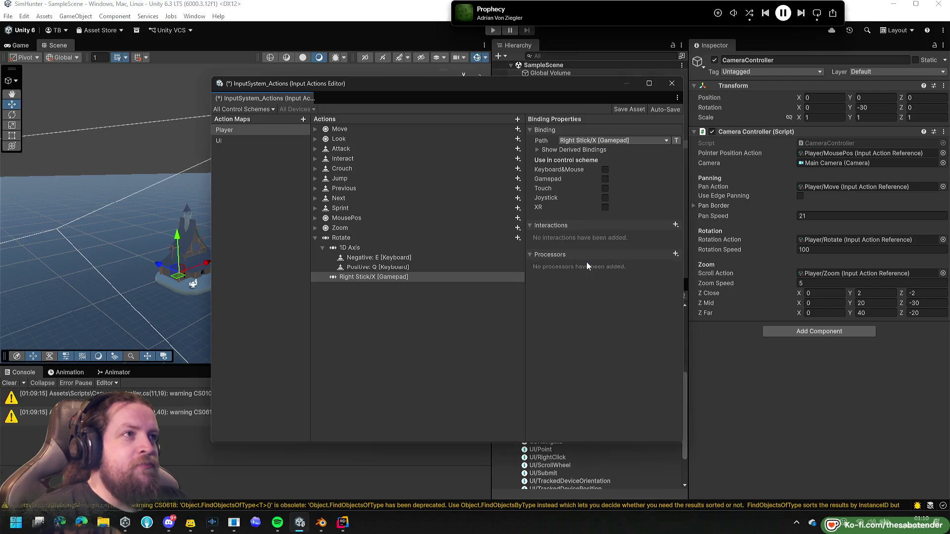
{"action": "left_click", "coordinate": [316, 228]}
{"action": "left_click", "coordinate": [518, 228]}
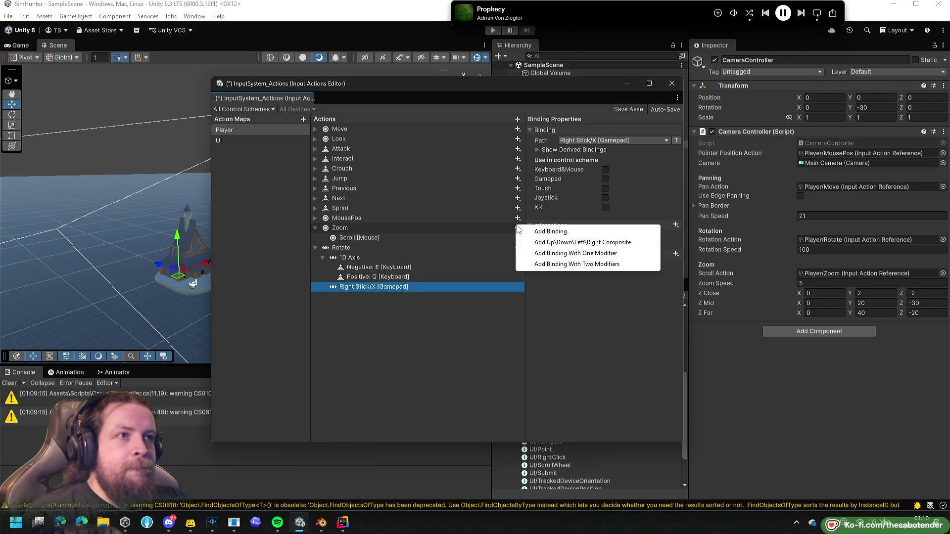
Give Zoom a new Gamepad Right Stick binding, save the asset with Ctrl+S, and close the editor.
{"action": "left_click", "coordinate": [589, 232]}
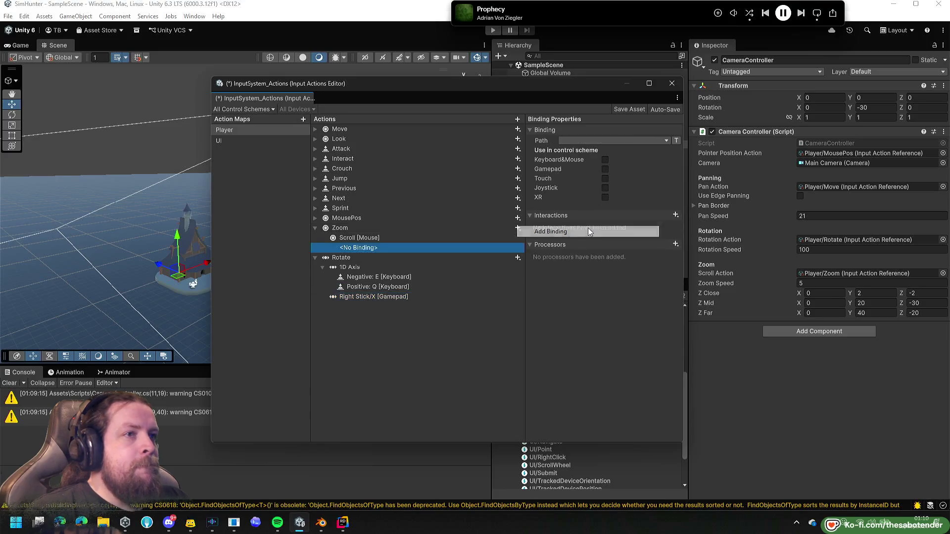
{"action": "left_click", "coordinate": [663, 140]}
{"action": "left_click", "coordinate": [594, 184]}
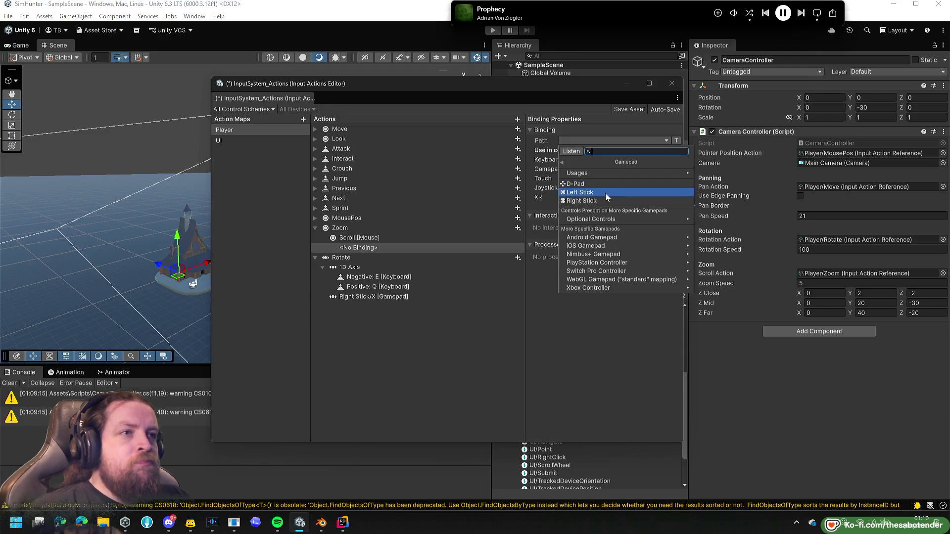
{"action": "left_click", "coordinate": [606, 193]}
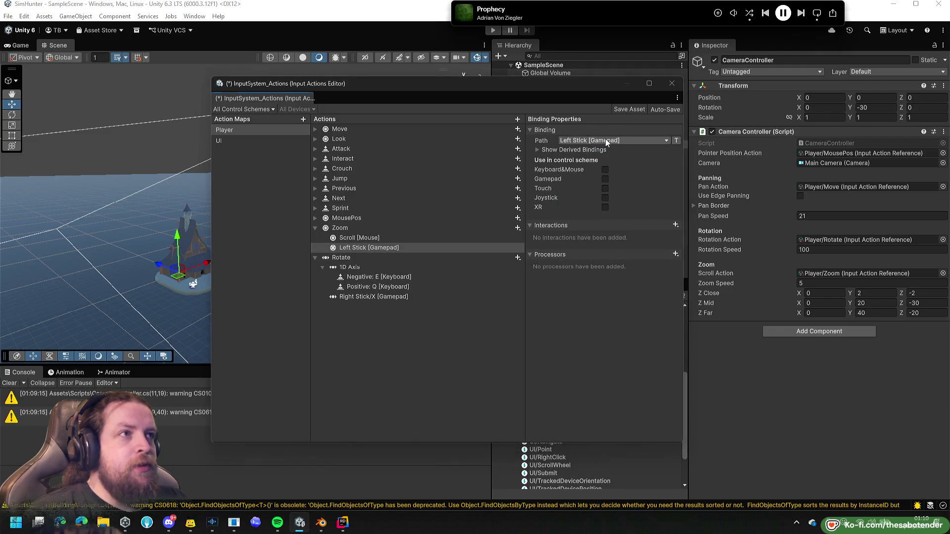
{"action": "left_click", "coordinate": [605, 140]}
{"action": "left_click", "coordinate": [599, 182]}
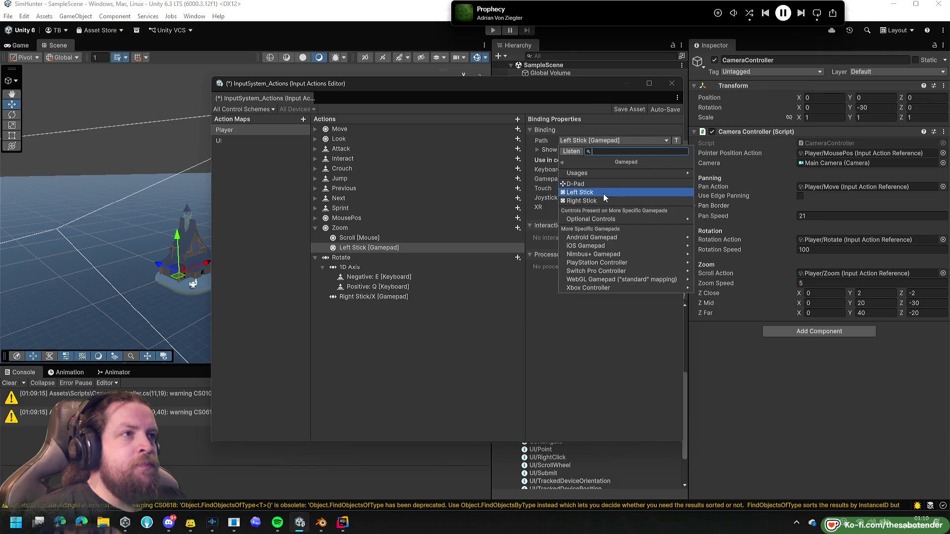
{"action": "left_click", "coordinate": [601, 201]}
{"action": "key", "text": "ctrl+s"}
{"action": "left_click", "coordinate": [673, 84]}
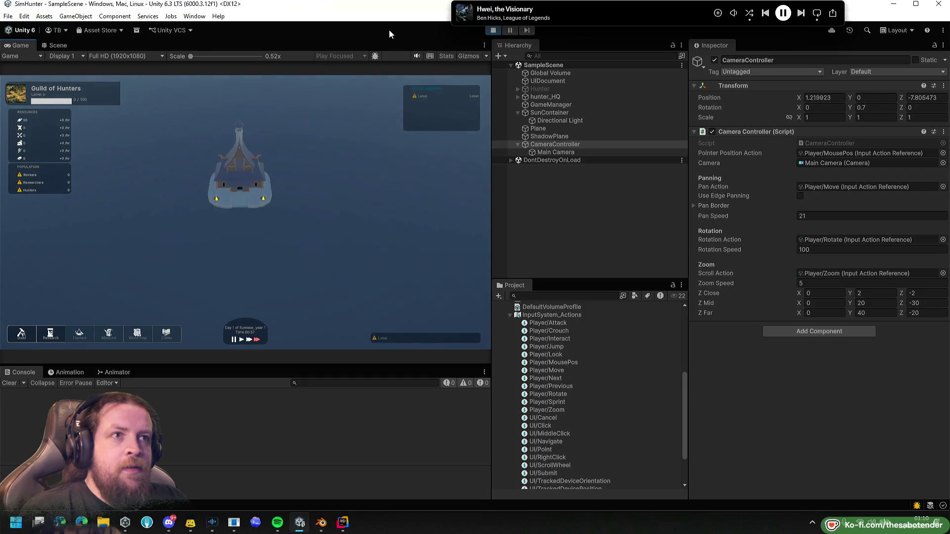
{"action": "left_click", "coordinate": [494, 31]}
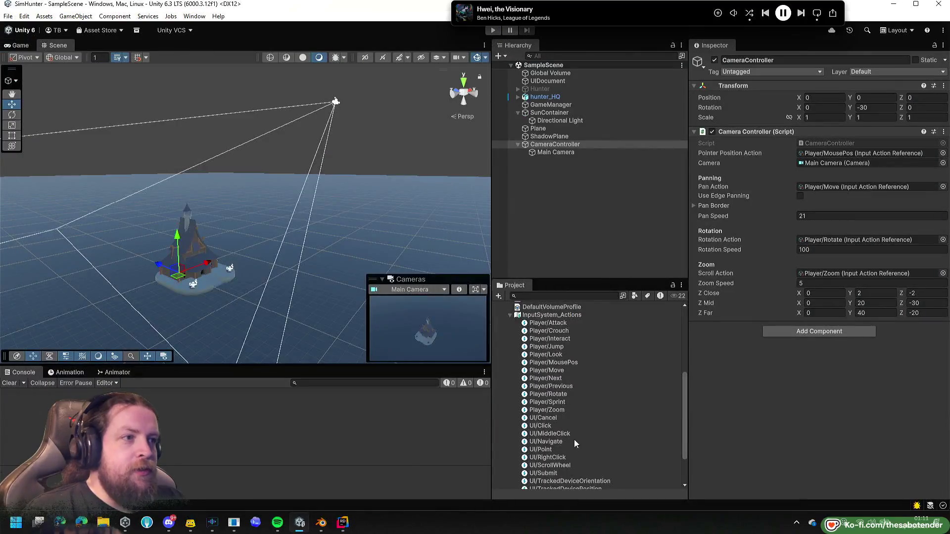
{"action": "double_click", "coordinate": [549, 394]}
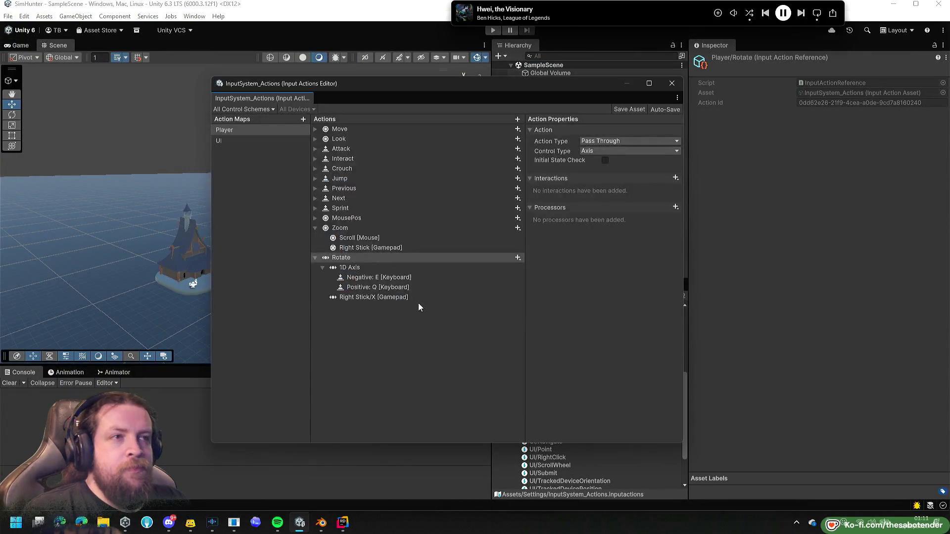
Inspect Zoom's Right Stick [Gamepad] binding, then delete it.
{"action": "left_click", "coordinate": [365, 247]}
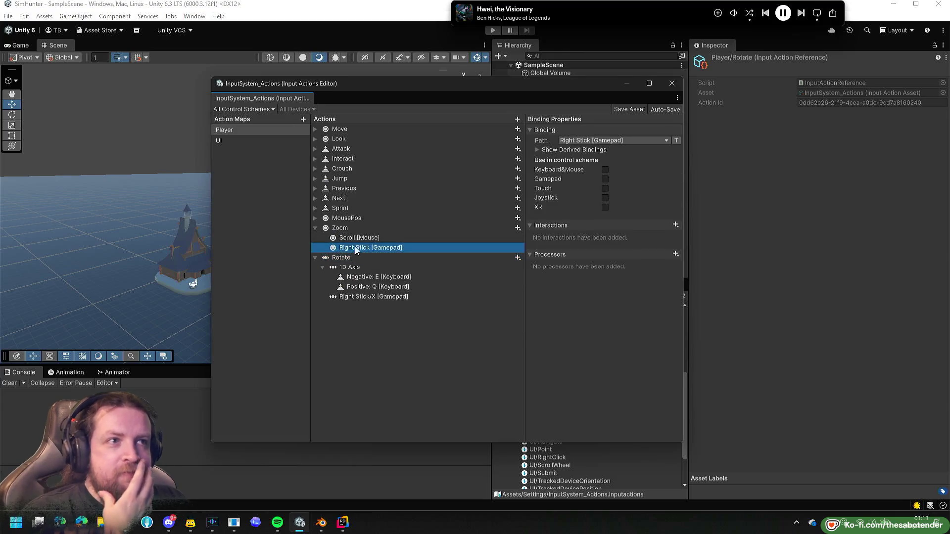
{"action": "left_click", "coordinate": [551, 150]}
{"action": "left_click", "coordinate": [555, 150]}
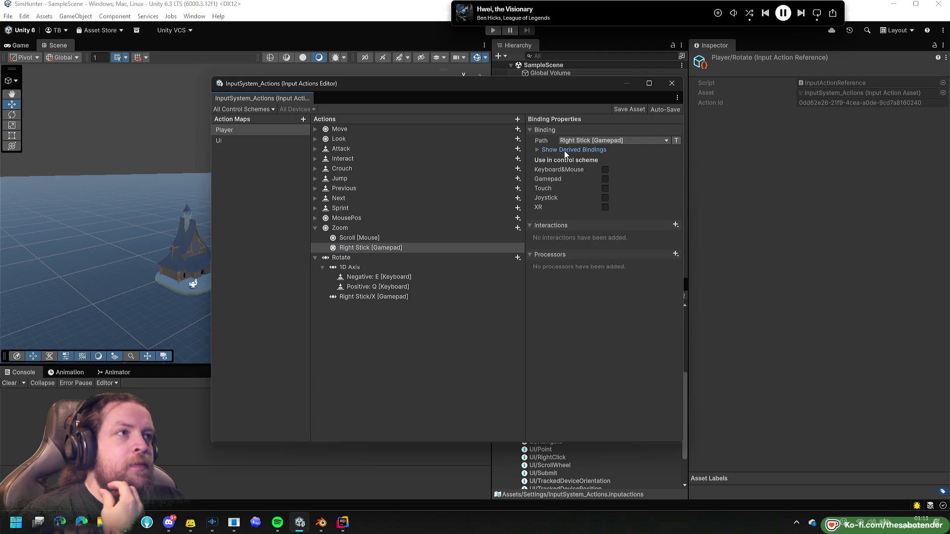
{"action": "left_click", "coordinate": [623, 142]}
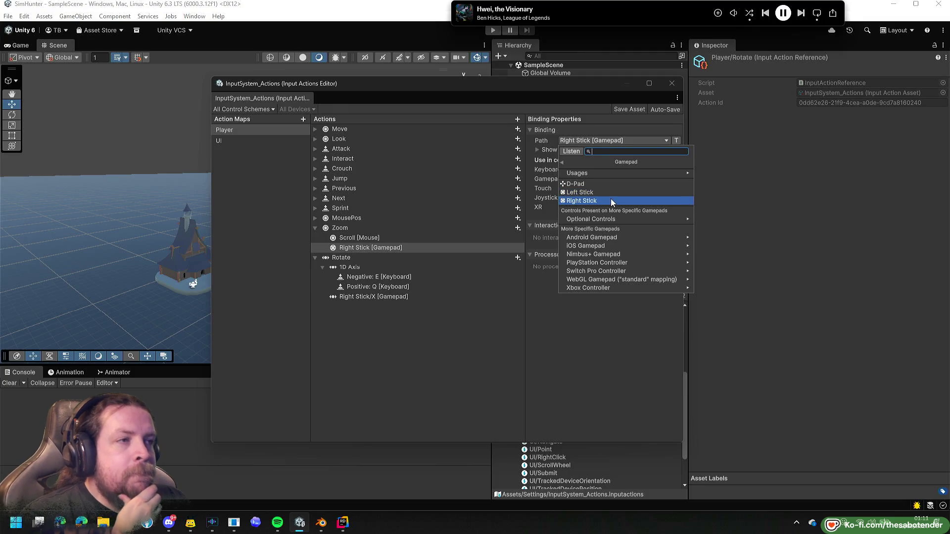
{"action": "right_click", "coordinate": [450, 251]}
{"action": "left_click", "coordinate": [474, 263]}
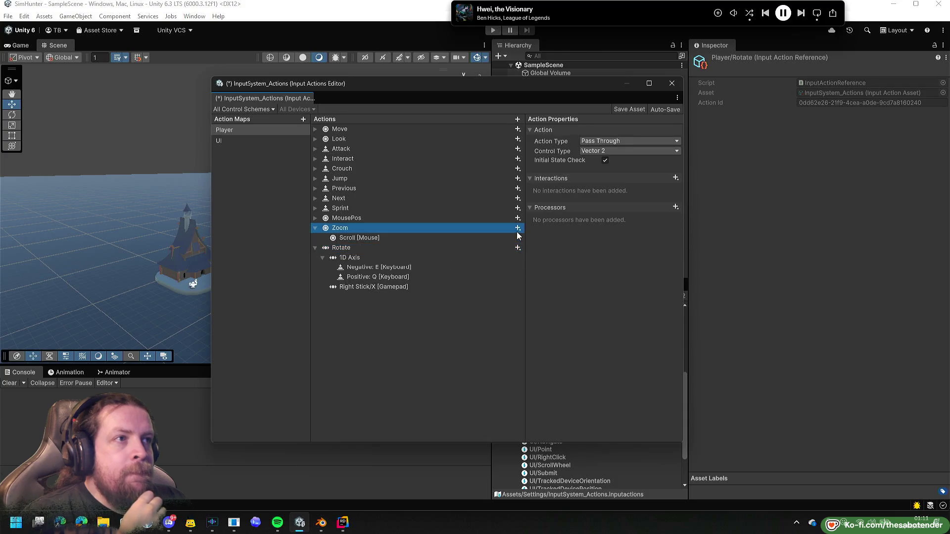
Add a One Modifier composite to Zoom, review its type and Default modifier order, then delete it.
{"action": "left_click", "coordinate": [518, 229]}
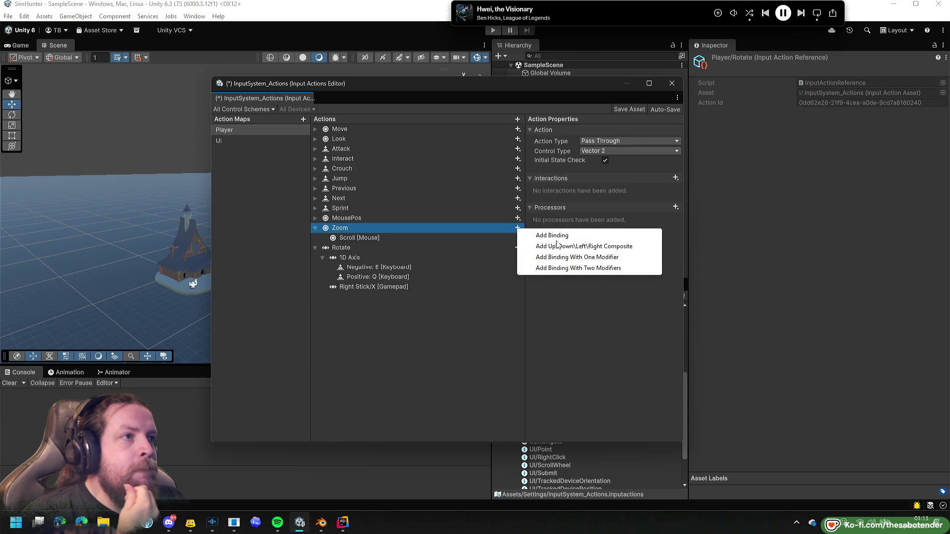
{"action": "left_click", "coordinate": [623, 257]}
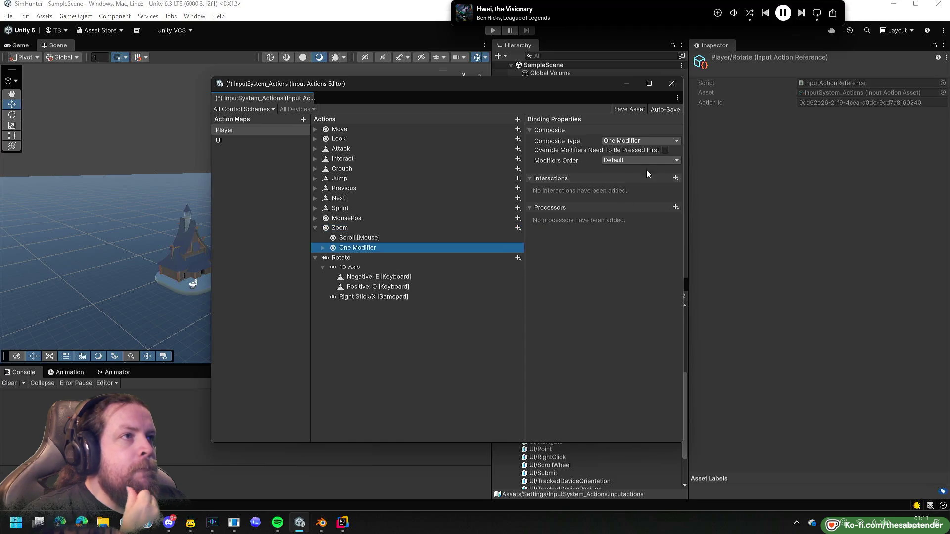
{"action": "left_click", "coordinate": [658, 143]}
{"action": "left_click", "coordinate": [584, 140]}
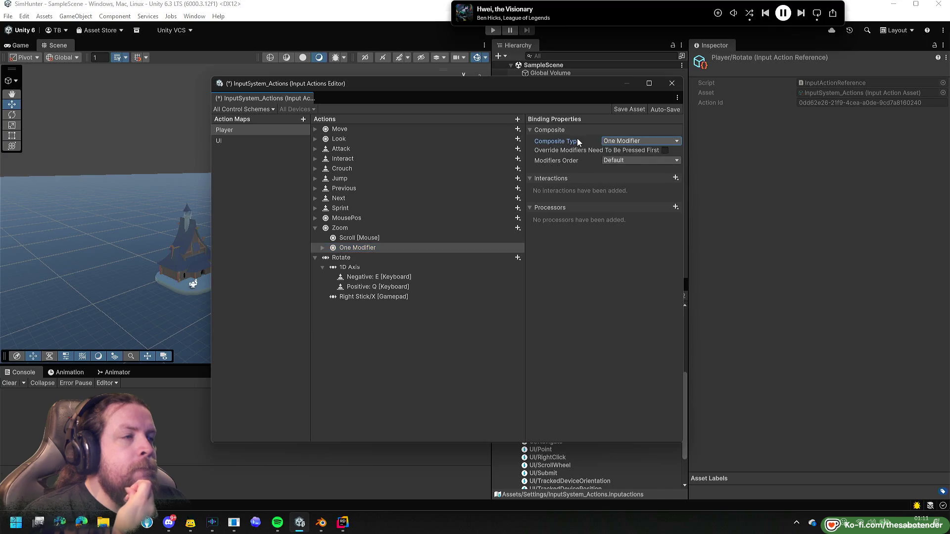
{"action": "left_click", "coordinate": [619, 161]}
{"action": "left_click", "coordinate": [589, 160]}
{"action": "left_click", "coordinate": [622, 142]}
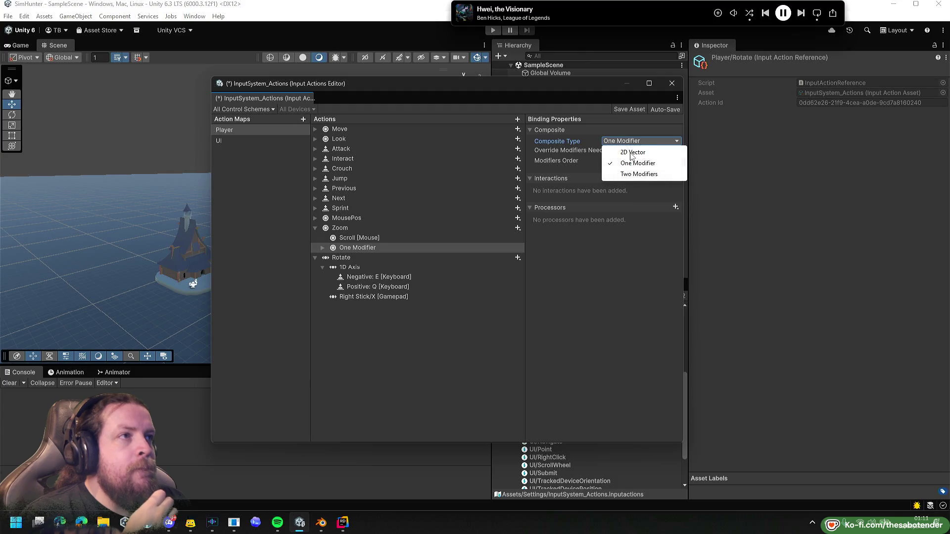
{"action": "left_click", "coordinate": [322, 248]}
{"action": "key", "text": "Delete"}
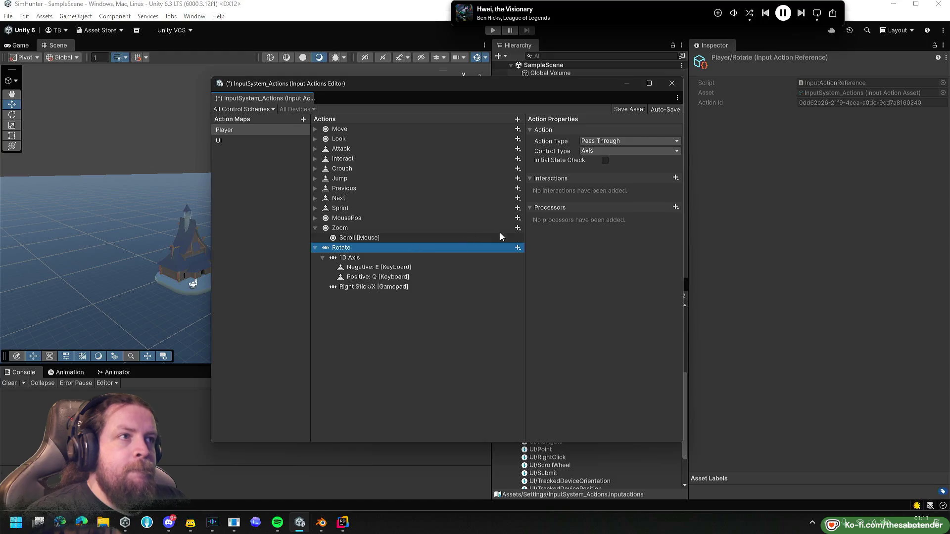
Add a 2D Vector composite to Zoom and bind its Up part to Gamepad Right Stick/Y.
{"action": "left_click", "coordinate": [517, 228]}
{"action": "left_click", "coordinate": [538, 247]}
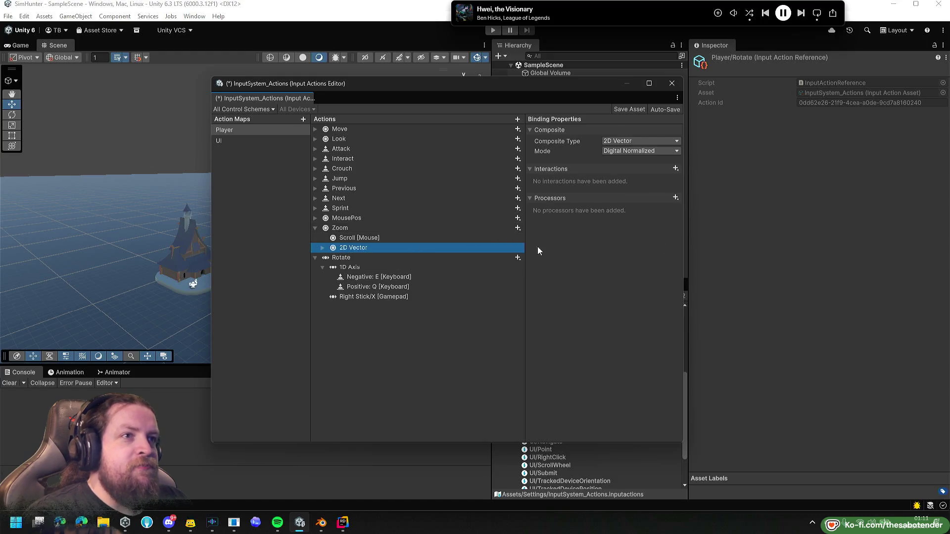
{"action": "left_click", "coordinate": [322, 247]}
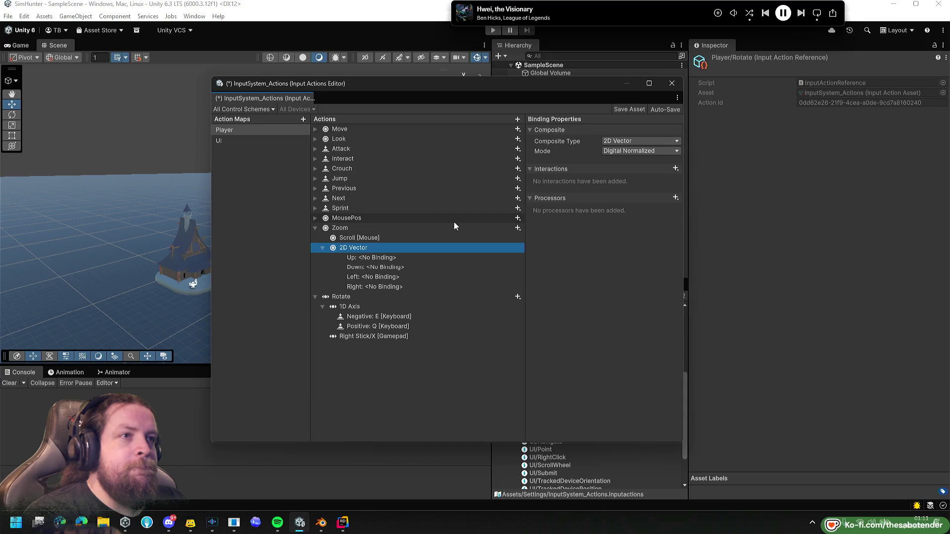
{"action": "key", "text": "Down"}
{"action": "key", "text": "Down"}
{"action": "key", "text": "Down"}
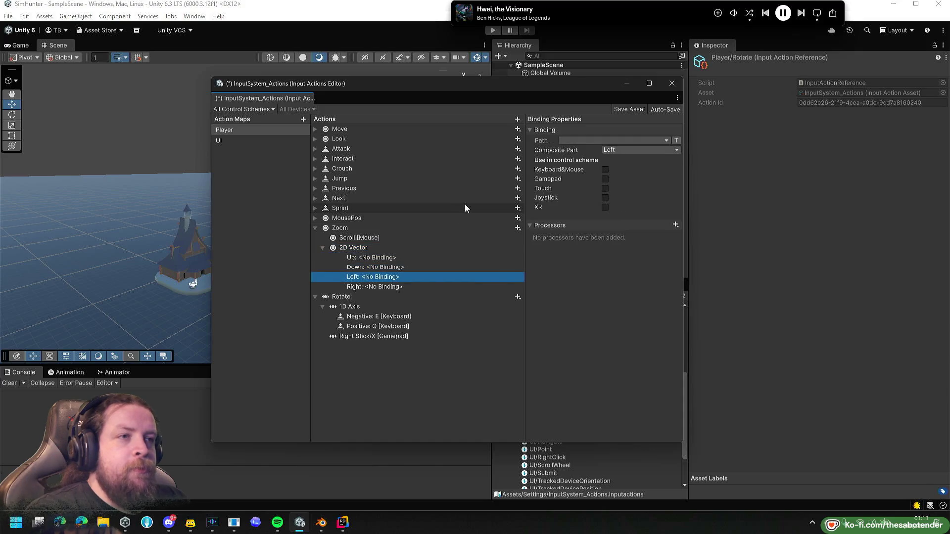
{"action": "key", "text": "Up"}
{"action": "key", "text": "Up"}
{"action": "left_click", "coordinate": [619, 141]}
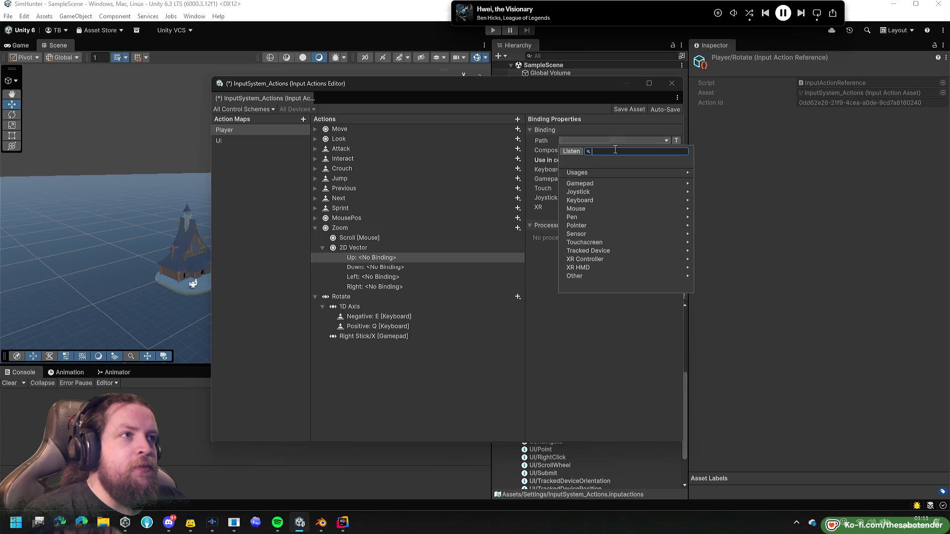
{"action": "left_click", "coordinate": [590, 183]}
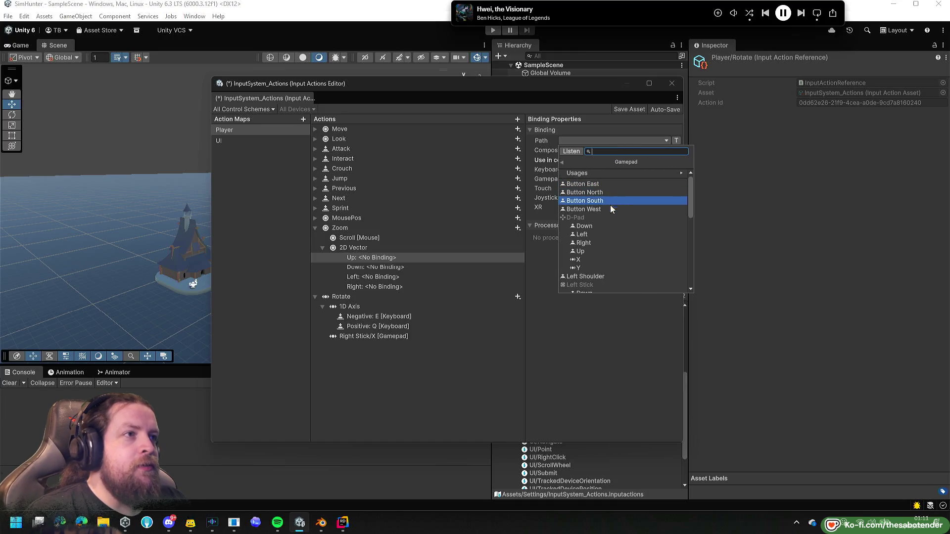
{"action": "scroll", "coordinate": [604, 217], "scroll_direction": "down", "scroll_amount": 3}
{"action": "scroll", "coordinate": [593, 236], "scroll_direction": "down", "scroll_amount": 2}
{"action": "scroll", "coordinate": [596, 237], "scroll_direction": "down", "scroll_amount": 2}
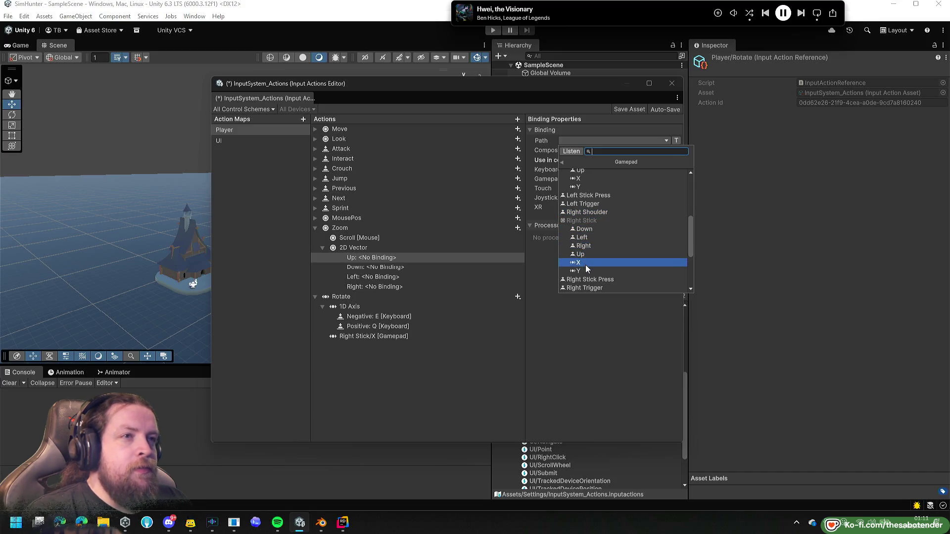
{"action": "left_click", "coordinate": [586, 270]}
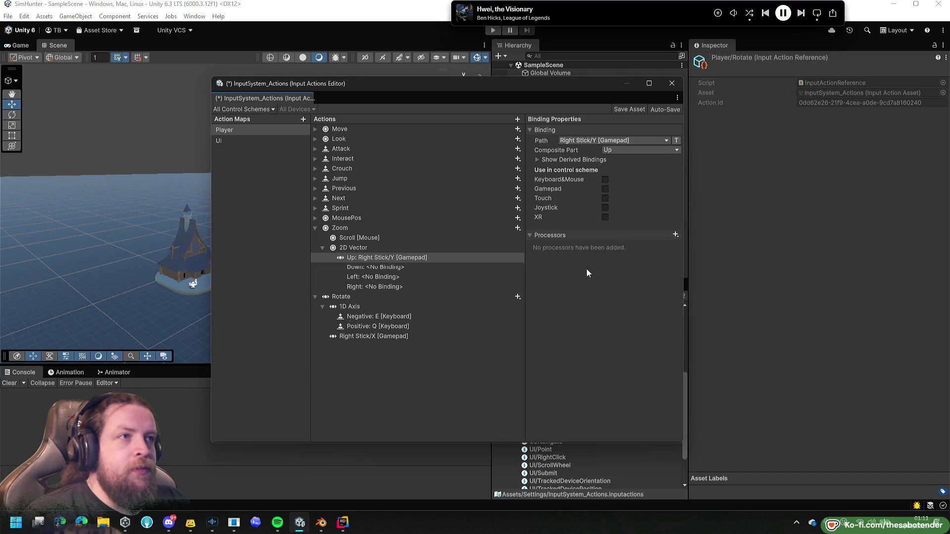
{"action": "left_click", "coordinate": [603, 152]}
{"action": "left_click", "coordinate": [592, 153]}
{"action": "left_click", "coordinate": [428, 261]}
Bind the composite's Down part to Right Stick/Y as well and save the asset.
{"action": "left_click", "coordinate": [400, 270]}
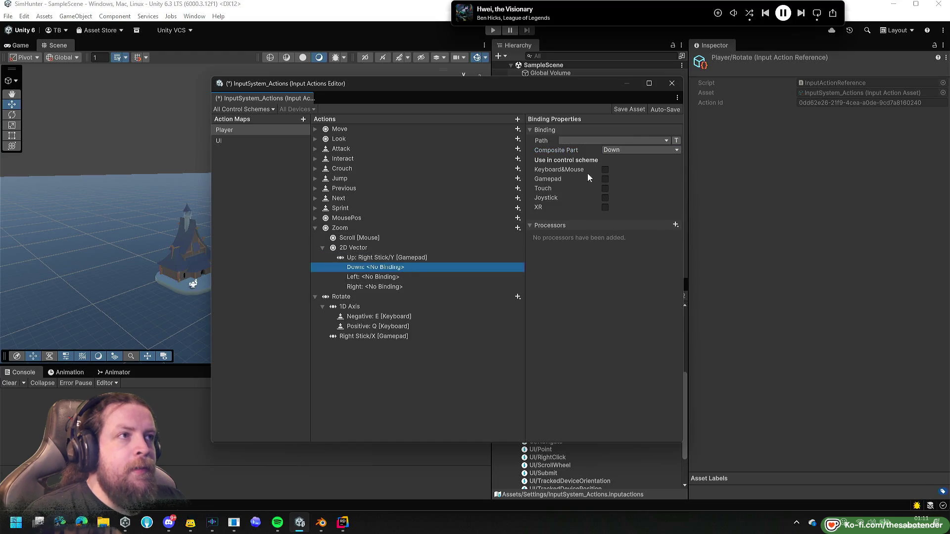
{"action": "left_click", "coordinate": [614, 141]}
{"action": "left_click", "coordinate": [598, 184]}
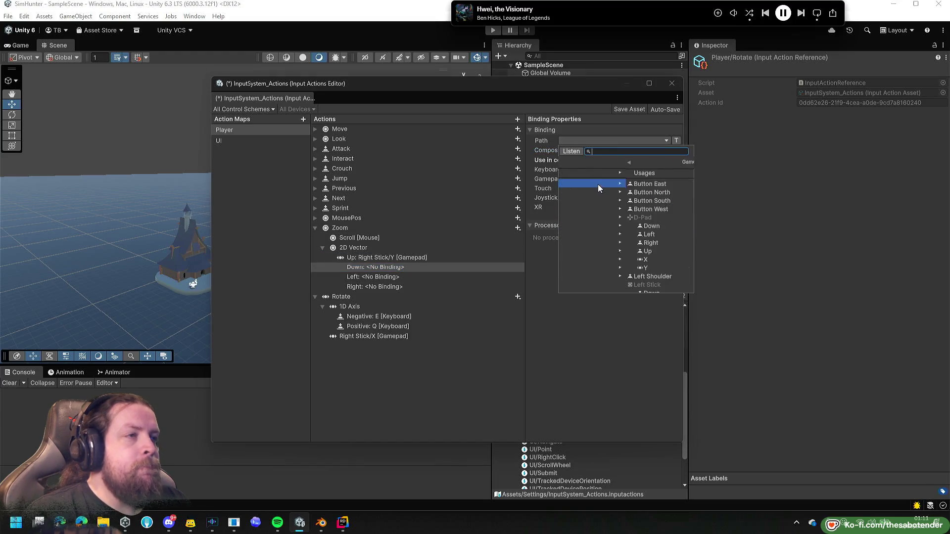
{"action": "scroll", "coordinate": [593, 226], "scroll_direction": "down", "scroll_amount": 5}
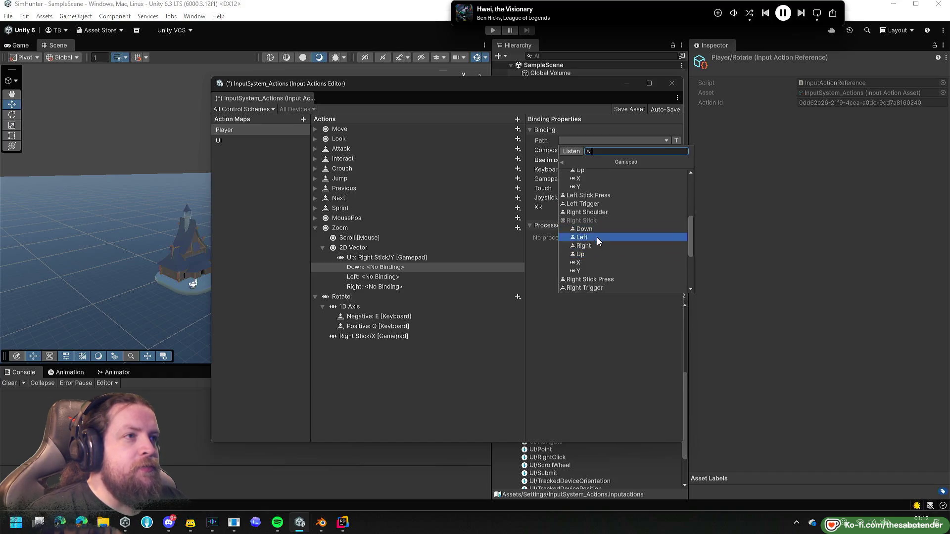
{"action": "left_click", "coordinate": [583, 270]}
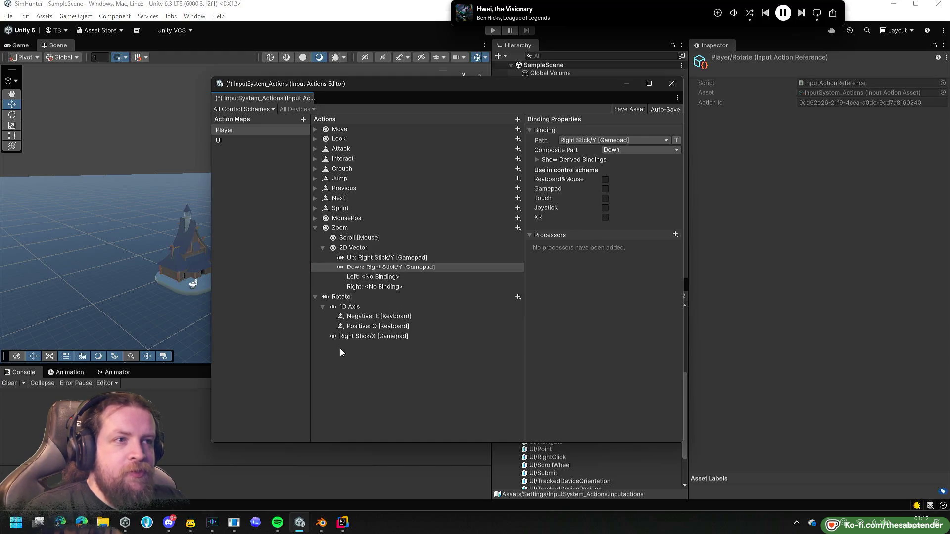
{"action": "left_click", "coordinate": [640, 113]}
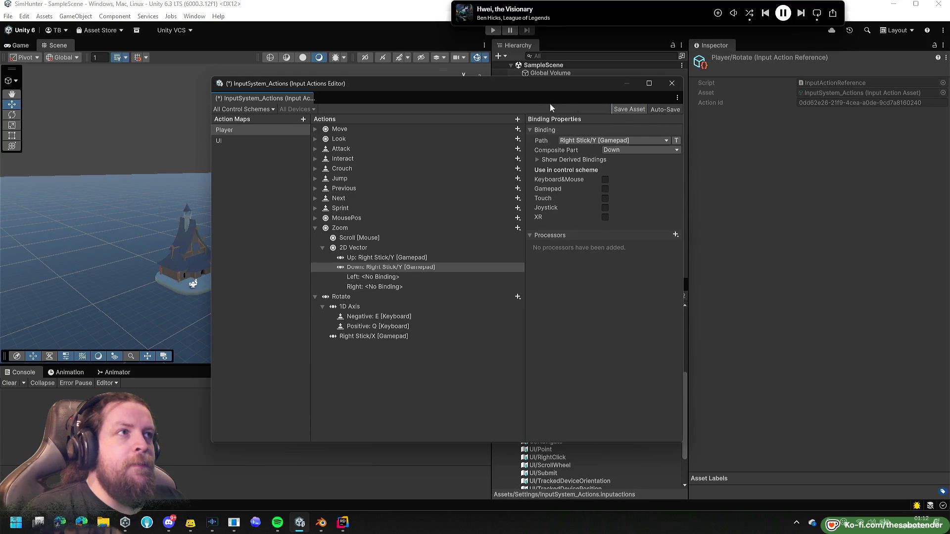
Move the Input Actions Editor aside, then run the game briefly to test zoom and stop it.
{"action": "left_click_drag", "start_coordinate": [441, 87], "coordinate": [668, 127]}
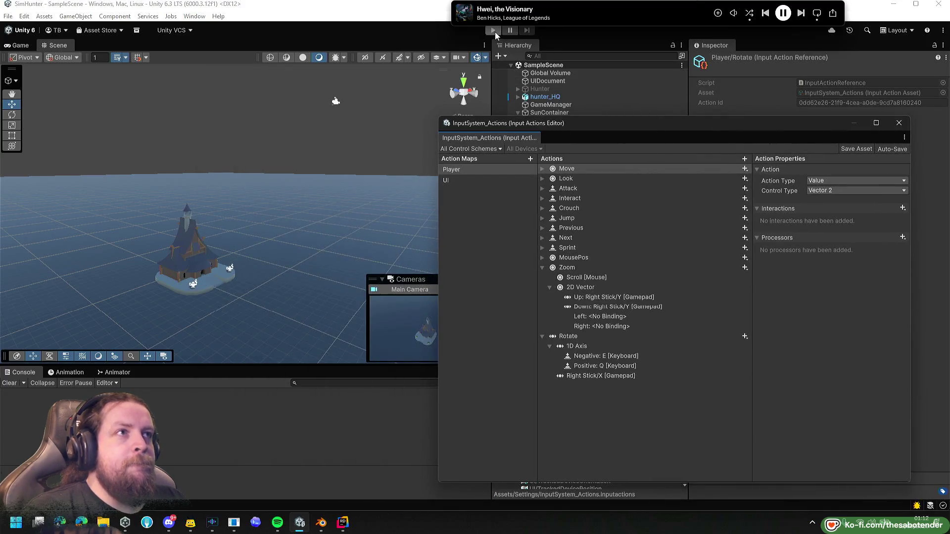
{"action": "left_click", "coordinate": [494, 30]}
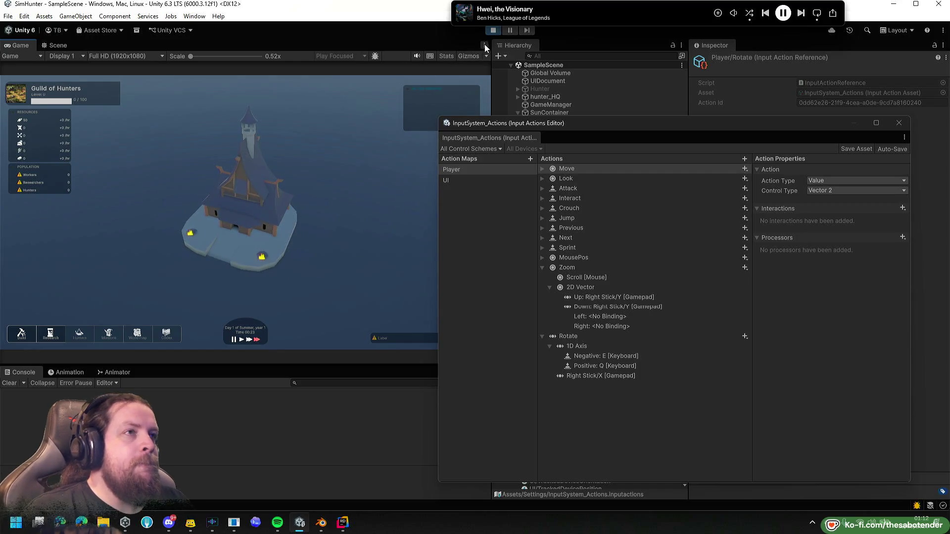
{"action": "left_click", "coordinate": [493, 31]}
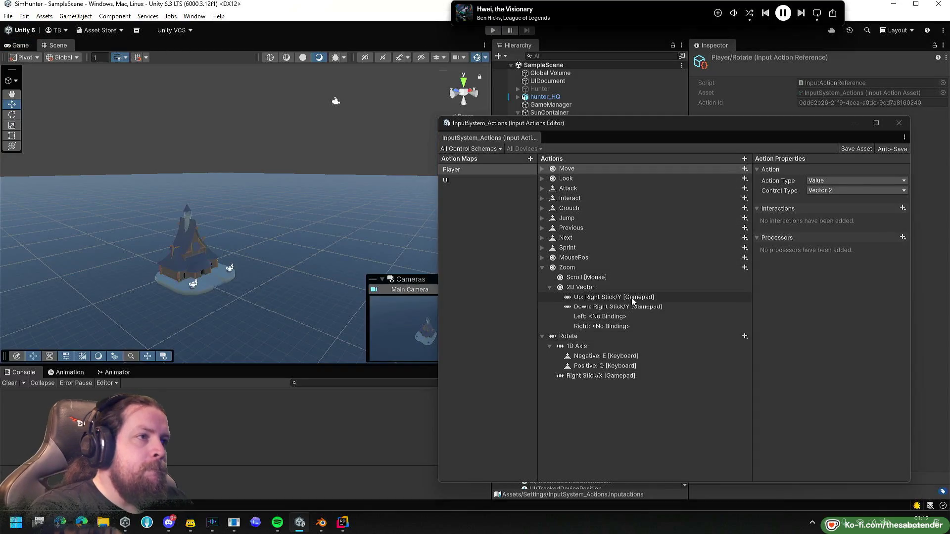
Review the Up binding, then rebind the Zoom vector's Down part to Right Stick/Down.
{"action": "left_click", "coordinate": [632, 298]}
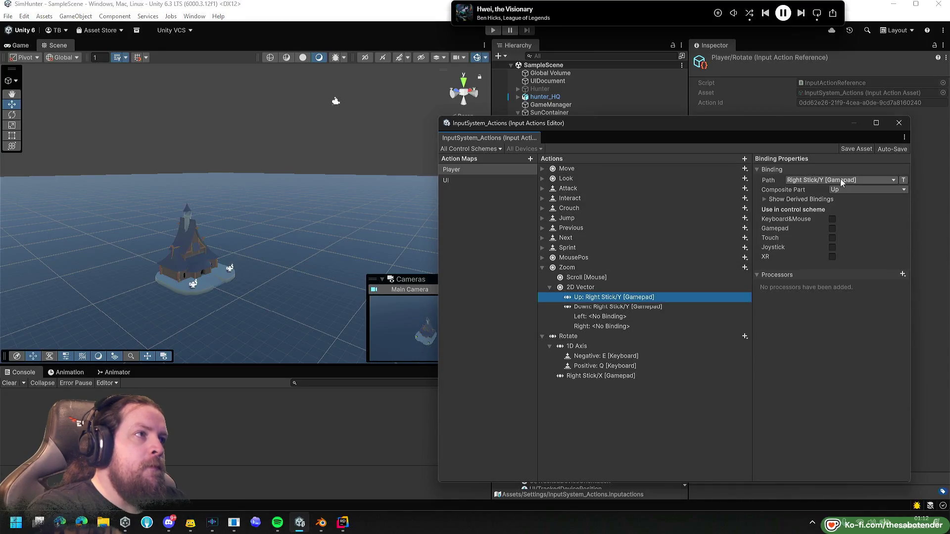
{"action": "left_click", "coordinate": [841, 180]}
{"action": "left_click", "coordinate": [627, 307]}
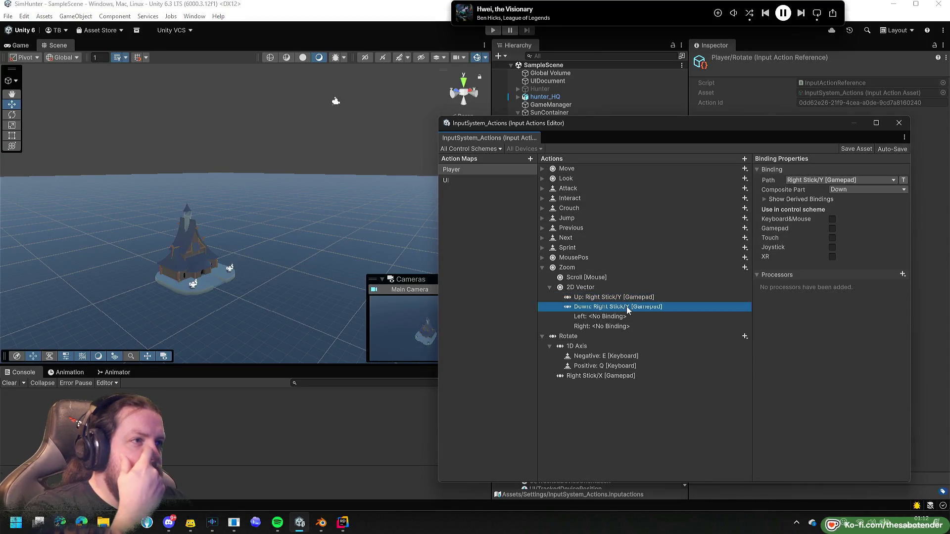
{"action": "left_click", "coordinate": [831, 189]}
{"action": "left_click", "coordinate": [824, 189]}
{"action": "left_click", "coordinate": [810, 181]}
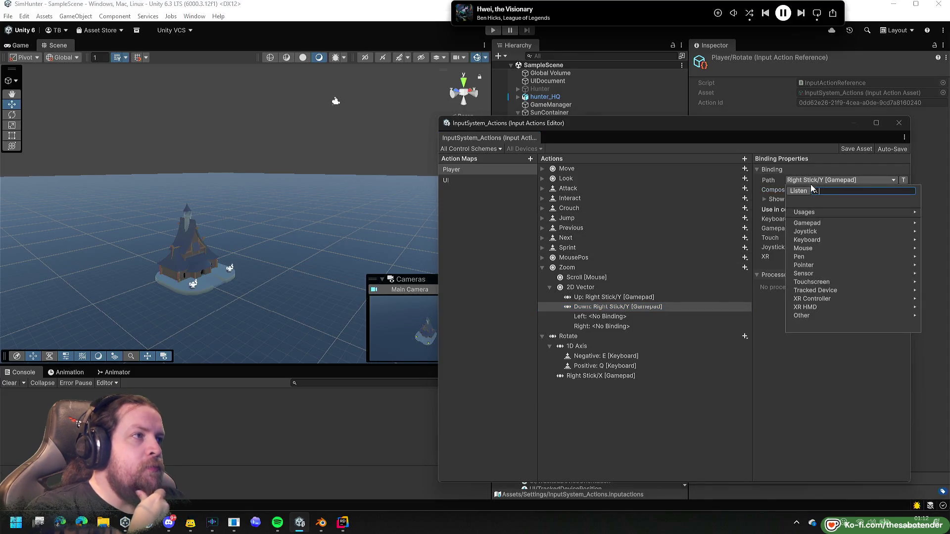
{"action": "left_click", "coordinate": [830, 222]}
{"action": "scroll", "coordinate": [834, 278], "scroll_direction": "down", "scroll_amount": 5}
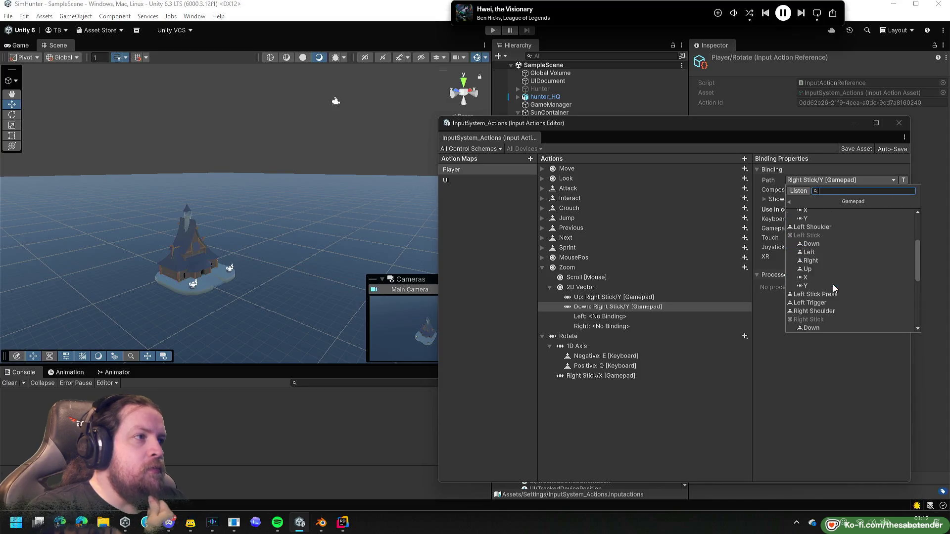
{"action": "scroll", "coordinate": [832, 284], "scroll_direction": "down", "scroll_amount": 2}
{"action": "left_click", "coordinate": [821, 269]}
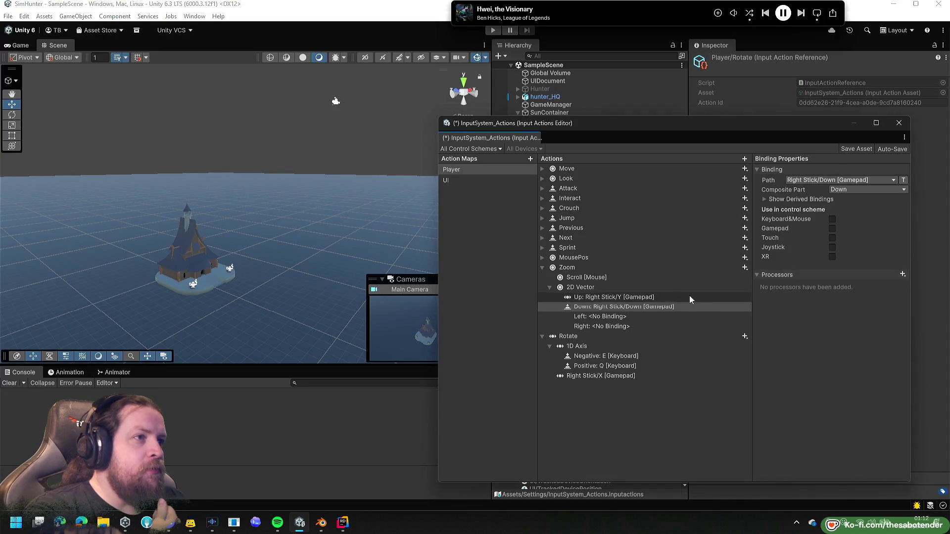
Rebind the Up part to Right Stick/Up, save the asset, and start the game.
{"action": "left_click", "coordinate": [661, 298]}
{"action": "left_click", "coordinate": [831, 181]}
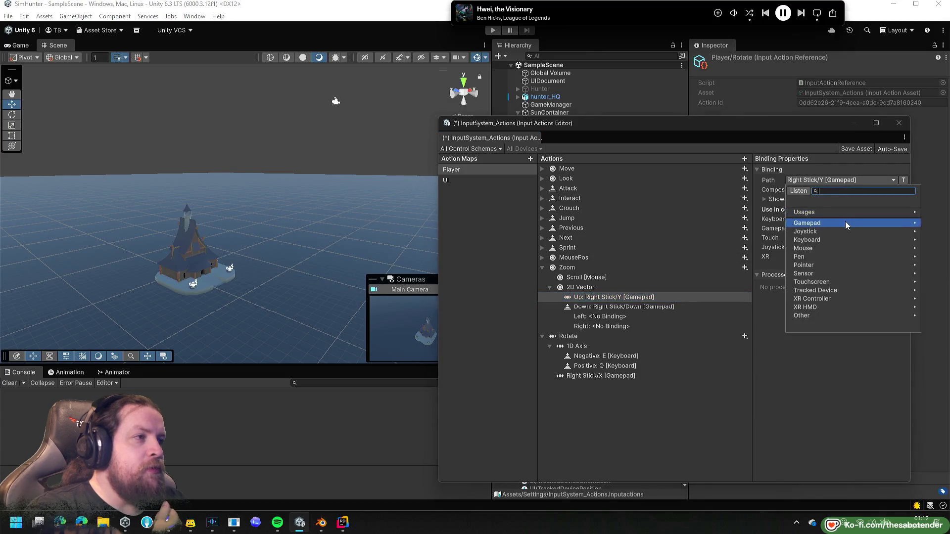
{"action": "left_click", "coordinate": [826, 224]}
{"action": "scroll", "coordinate": [831, 247], "scroll_direction": "down", "scroll_amount": 5}
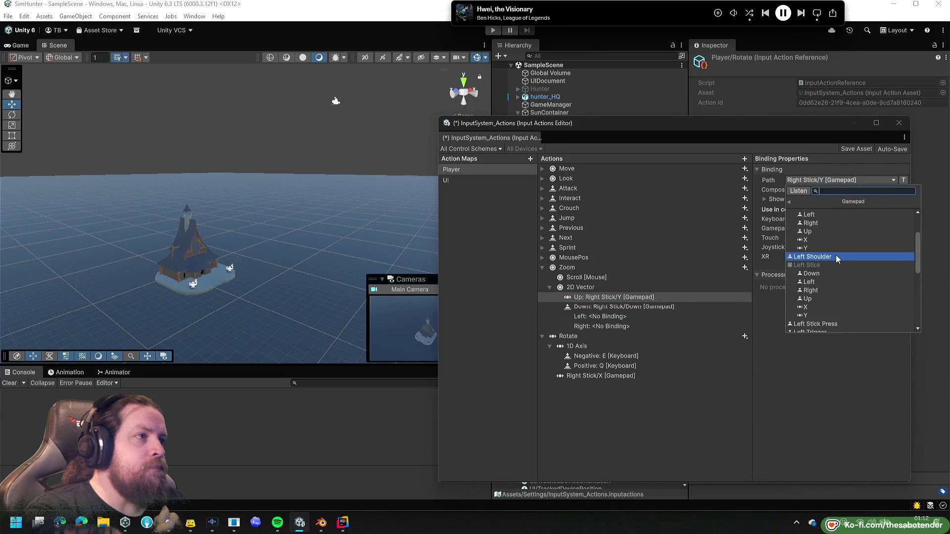
{"action": "scroll", "coordinate": [825, 271], "scroll_direction": "down", "scroll_amount": 1}
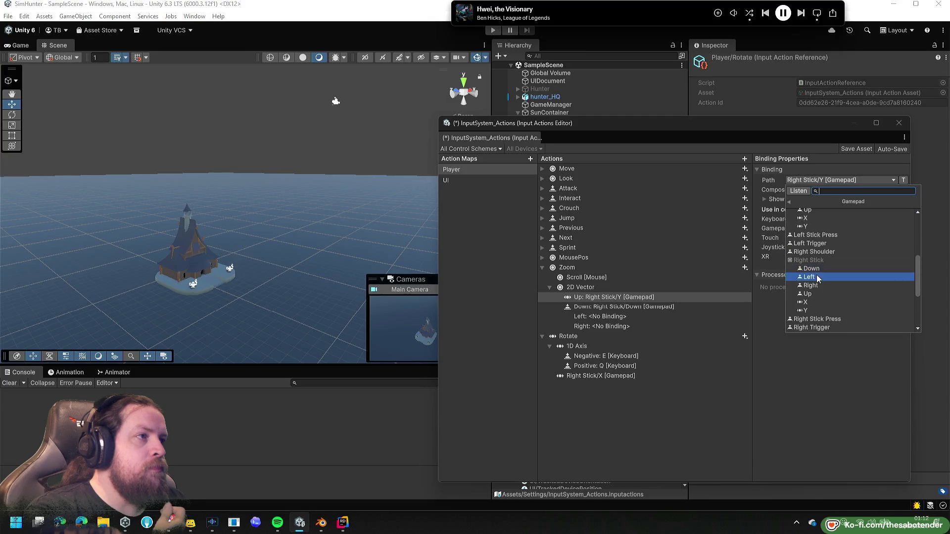
{"action": "left_click", "coordinate": [809, 294]}
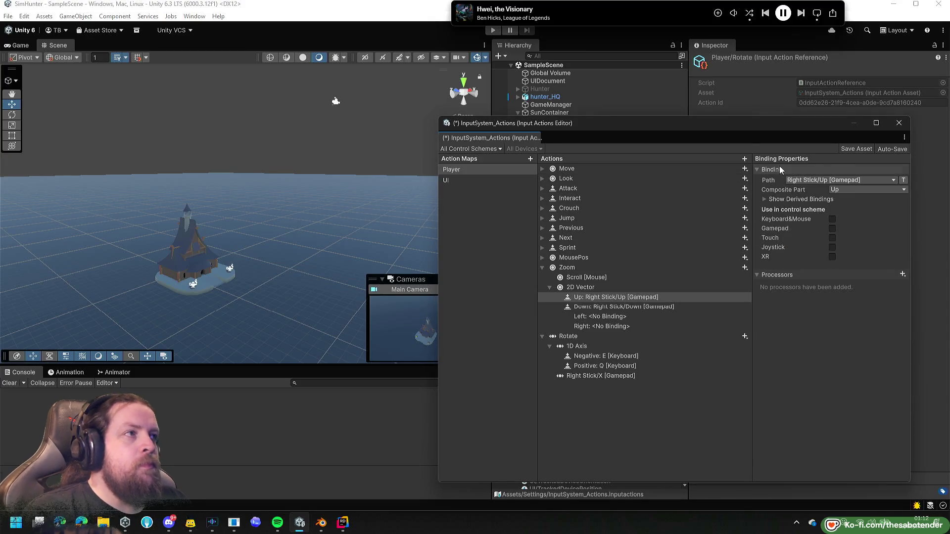
{"action": "left_click", "coordinate": [859, 149]}
{"action": "left_click", "coordinate": [493, 31]}
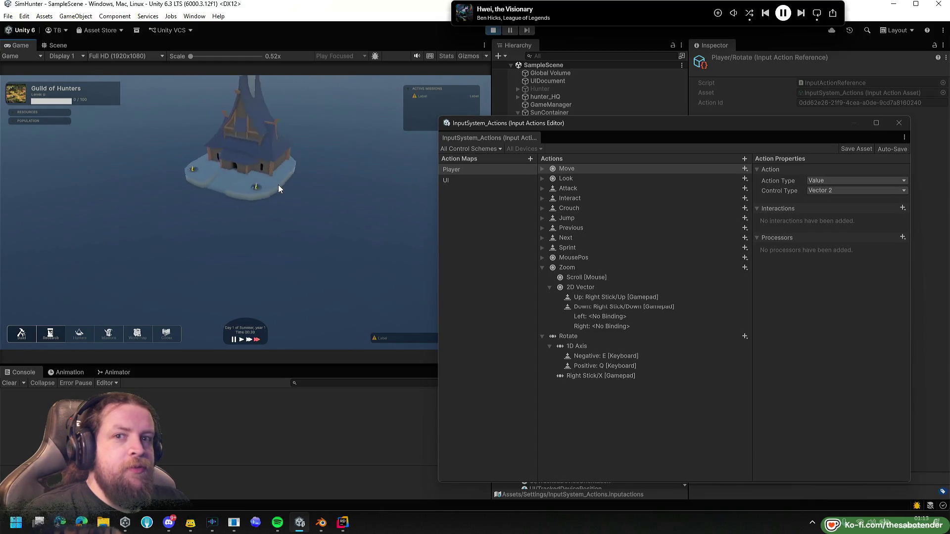
In play mode, close the Input Actions Editor, try the Build and Research menus, rotate the camera with Q, then stop.
{"action": "left_click", "coordinate": [898, 123]}
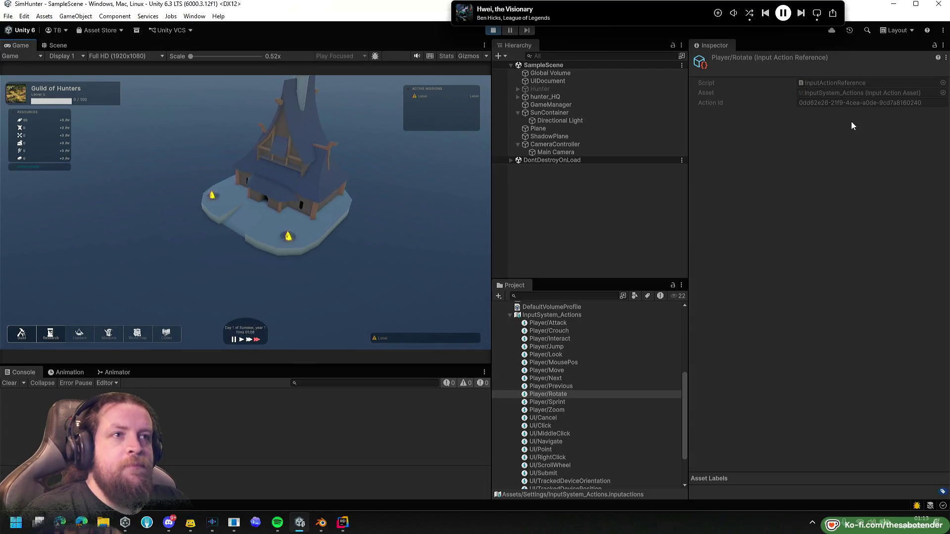
{"action": "left_click", "coordinate": [21, 333]}
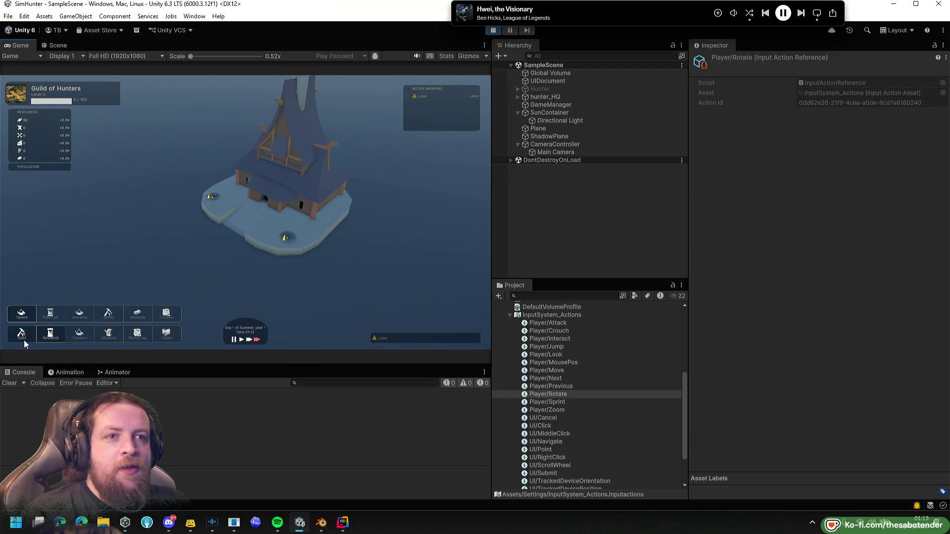
{"action": "left_click", "coordinate": [48, 339]}
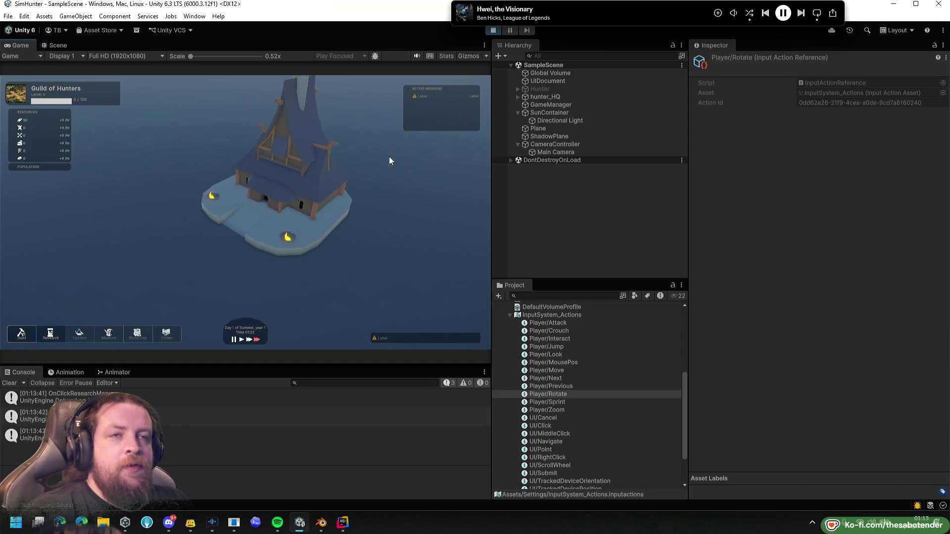
{"action": "key", "text": "q"}
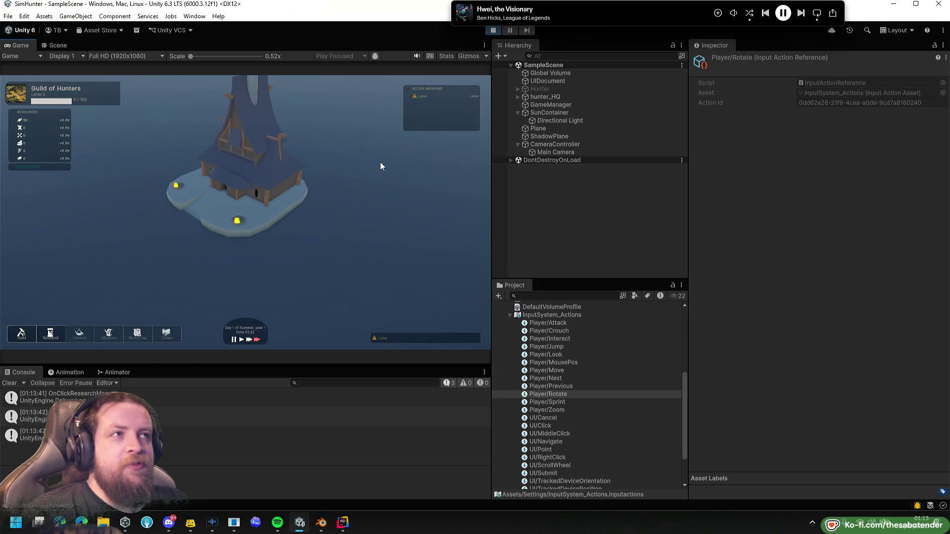
{"action": "left_click", "coordinate": [495, 31]}
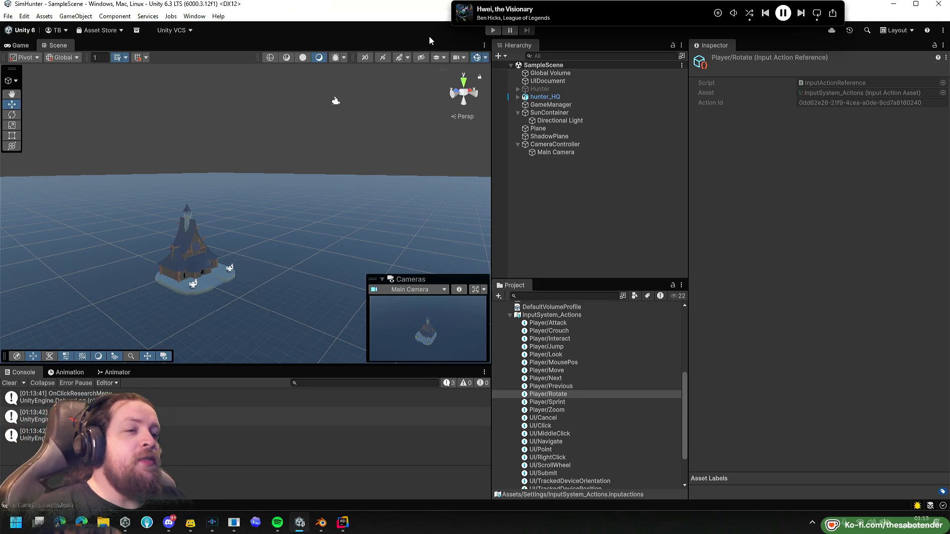
Close the Unity editor and Rider, confirming the exit, and glance at the house in Blender.
{"action": "left_click", "coordinate": [939, 4]}
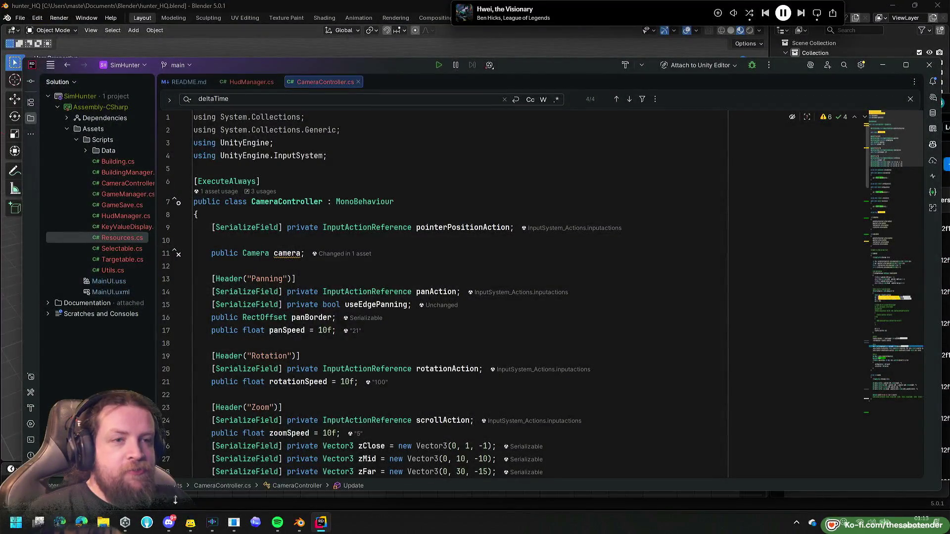
{"action": "left_click", "coordinate": [924, 69]}
{"action": "left_click", "coordinate": [483, 304]}
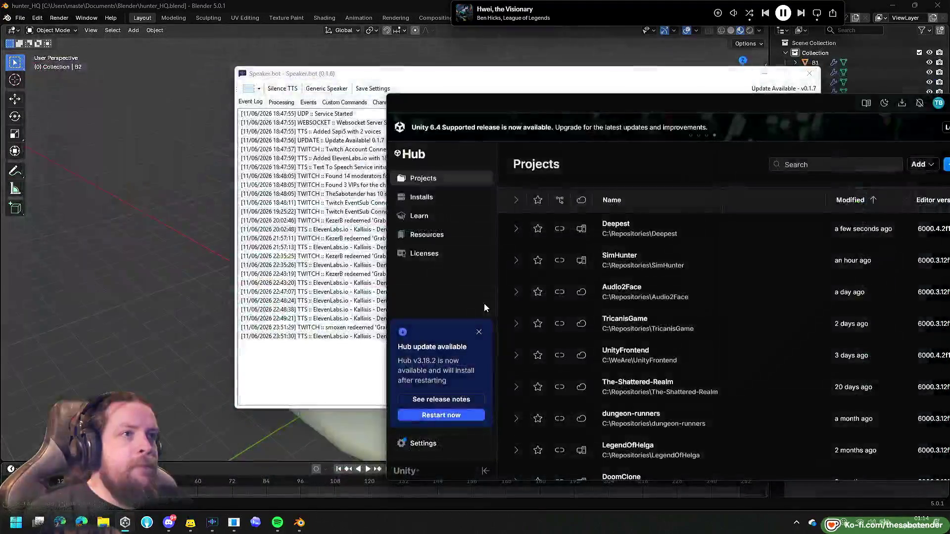
{"action": "left_click", "coordinate": [218, 147]}
{"action": "left_click_drag", "start_coordinate": [201, 169], "coordinate": [340, 314]}
In Unity Hub, open the dungeon-runners project.
{"action": "left_click", "coordinate": [124, 523]}
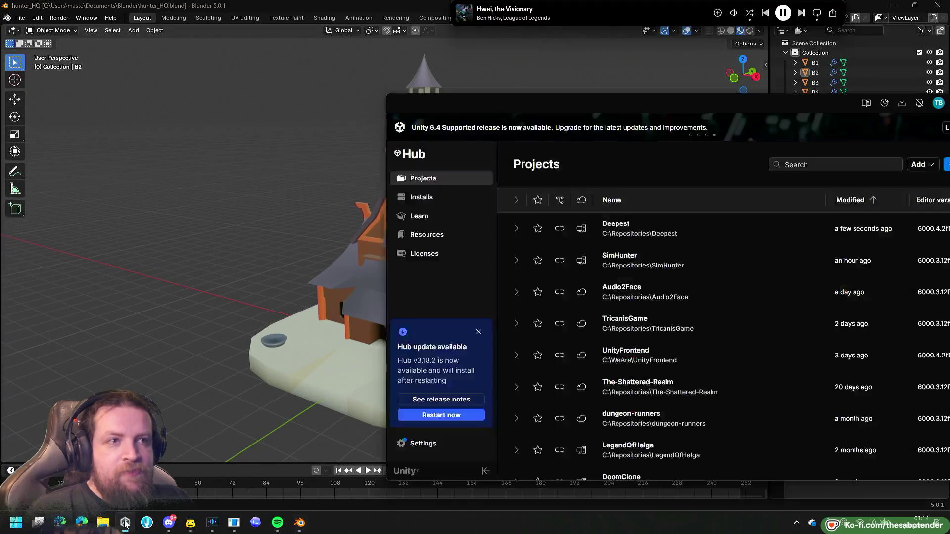
{"action": "mouse_move", "coordinate": [685, 101]}
{"action": "left_mouse_down"}
{"action": "mouse_move", "coordinate": [500, 90]}
{"action": "mouse_move", "coordinate": [444, 57]}
{"action": "left_mouse_up"}
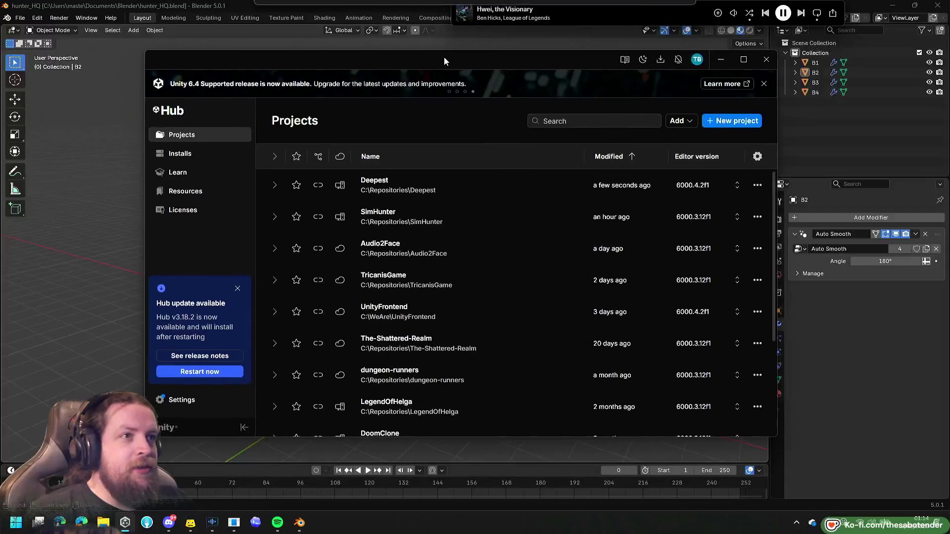
{"action": "scroll", "coordinate": [492, 375], "scroll_direction": "down", "scroll_amount": 1}
{"action": "left_click", "coordinate": [405, 322]}
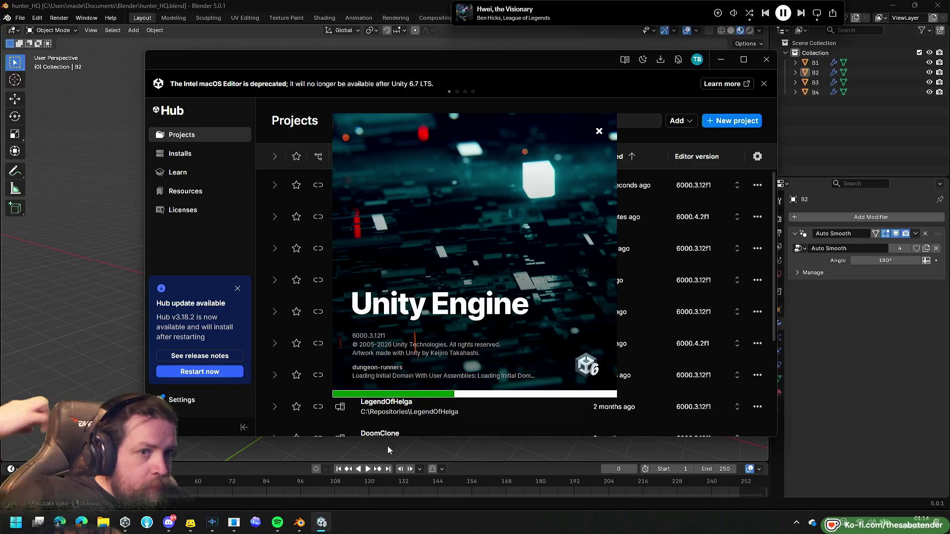
{"action": "left_click", "coordinate": [61, 521]}
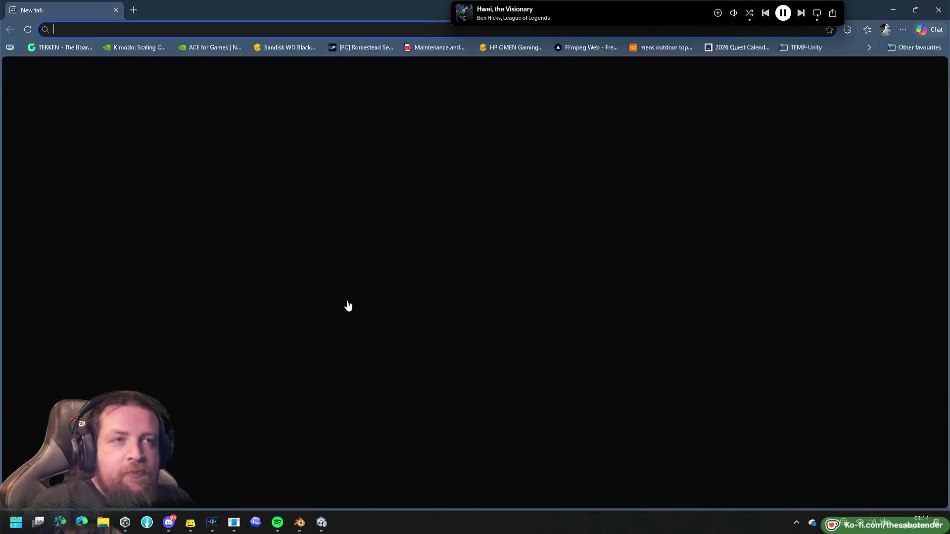
Switch from the Edge new tab back to the Unity editor with Alt+Tab.
{"action": "key", "text": "alt+Tab"}
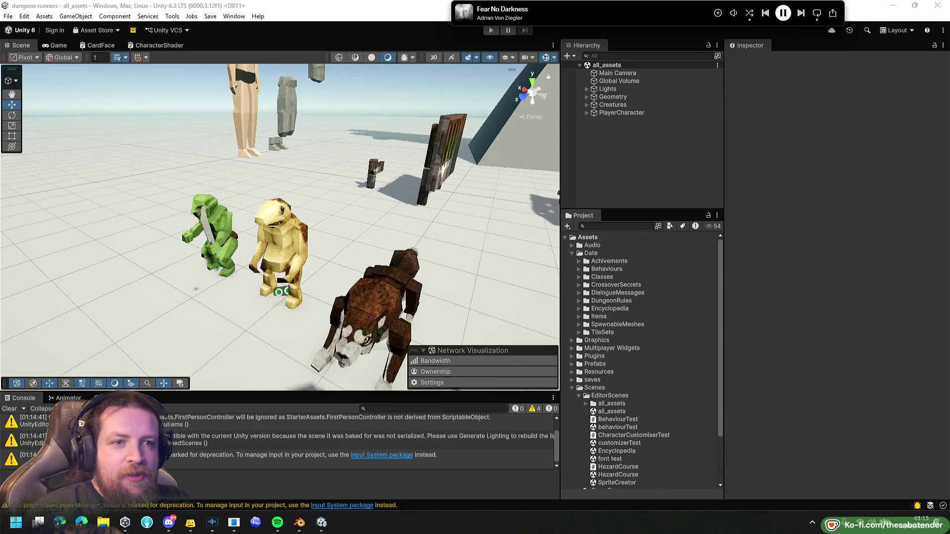
Search Bing for 'click game studio', then for 'click n play'.
{"action": "key", "text": "alt+Tab"}
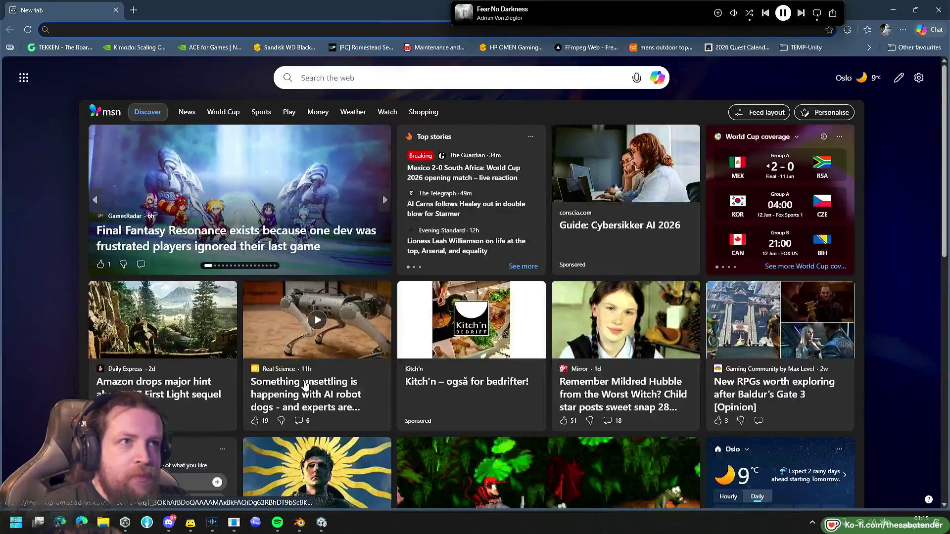
{"action": "type", "text": "cl"}
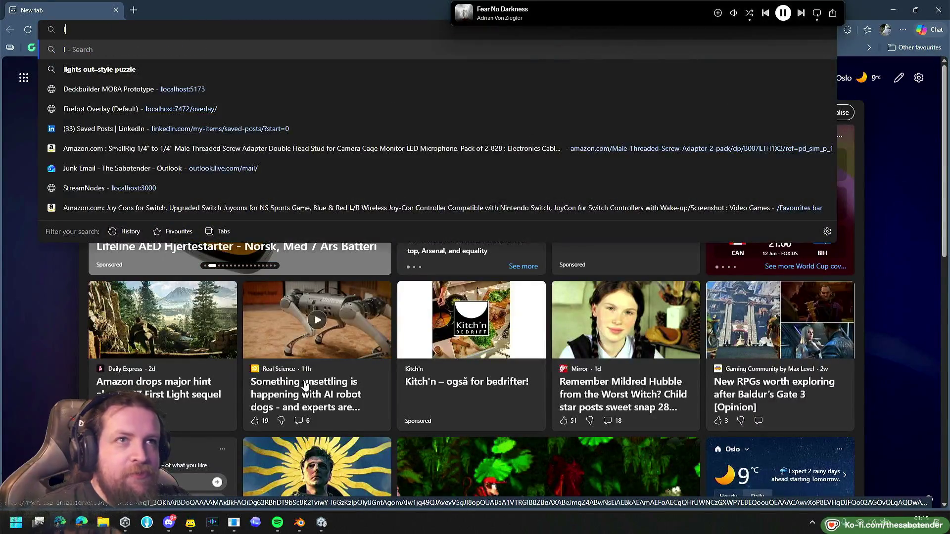
{"action": "type", "text": "ick g"}
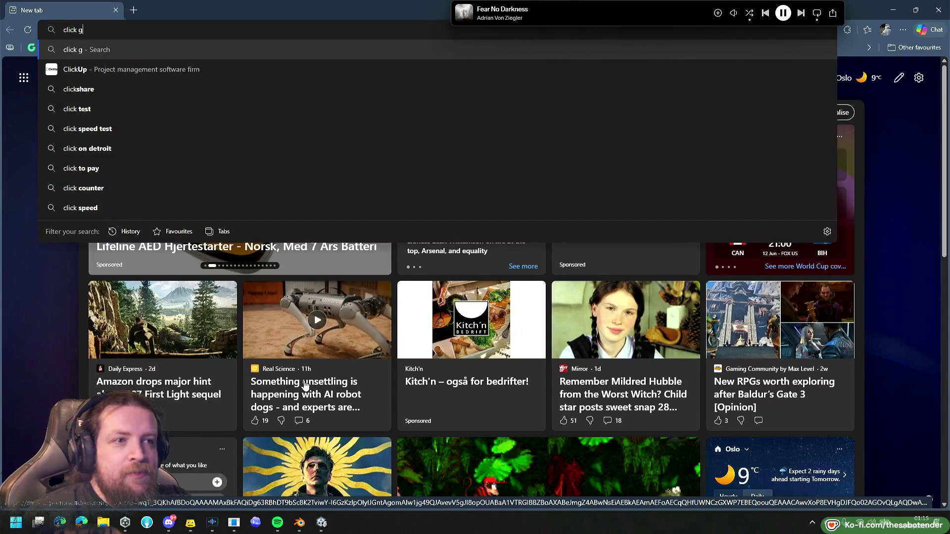
{"action": "type", "text": "ame studio"}
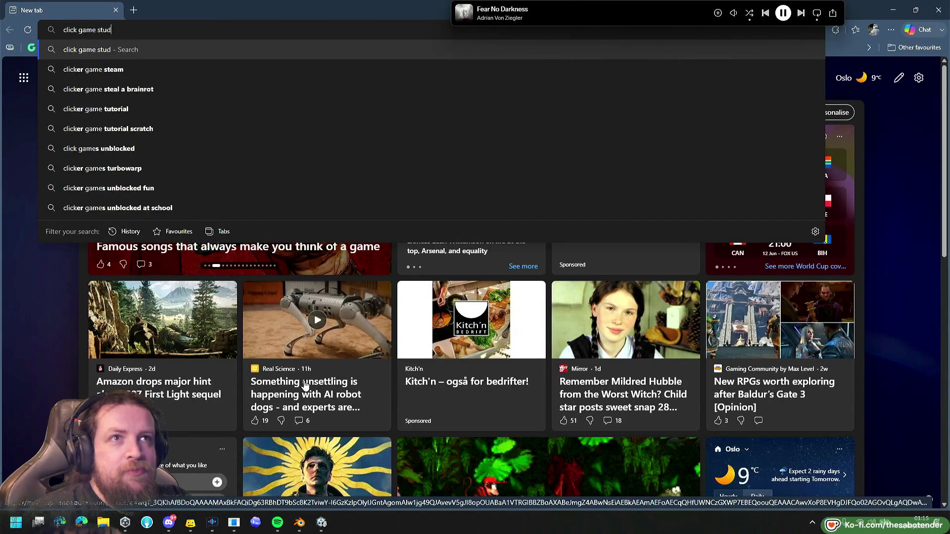
{"action": "key", "text": "Return"}
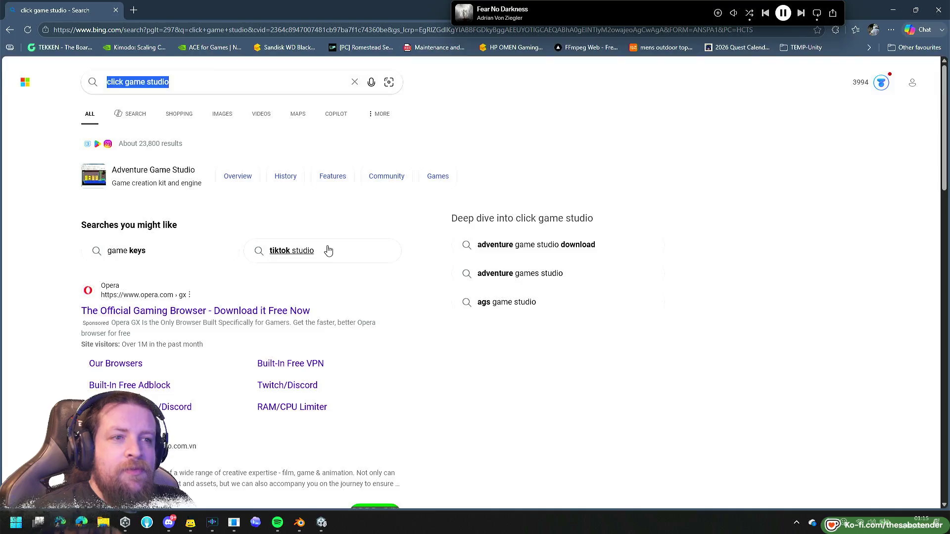
{"action": "scroll", "coordinate": [329, 246], "scroll_direction": "down", "scroll_amount": 1}
{"action": "scroll", "coordinate": [292, 210], "scroll_direction": "up", "scroll_amount": 1}
{"action": "type", "text": "clic"}
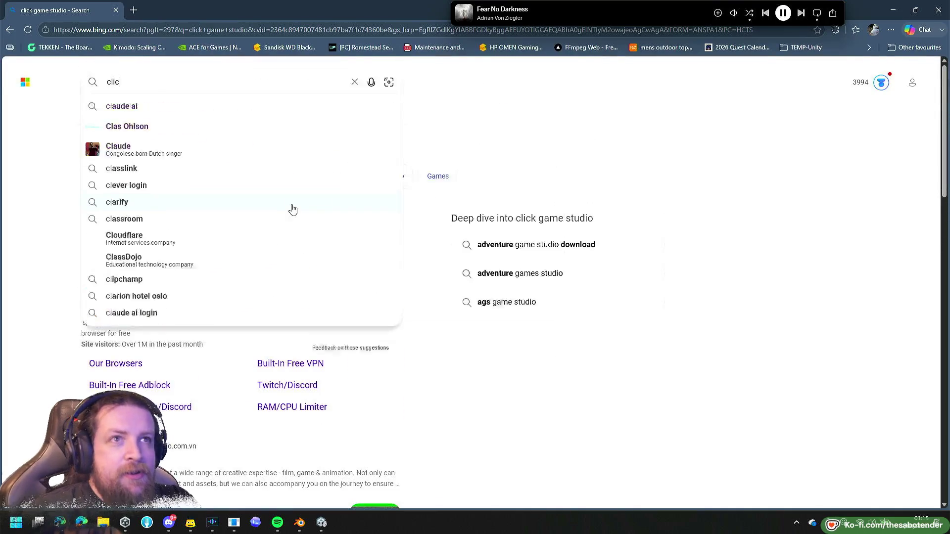
{"action": "type", "text": "k n play"}
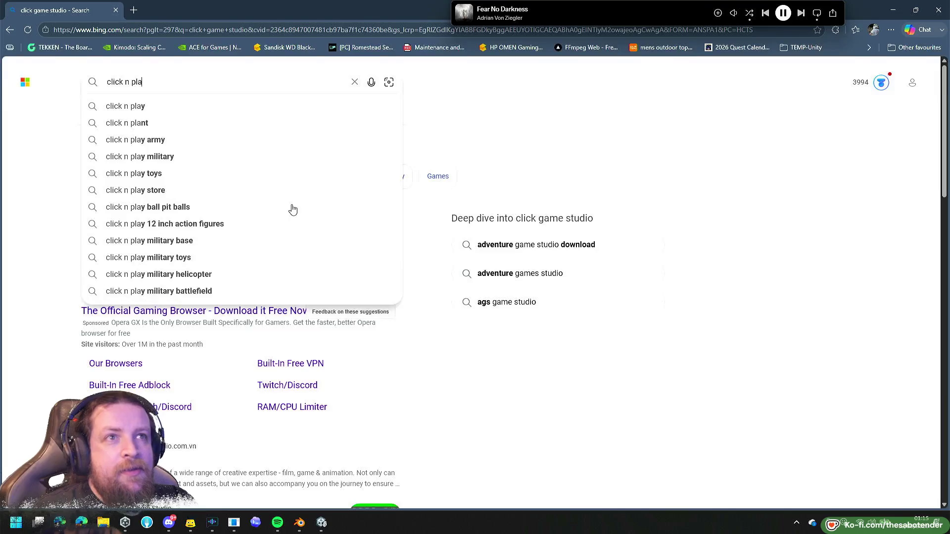
{"action": "key", "text": "Return"}
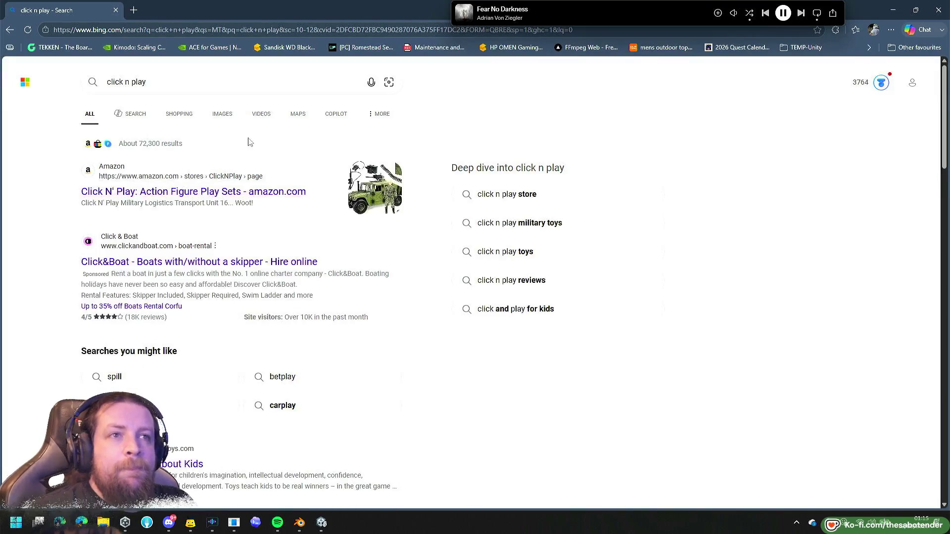
Refine the query to the exact phrase "click n play" plus software.
{"action": "left_click", "coordinate": [183, 85]}
{"action": "type", "text": "\"#"}
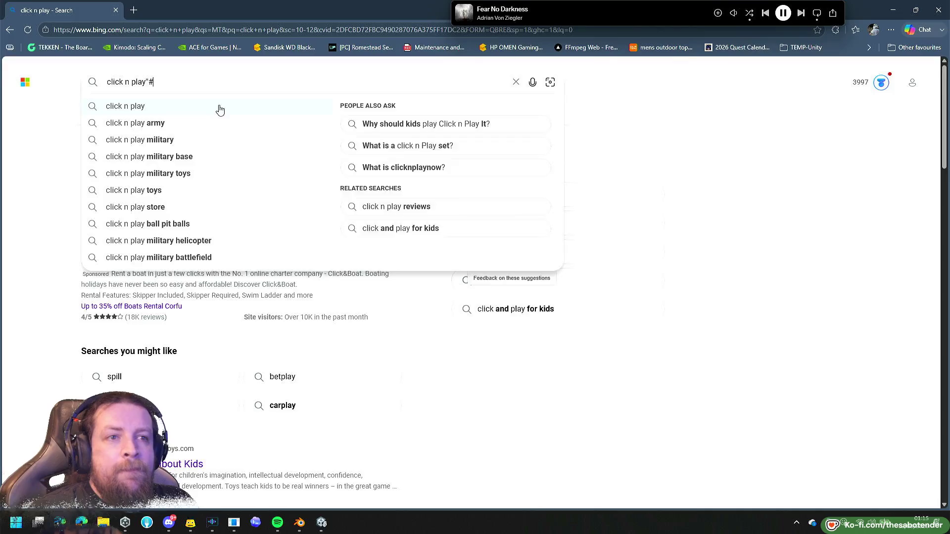
{"action": "type", "text": "\""}
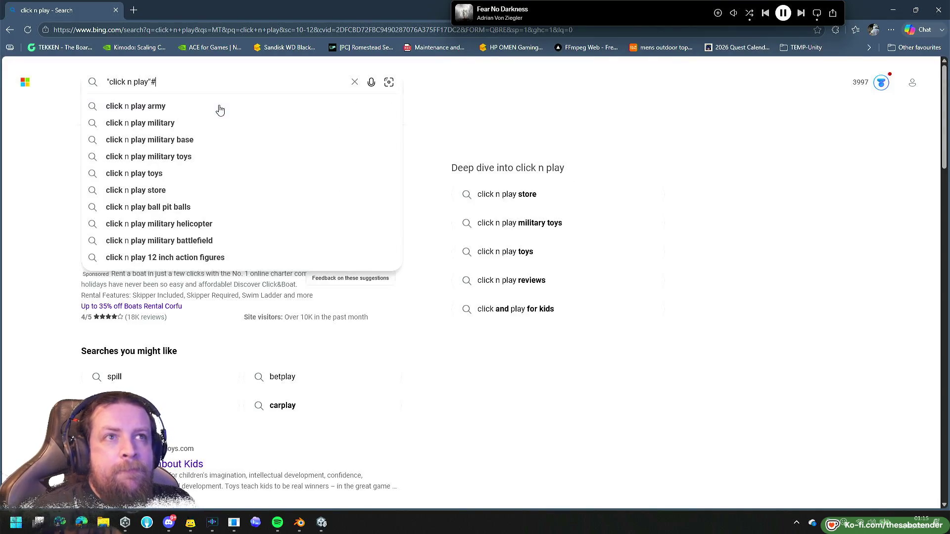
{"action": "key", "text": "End"}
{"action": "key", "text": "BackSpace"}
{"action": "type", "text": "software"}
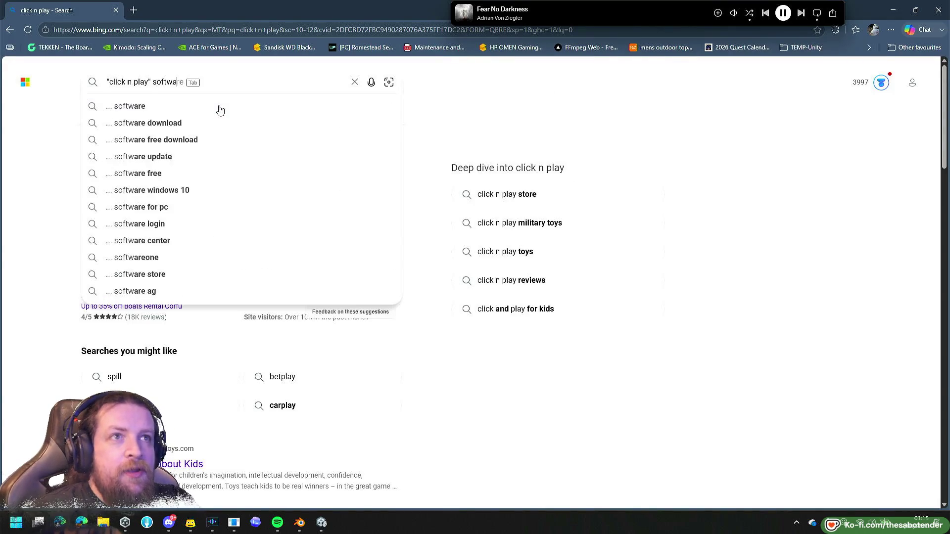
{"action": "key", "text": "Return"}
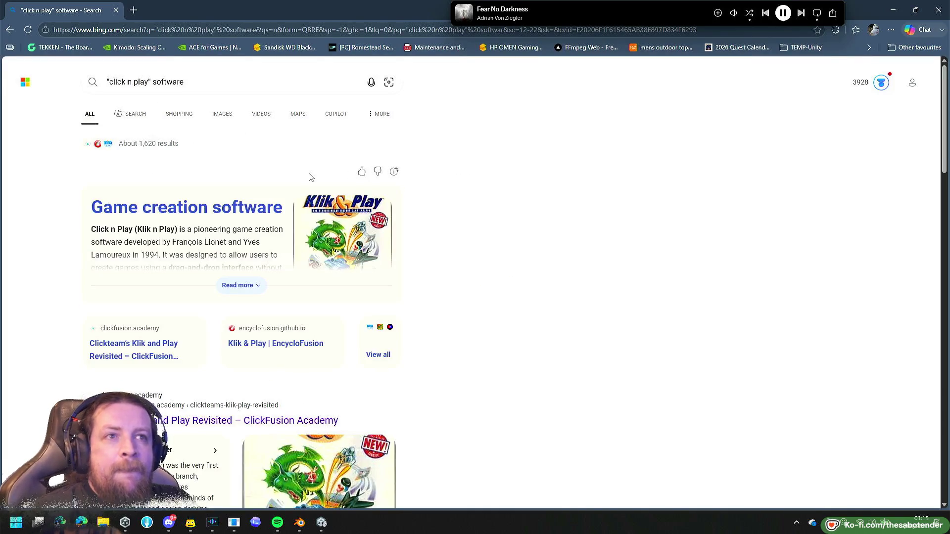
Read the Klik and Play Revisited article and open the clickfusion.academy result in a background tab.
{"action": "left_click", "coordinate": [225, 285]}
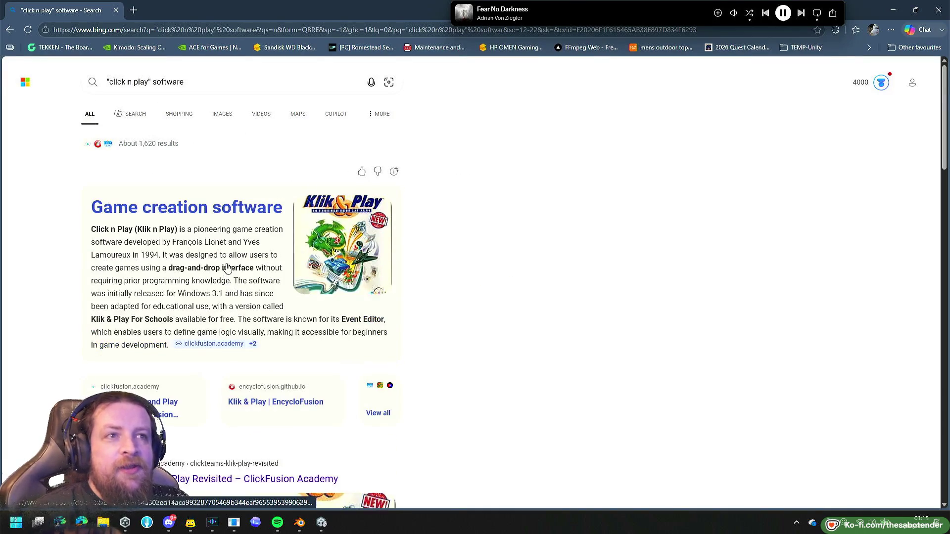
{"action": "mouse_move", "coordinate": [241, 235]}
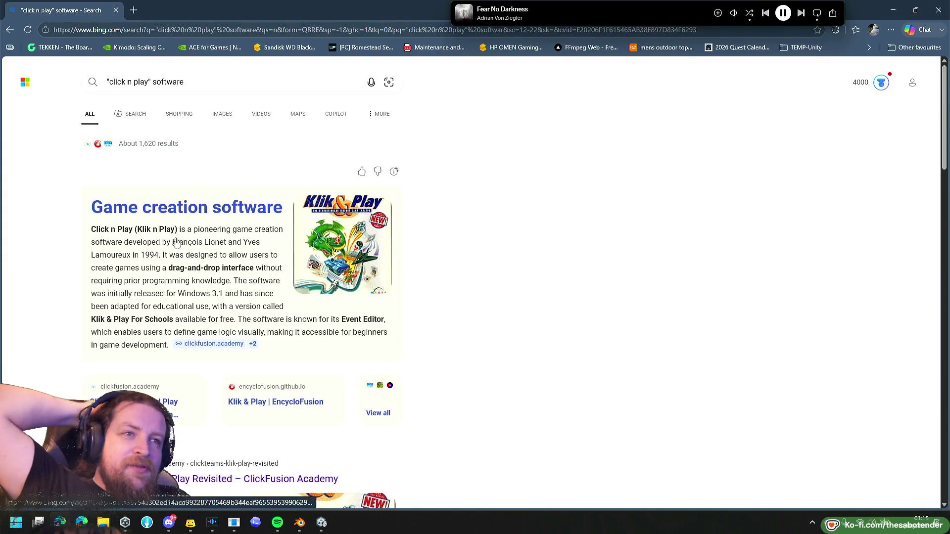
{"action": "left_click", "coordinate": [153, 230]}
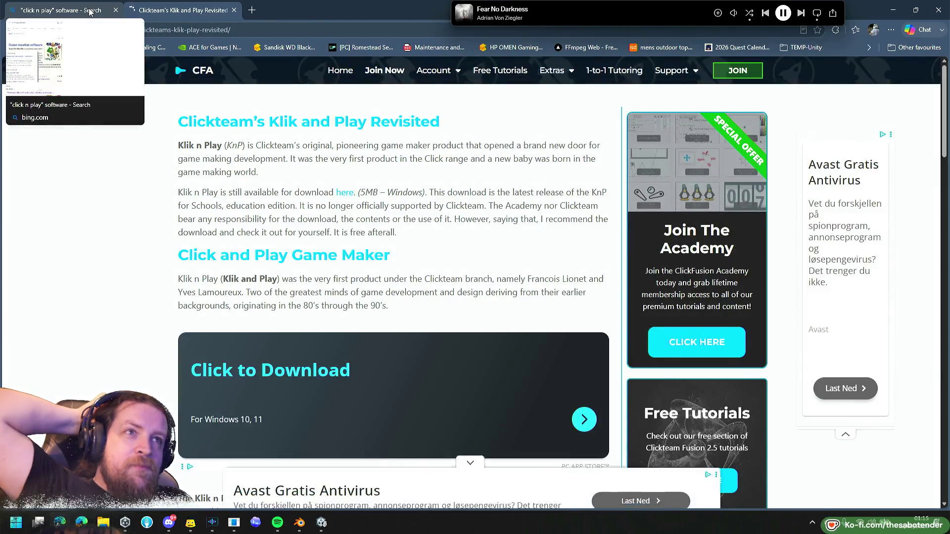
{"action": "scroll", "coordinate": [393, 297], "scroll_direction": "down", "scroll_amount": 10}
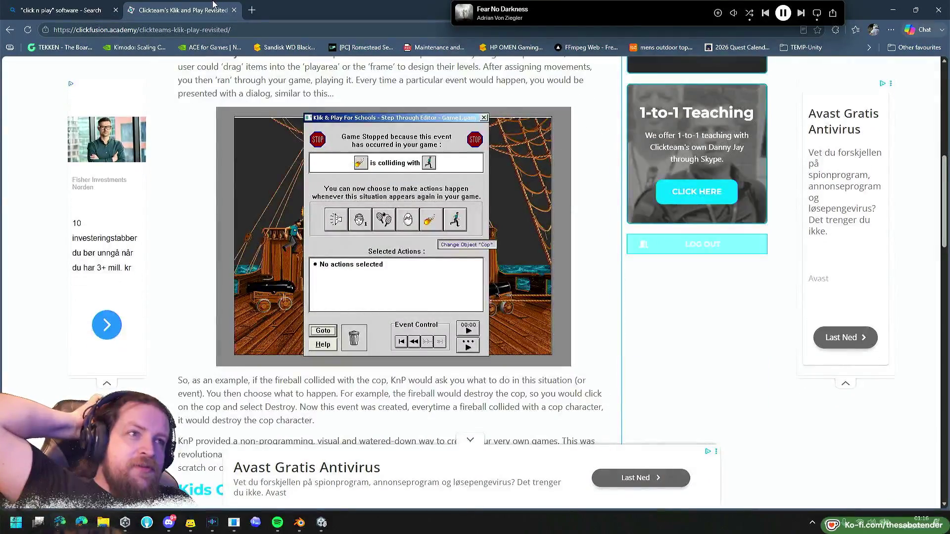
{"action": "left_click", "coordinate": [234, 9]}
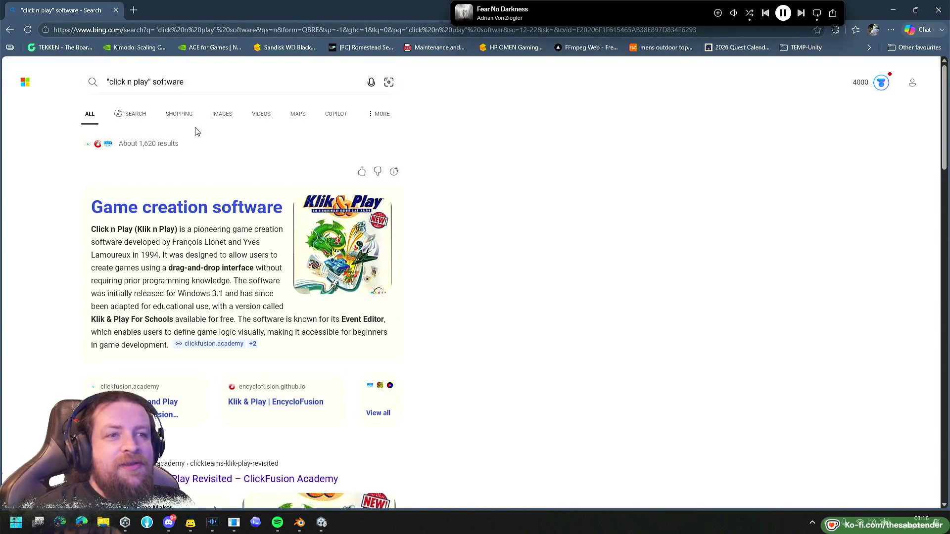
{"action": "middle_click", "coordinate": [184, 413]}
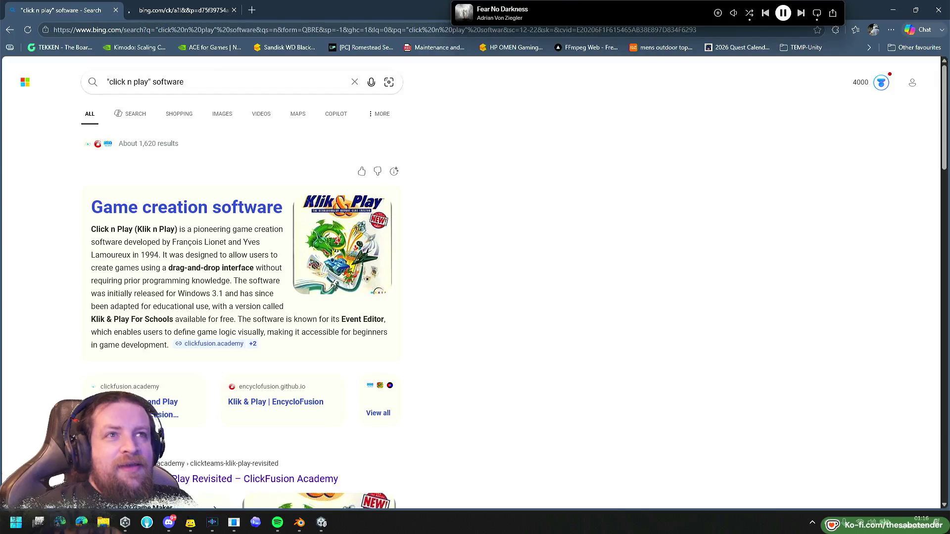
Browse the image results, viewing the Klik & Play tutorial and 1996 sports game images, then start a 'the Gmesfactoryclickteam' query.
{"action": "left_click", "coordinate": [154, 82]}
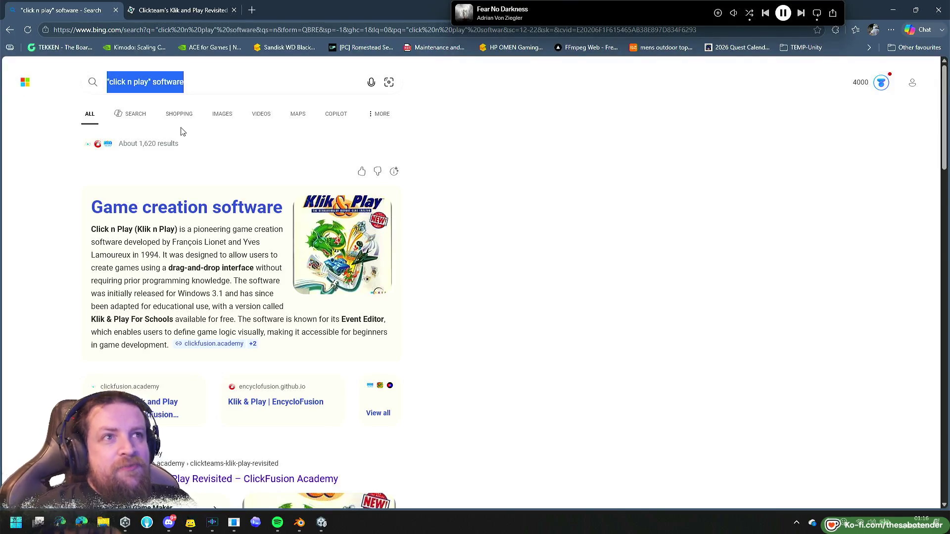
{"action": "left_click", "coordinate": [227, 116]}
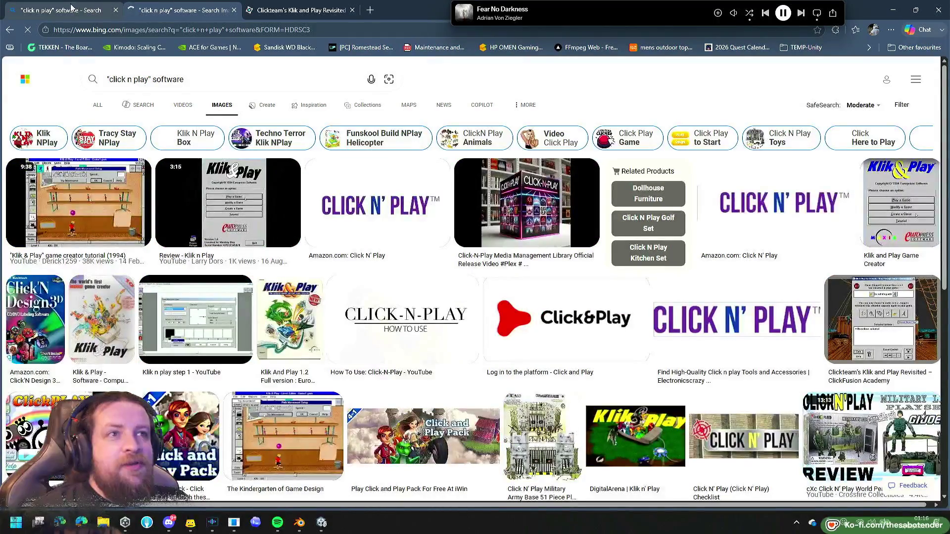
{"action": "left_click", "coordinate": [111, 221]}
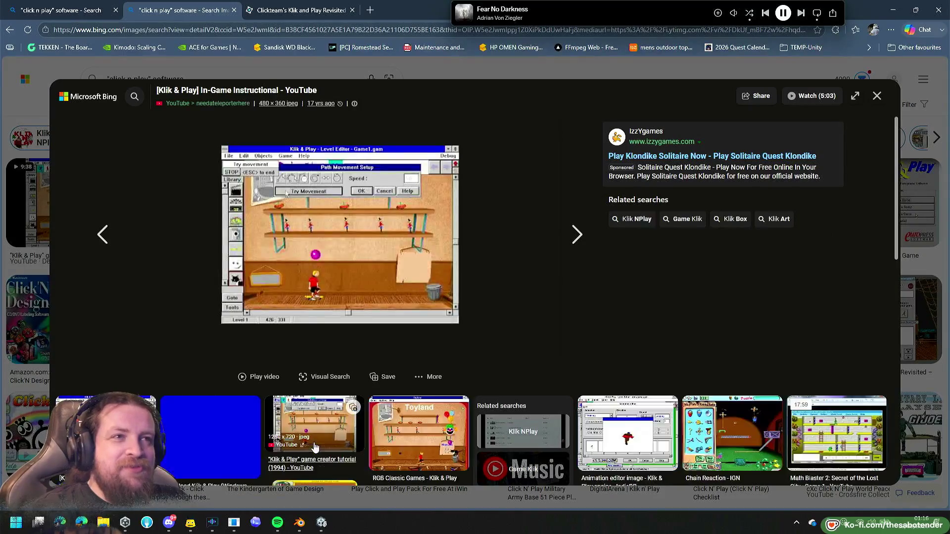
{"action": "left_click", "coordinate": [401, 426]}
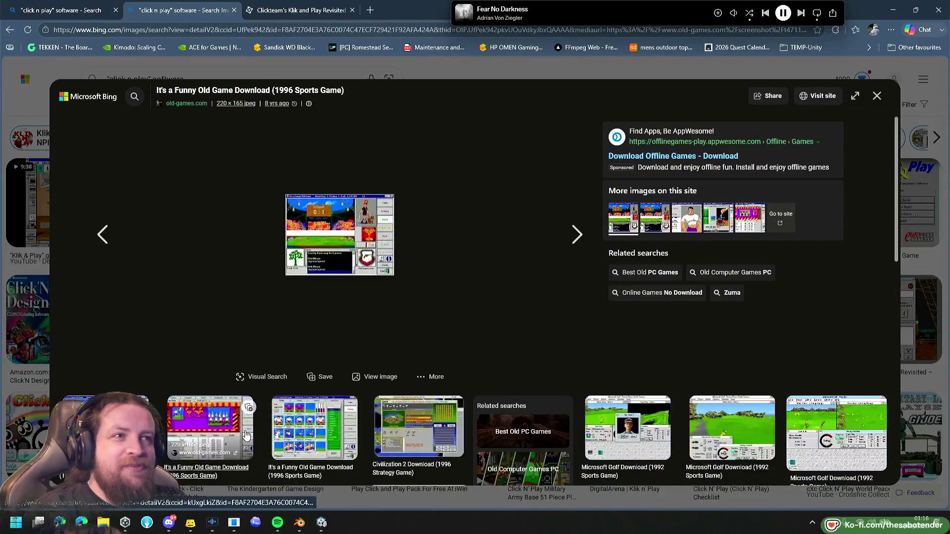
{"action": "scroll", "coordinate": [643, 346], "scroll_direction": "down", "scroll_amount": 4}
{"action": "left_click", "coordinate": [923, 313]}
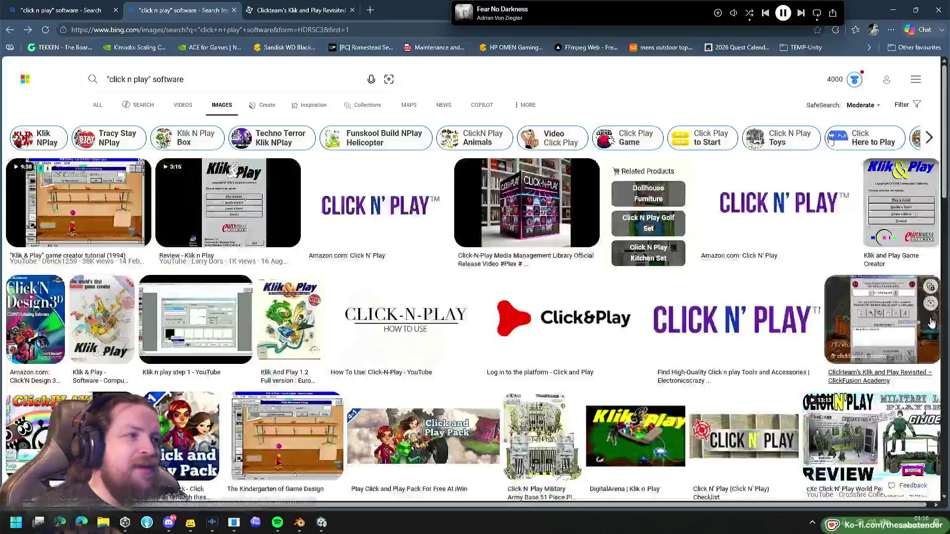
{"action": "scroll", "coordinate": [640, 328], "scroll_direction": "down", "scroll_amount": 2}
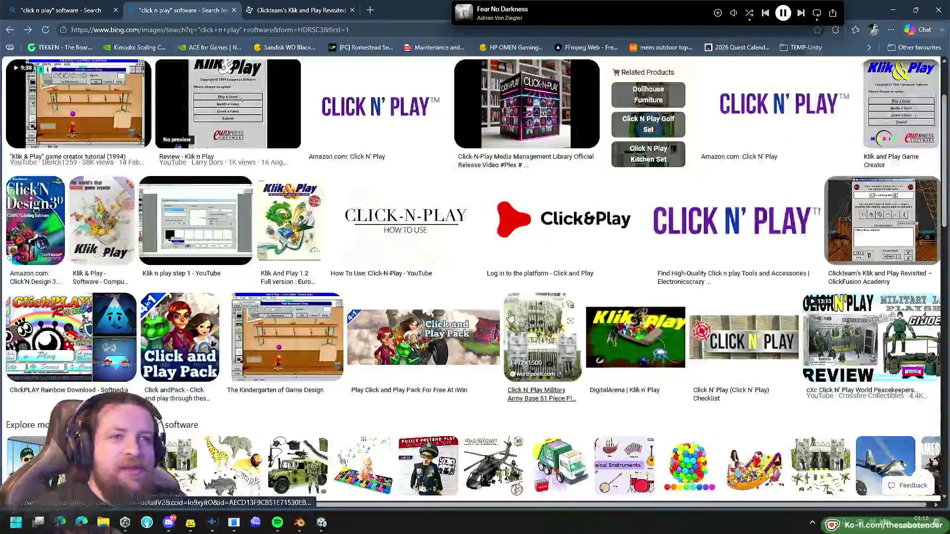
{"action": "scroll", "coordinate": [368, 282], "scroll_direction": "up", "scroll_amount": 3}
{"action": "left_click_drag", "start_coordinate": [185, 79], "coordinate": [106, 79]}
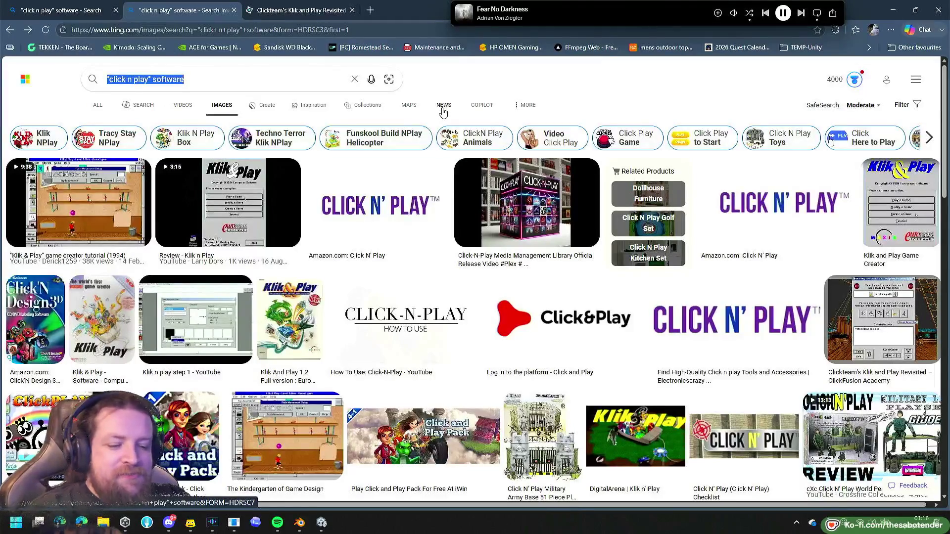
{"action": "type", "text": "the G"}
{"action": "type", "text": "gamesfactory"}
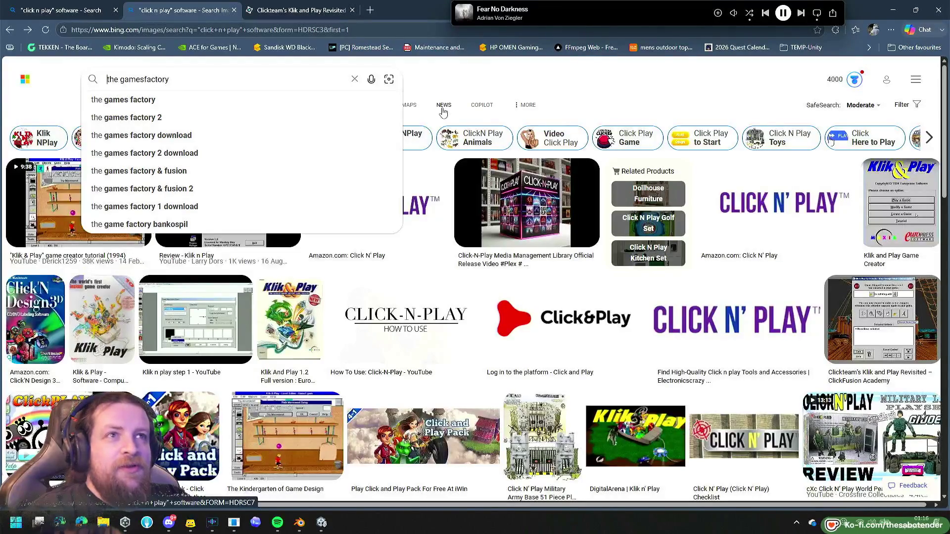
{"action": "type", "text": "clickteam"}
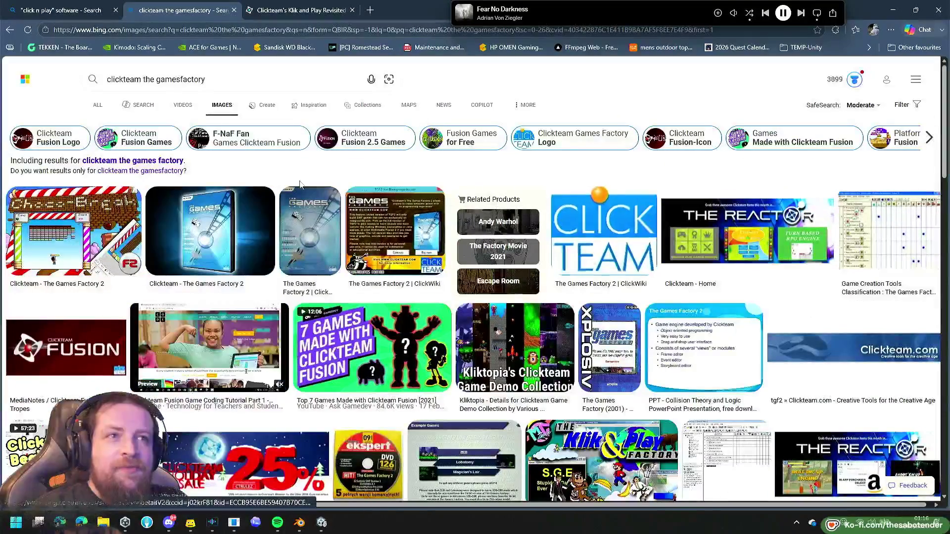
Browse the Bing image results: The Games Factory 2 box, Kliktopia demos, Putty and Snowy: Space Trip.
{"action": "left_click", "coordinate": [212, 205]}
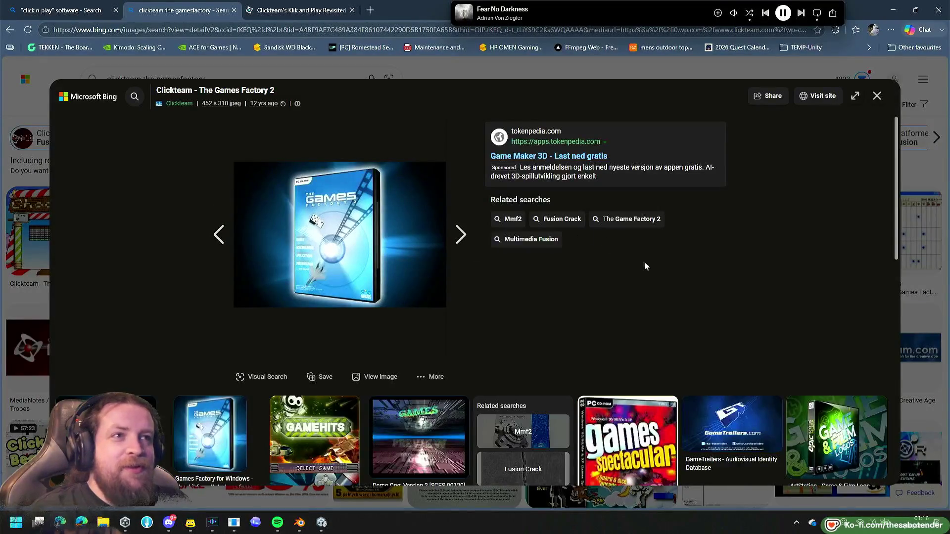
{"action": "left_click", "coordinate": [940, 368]}
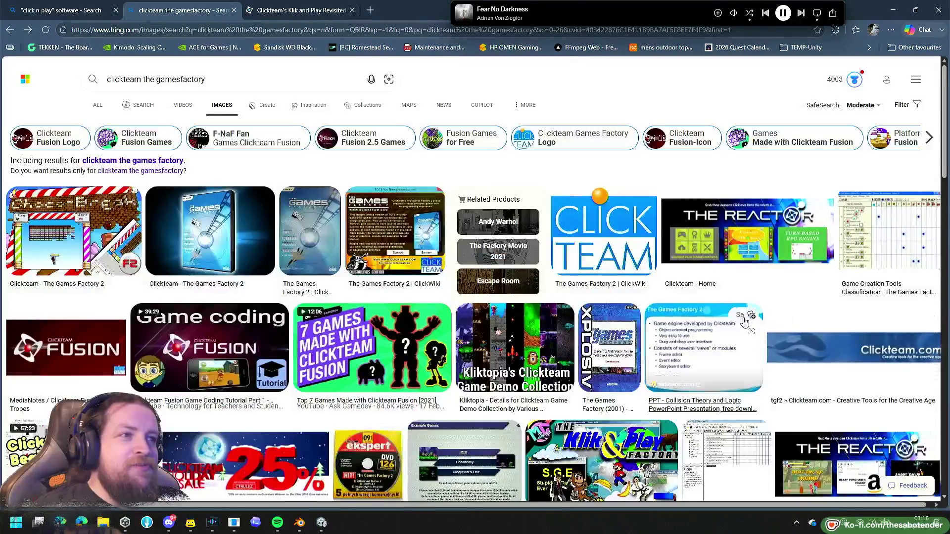
{"action": "left_click", "coordinate": [563, 352]}
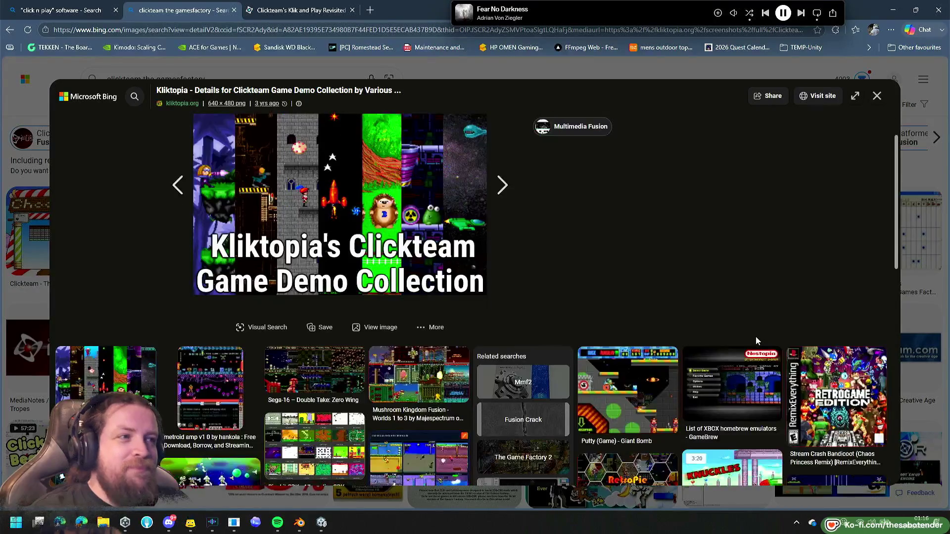
{"action": "left_click", "coordinate": [644, 389]}
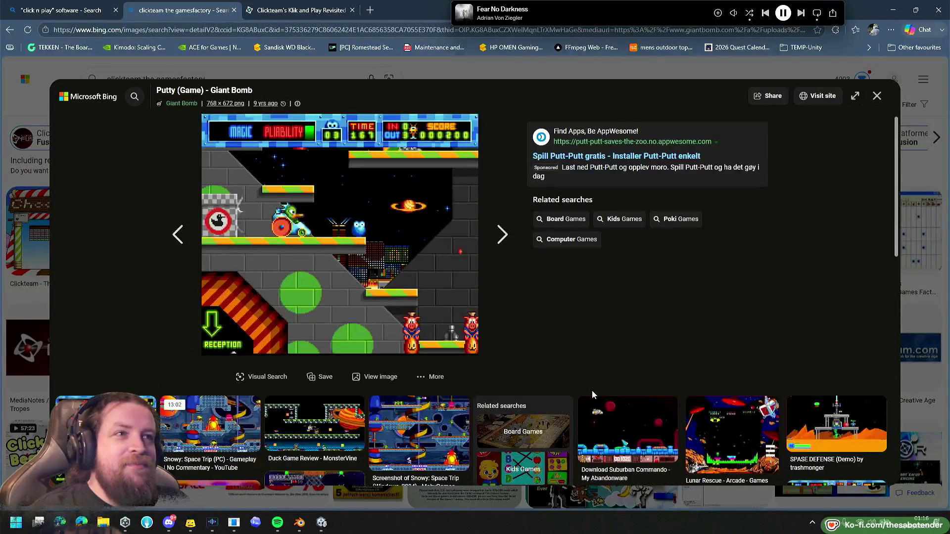
{"action": "left_click", "coordinate": [413, 431]}
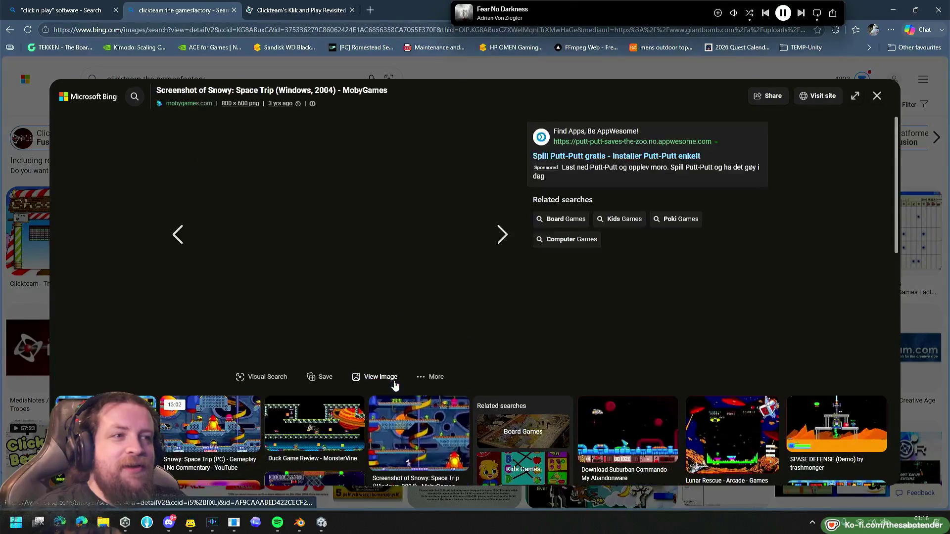
{"action": "left_click", "coordinate": [314, 431]}
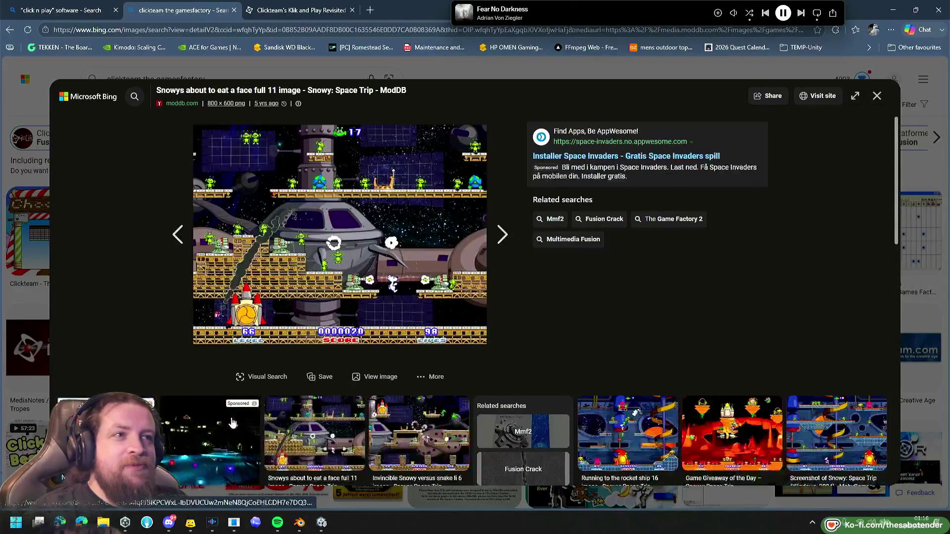
Close the sponsored ad page, the image search tab, the Klik and Play Revisited article and the browser.
{"action": "left_click", "coordinate": [203, 435]}
{"action": "key", "text": "ctrl+w"}
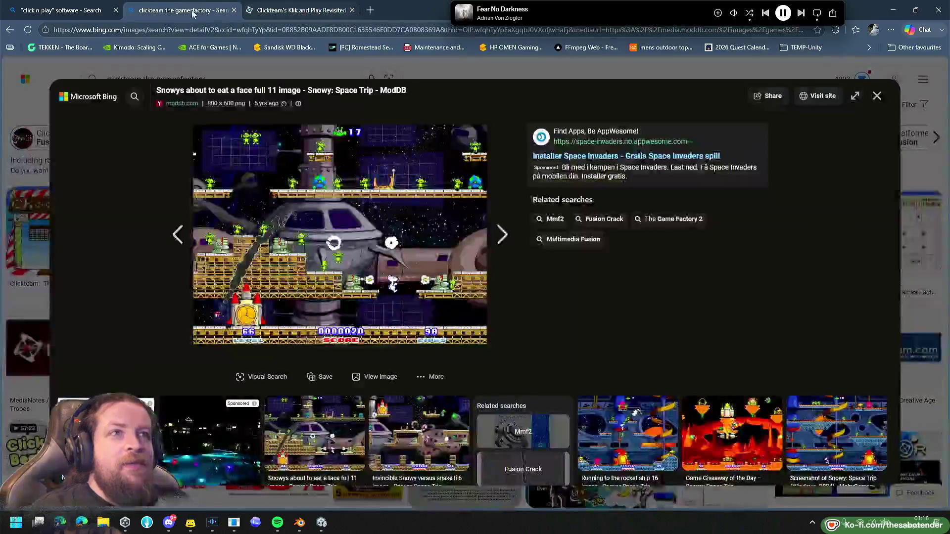
{"action": "middle_click", "coordinate": [198, 13]}
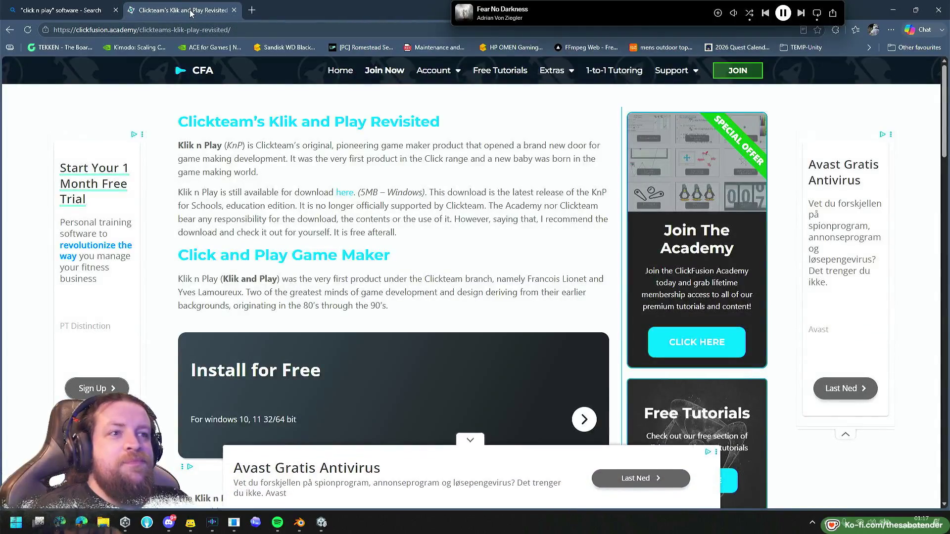
{"action": "scroll", "coordinate": [222, 197], "scroll_direction": "down", "scroll_amount": 3}
{"action": "scroll", "coordinate": [220, 189], "scroll_direction": "down", "scroll_amount": 8}
{"action": "scroll", "coordinate": [221, 189], "scroll_direction": "up", "scroll_amount": 4}
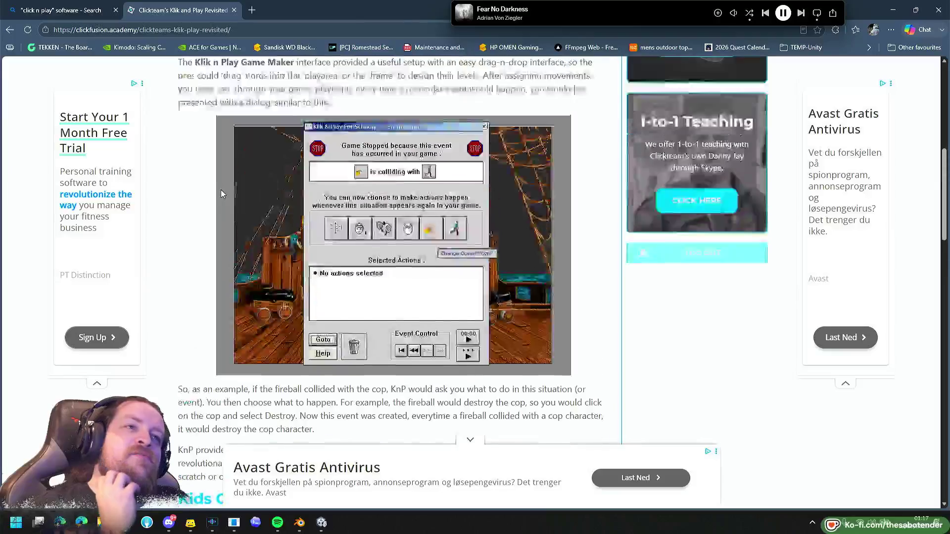
{"action": "scroll", "coordinate": [220, 189], "scroll_direction": "up", "scroll_amount": 1}
{"action": "middle_click", "coordinate": [196, 14]}
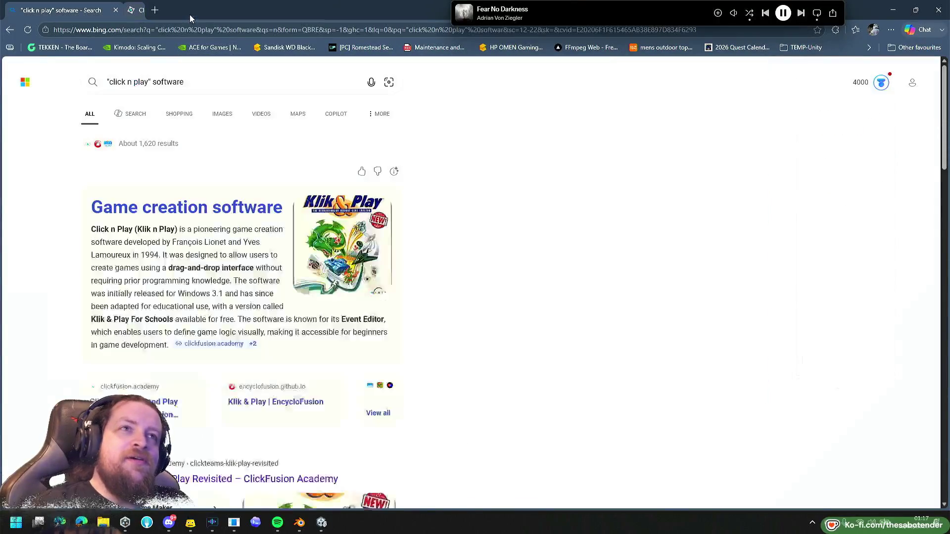
{"action": "middle_click", "coordinate": [96, 15]}
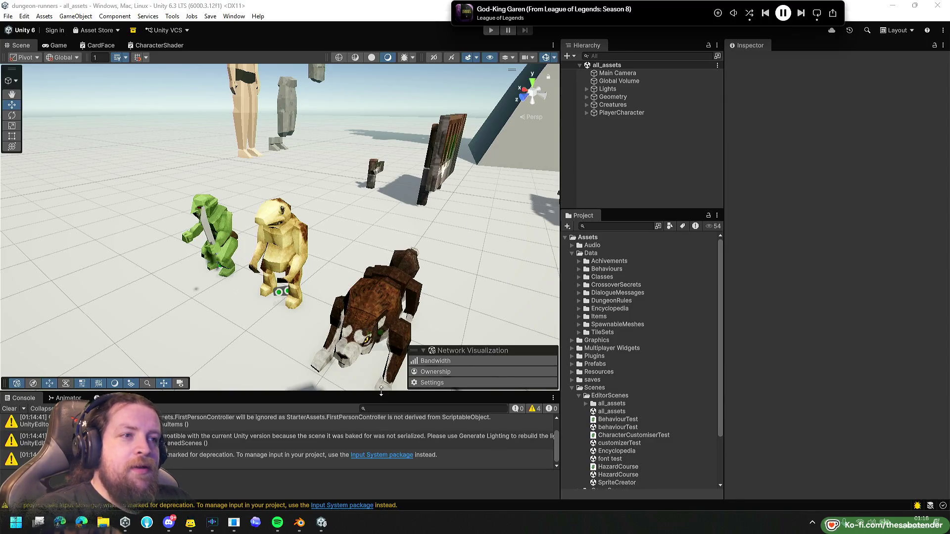
Enlarge the Scene view by shrinking the Console and side panels, then orbit in close on Nosey.
{"action": "left_click_drag", "start_coordinate": [381, 400], "coordinate": [382, 418]}
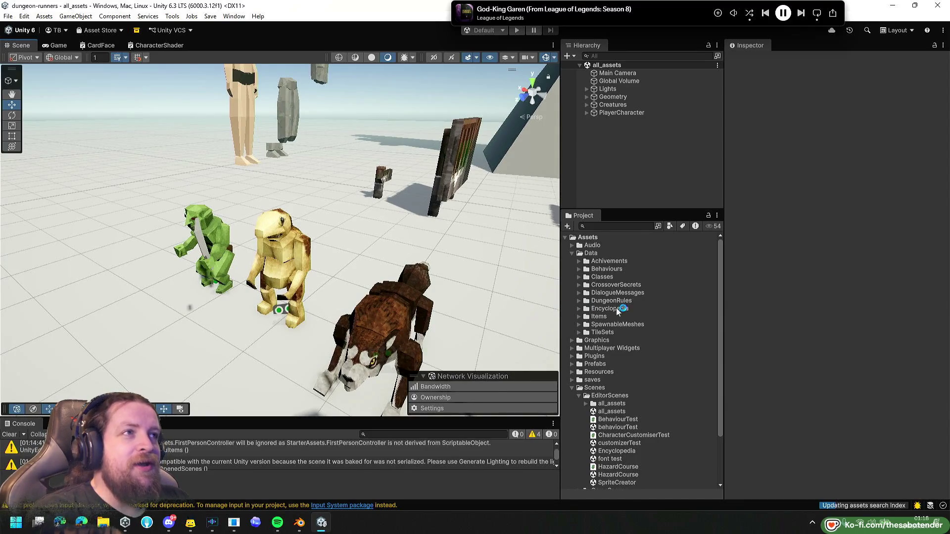
{"action": "mouse_move", "coordinate": [560, 165]}
{"action": "left_mouse_down"}
{"action": "mouse_move", "coordinate": [718, 173]}
{"action": "mouse_move", "coordinate": [649, 186]}
{"action": "left_mouse_up"}
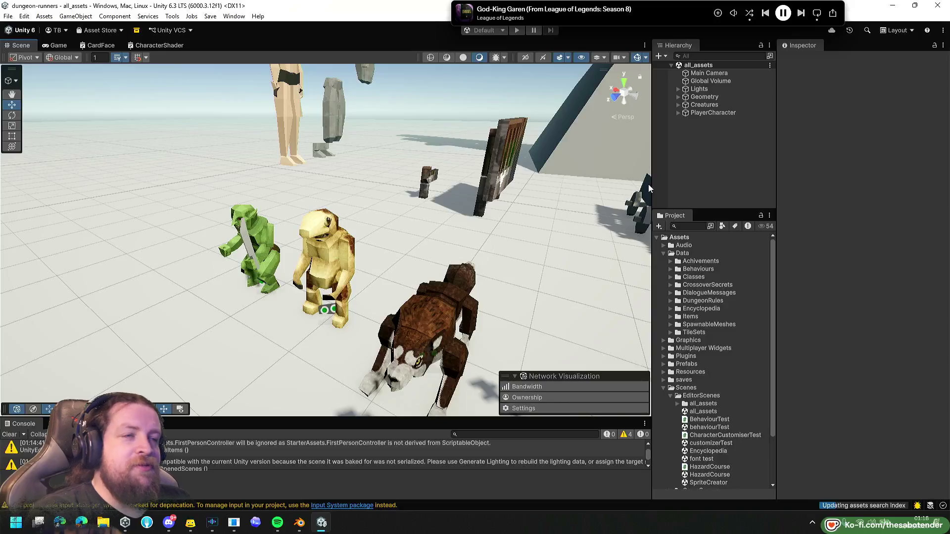
{"action": "mouse_move", "coordinate": [510, 180]}
{"action": "left_mouse_down"}
{"action": "mouse_move", "coordinate": [624, 174]}
{"action": "mouse_move", "coordinate": [366, 224]}
{"action": "mouse_move", "coordinate": [609, 174]}
{"action": "mouse_move", "coordinate": [437, 158]}
{"action": "mouse_move", "coordinate": [464, 191]}
{"action": "mouse_move", "coordinate": [418, 189]}
{"action": "mouse_move", "coordinate": [615, 175]}
{"action": "mouse_move", "coordinate": [471, 198]}
{"action": "left_mouse_up"}
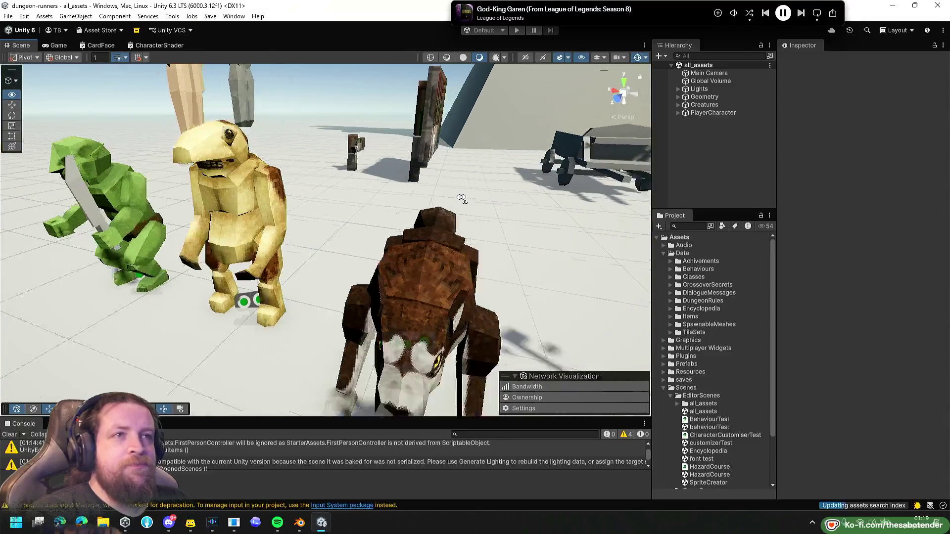
{"action": "mouse_move", "coordinate": [401, 205]}
{"action": "left_mouse_down"}
{"action": "mouse_move", "coordinate": [432, 190]}
{"action": "mouse_move", "coordinate": [359, 186]}
{"action": "mouse_move", "coordinate": [395, 170]}
{"action": "left_mouse_up"}
{"action": "mouse_move", "coordinate": [459, 209]}
{"action": "left_mouse_down"}
{"action": "mouse_move", "coordinate": [473, 193]}
{"action": "mouse_move", "coordinate": [429, 176]}
{"action": "mouse_move", "coordinate": [333, 226]}
{"action": "mouse_move", "coordinate": [785, 239]}
{"action": "mouse_move", "coordinate": [817, 277]}
{"action": "mouse_move", "coordinate": [438, 206]}
{"action": "left_mouse_up"}
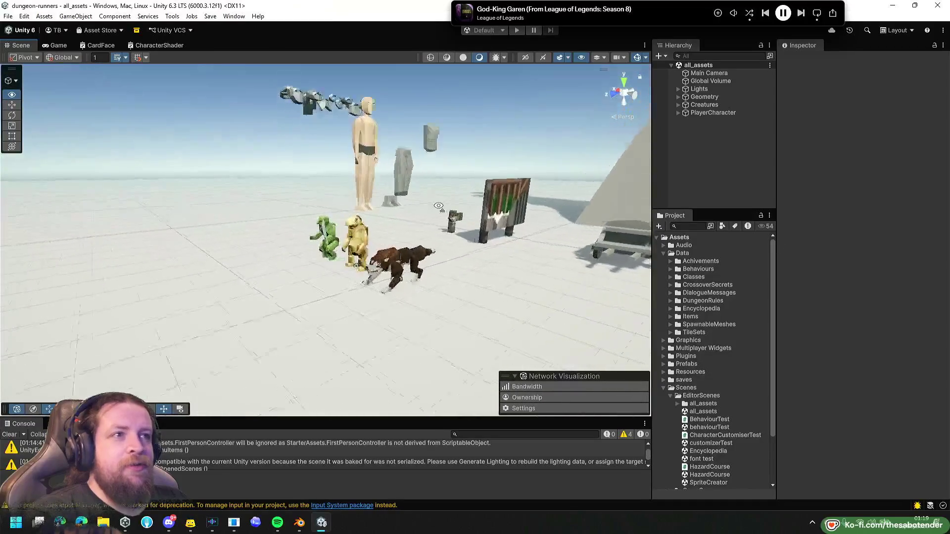
{"action": "scroll", "coordinate": [376, 231], "scroll_direction": "down", "scroll_amount": 6}
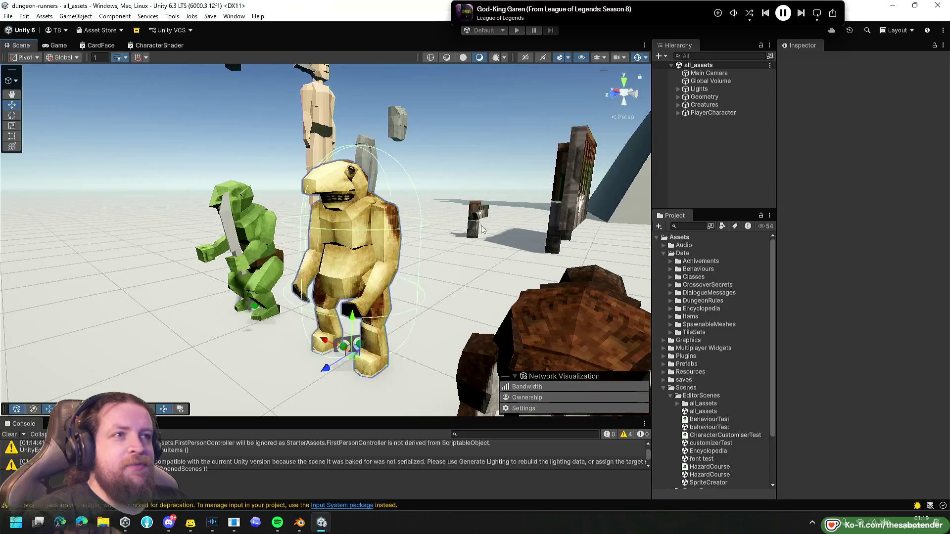
{"action": "left_click_drag", "start_coordinate": [481, 229], "coordinate": [464, 232]}
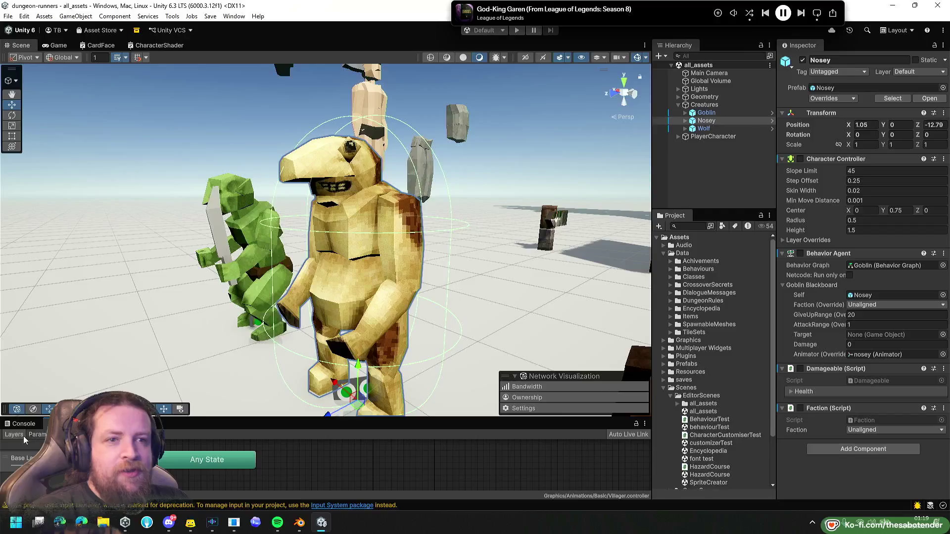
Show the Animation timeline for Nosey's child model and preview its Attack clip.
{"action": "key", "text": "ctrl+6"}
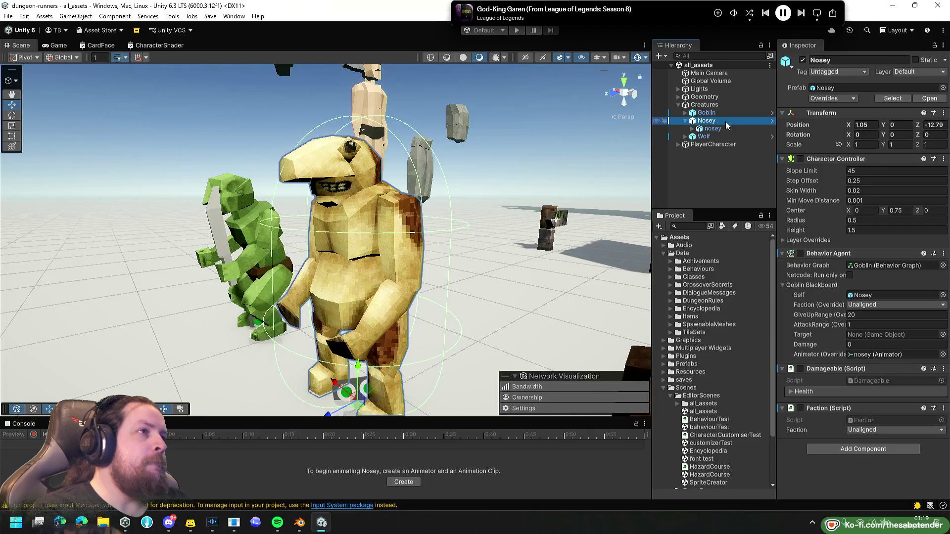
{"action": "left_click", "coordinate": [727, 128]}
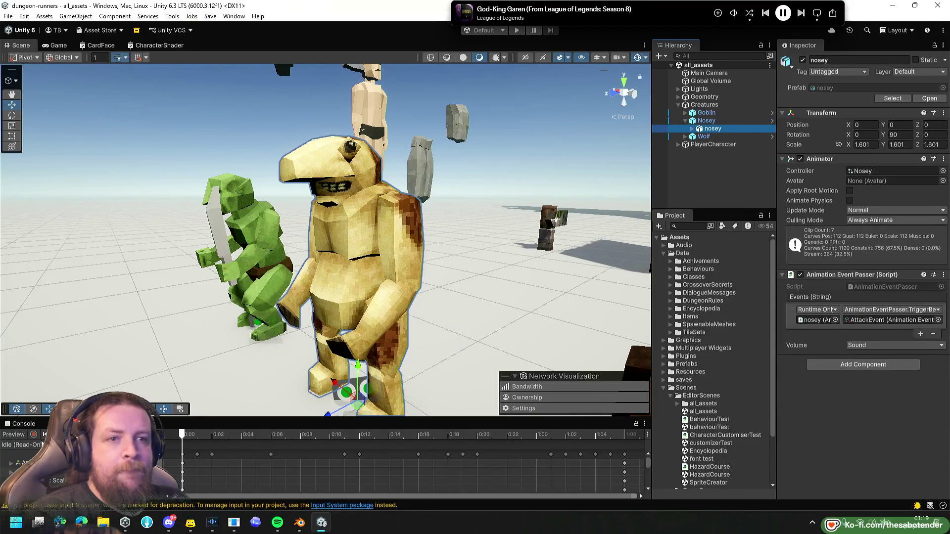
{"action": "left_click", "coordinate": [197, 434]}
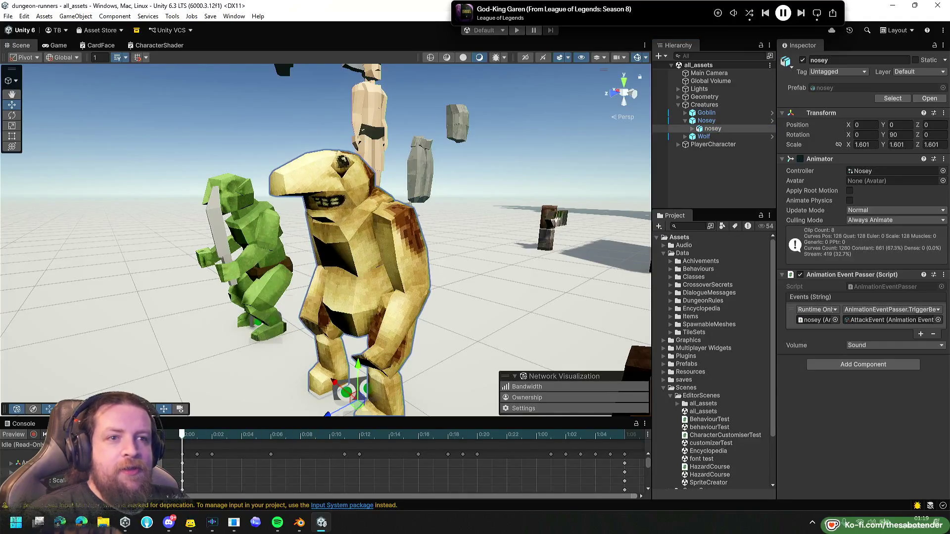
{"action": "left_click_drag", "start_coordinate": [500, 297], "coordinate": [491, 302]}
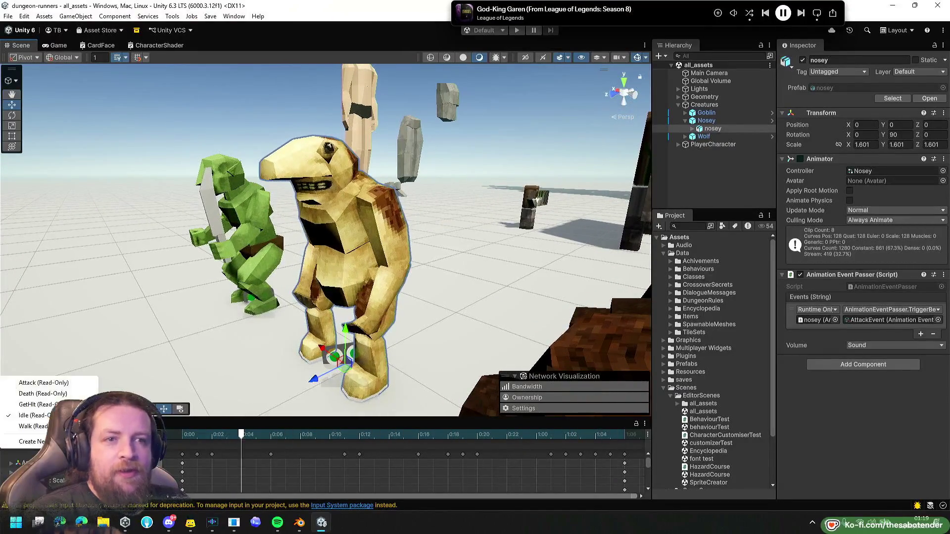
{"action": "left_click", "coordinate": [55, 384]}
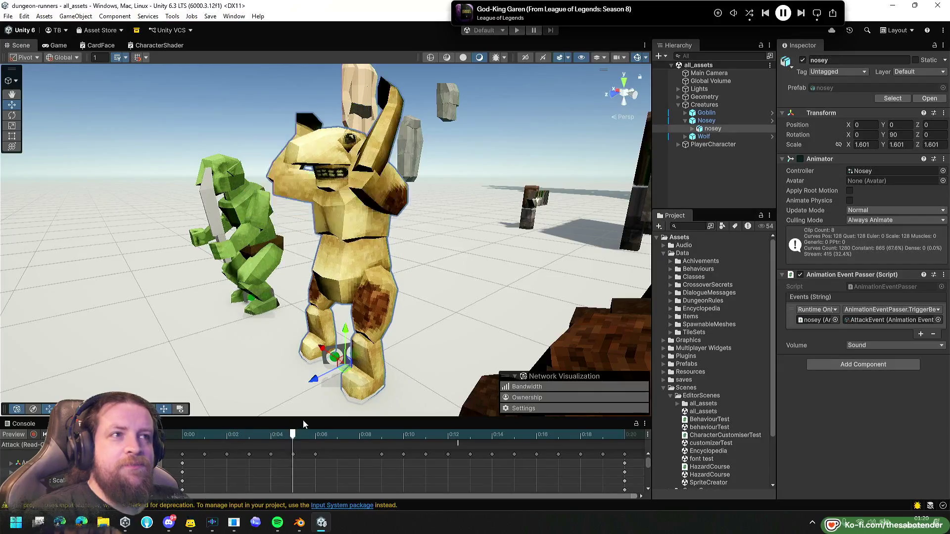
Frame Nosey beside the goblin and scrub the Attack preview between about 0:06 and 0:16.
{"action": "mouse_move", "coordinate": [389, 412]}
{"action": "left_mouse_down"}
{"action": "mouse_move", "coordinate": [480, 250]}
{"action": "mouse_move", "coordinate": [510, 258]}
{"action": "left_mouse_up"}
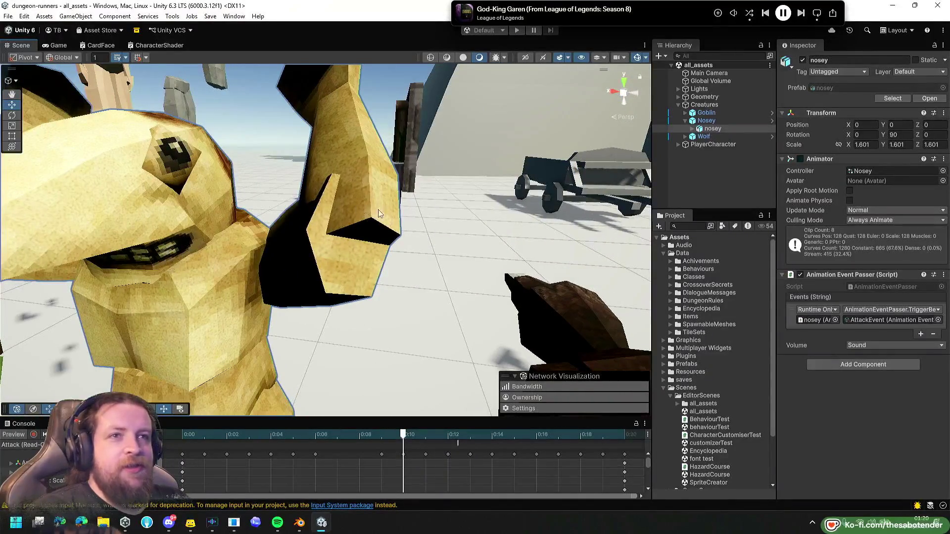
{"action": "mouse_move", "coordinate": [367, 259]}
{"action": "left_mouse_down"}
{"action": "mouse_move", "coordinate": [226, 249]}
{"action": "mouse_move", "coordinate": [254, 240]}
{"action": "mouse_move", "coordinate": [225, 240]}
{"action": "mouse_move", "coordinate": [238, 242]}
{"action": "left_mouse_up"}
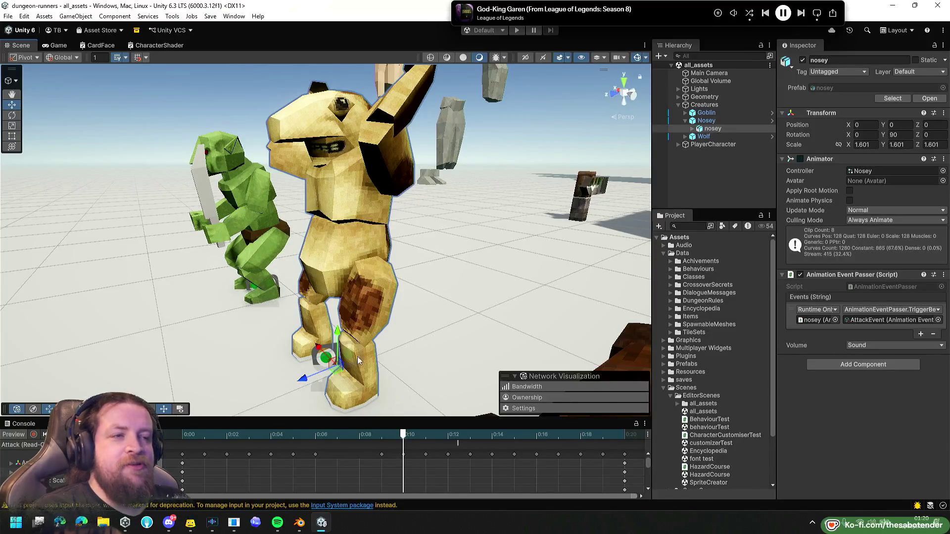
{"action": "mouse_move", "coordinate": [411, 433]}
{"action": "left_mouse_down"}
{"action": "mouse_move", "coordinate": [452, 434]}
{"action": "mouse_move", "coordinate": [268, 424]}
{"action": "mouse_move", "coordinate": [204, 427]}
{"action": "mouse_move", "coordinate": [378, 433]}
{"action": "mouse_move", "coordinate": [205, 435]}
{"action": "left_mouse_up"}
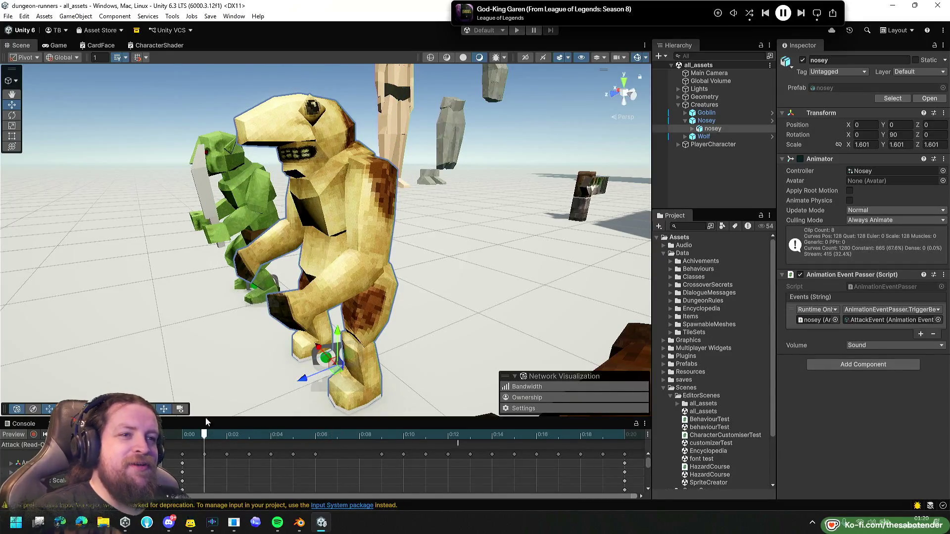
{"action": "mouse_move", "coordinate": [205, 435]}
{"action": "left_mouse_down"}
{"action": "mouse_move", "coordinate": [405, 433]}
{"action": "mouse_move", "coordinate": [578, 402]}
{"action": "mouse_move", "coordinate": [178, 414]}
{"action": "left_mouse_up"}
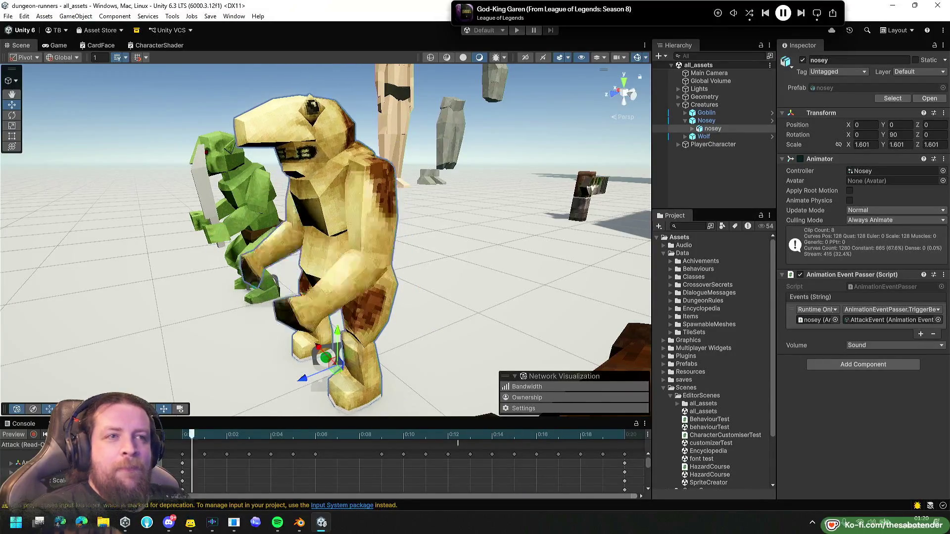
{"action": "left_click_drag", "start_coordinate": [490, 342], "coordinate": [470, 346], "text": "alt"}
{"action": "left_click", "coordinate": [322, 434]}
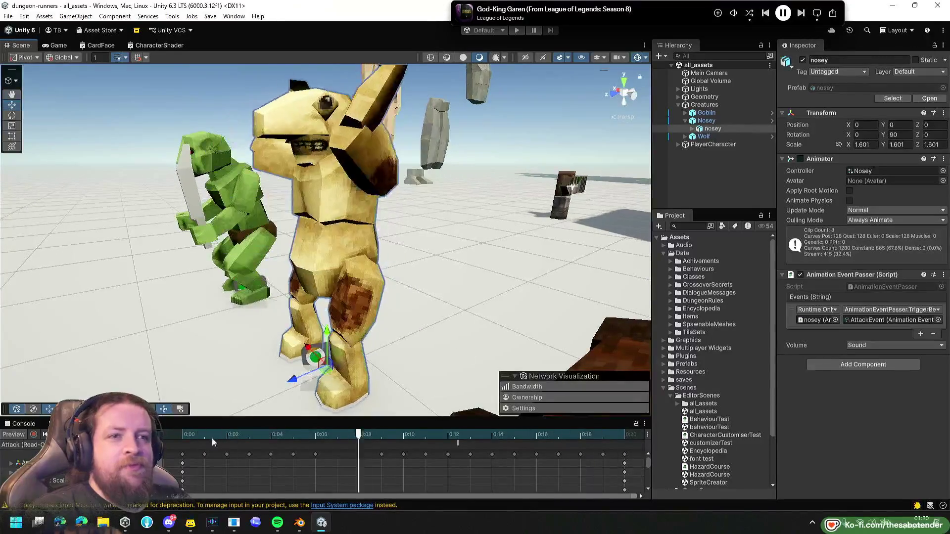
Preview Nosey's GetHit and Walk clips, then its Death clip, orbiting closer around it.
{"action": "left_click", "coordinate": [23, 445]}
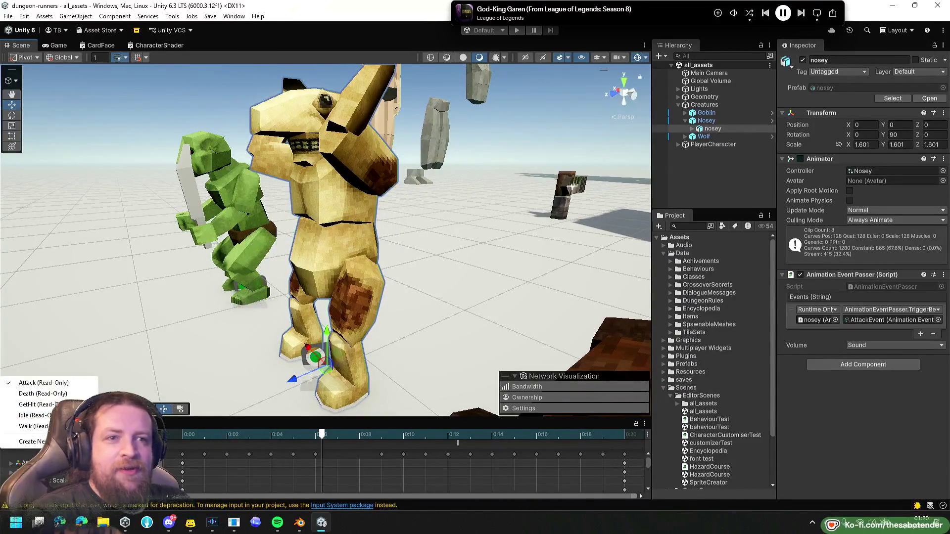
{"action": "left_click", "coordinate": [35, 404]}
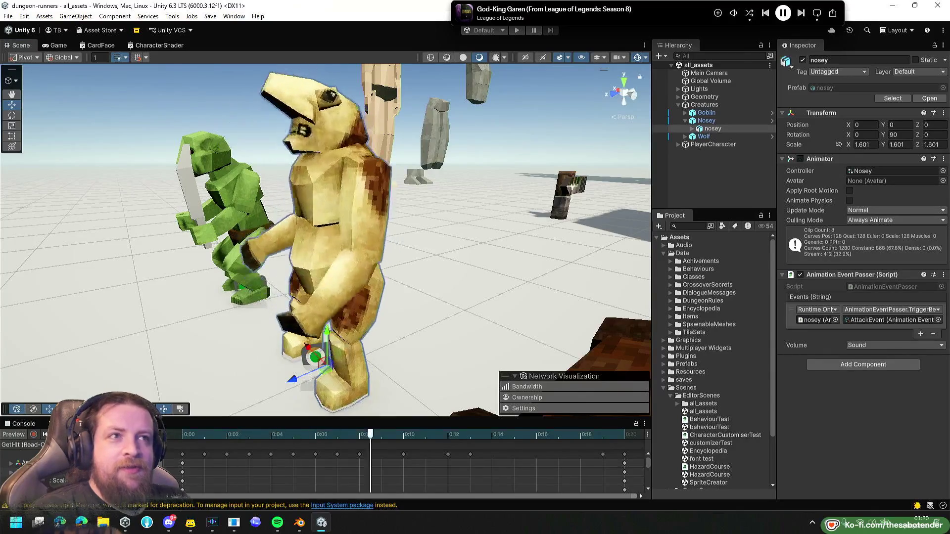
{"action": "left_click", "coordinate": [22, 445]}
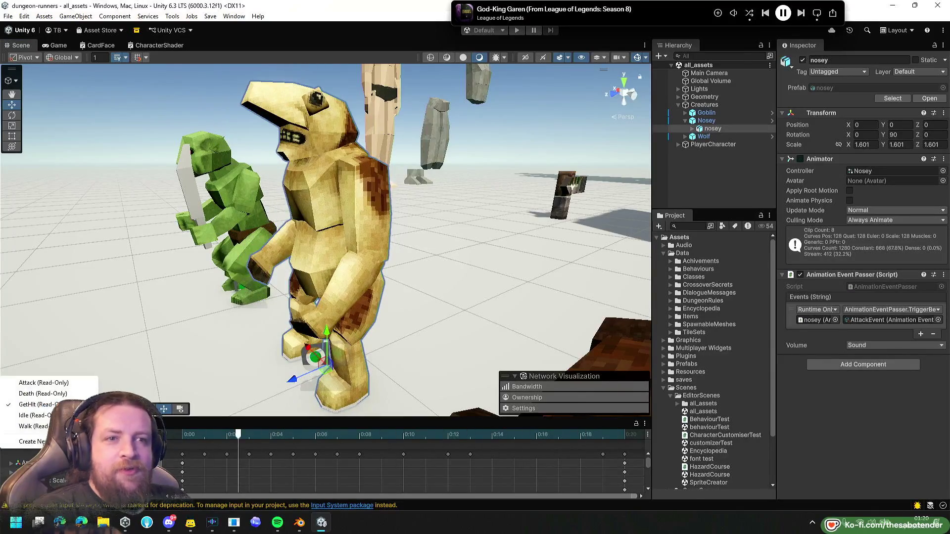
{"action": "left_click", "coordinate": [33, 426]}
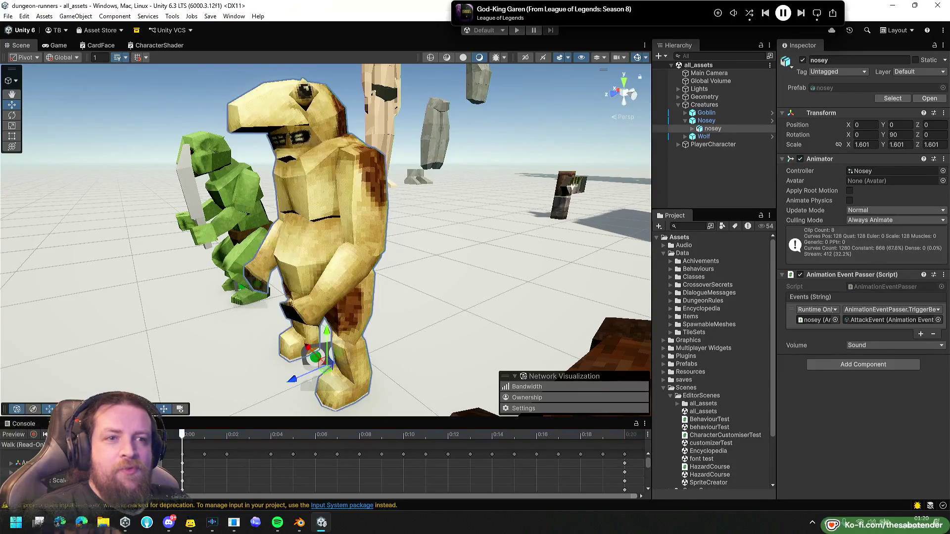
{"action": "left_click_drag", "start_coordinate": [377, 327], "coordinate": [435, 325]}
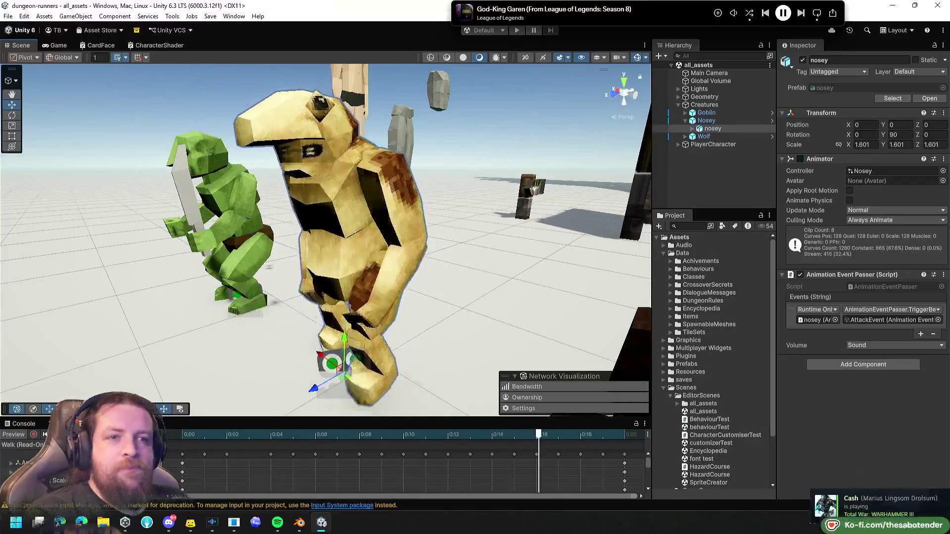
{"action": "left_click", "coordinate": [22, 445]}
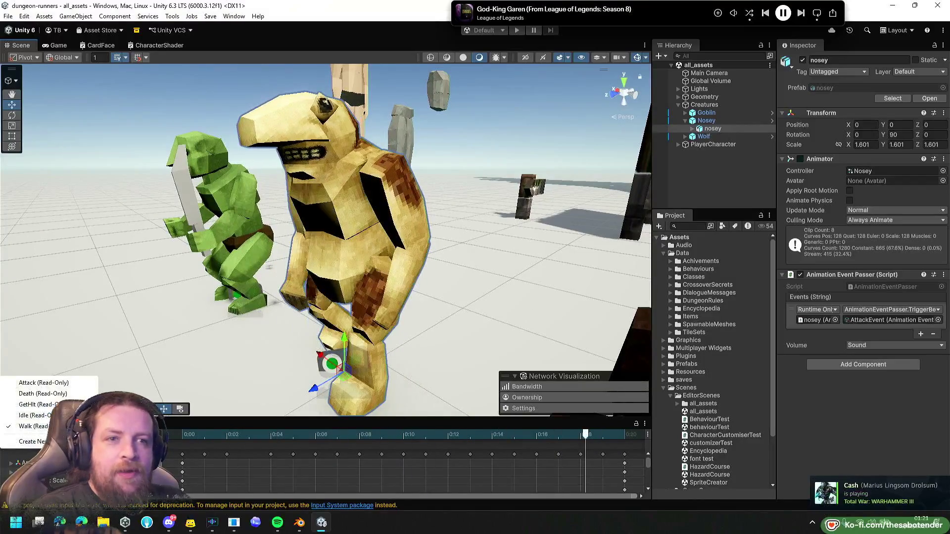
{"action": "left_click", "coordinate": [59, 394]}
{"action": "mouse_move", "coordinate": [515, 287]}
{"action": "left_mouse_down"}
{"action": "mouse_move", "coordinate": [482, 309]}
{"action": "mouse_move", "coordinate": [395, 323]}
{"action": "mouse_move", "coordinate": [360, 313]}
{"action": "left_mouse_up"}
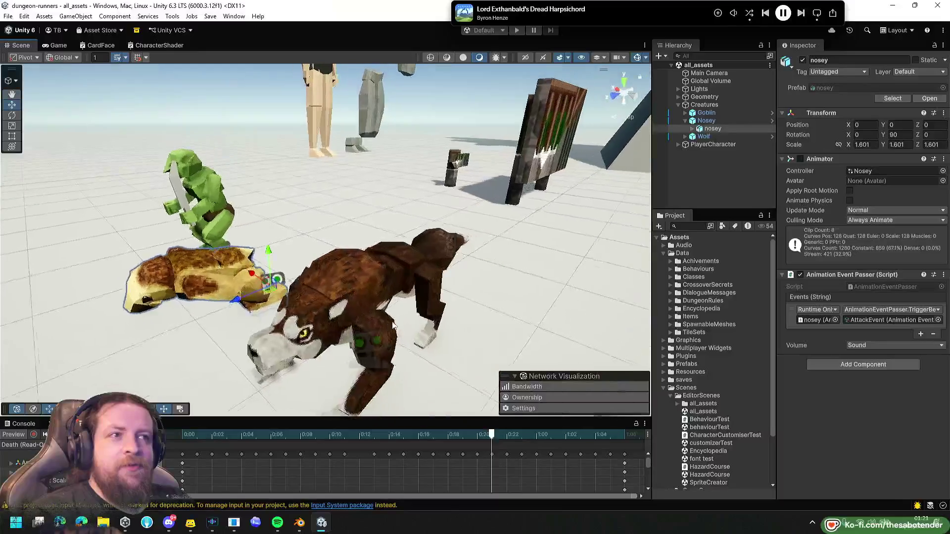
Select the Wolf's animated model and preview its Walk animation.
{"action": "left_click", "coordinate": [360, 313]}
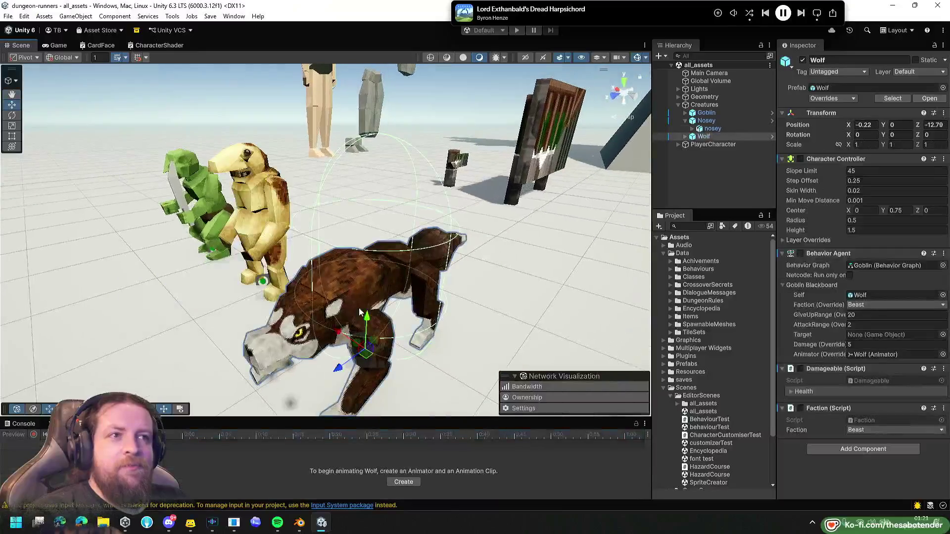
{"action": "left_click", "coordinate": [697, 145]}
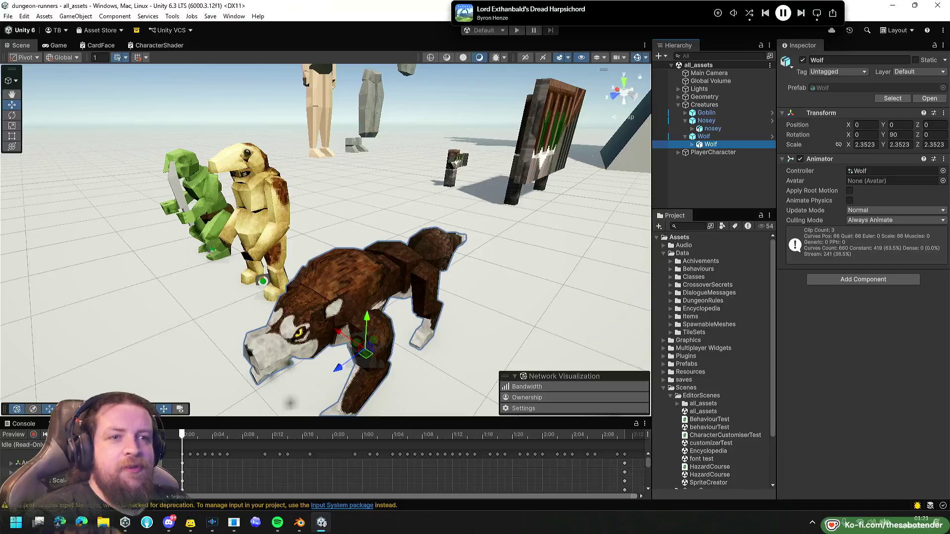
{"action": "mouse_move", "coordinate": [297, 317]}
{"action": "left_mouse_down"}
{"action": "mouse_move", "coordinate": [327, 313]}
{"action": "mouse_move", "coordinate": [162, 328]}
{"action": "mouse_move", "coordinate": [352, 322]}
{"action": "left_mouse_up"}
{"action": "left_click", "coordinate": [22, 444]}
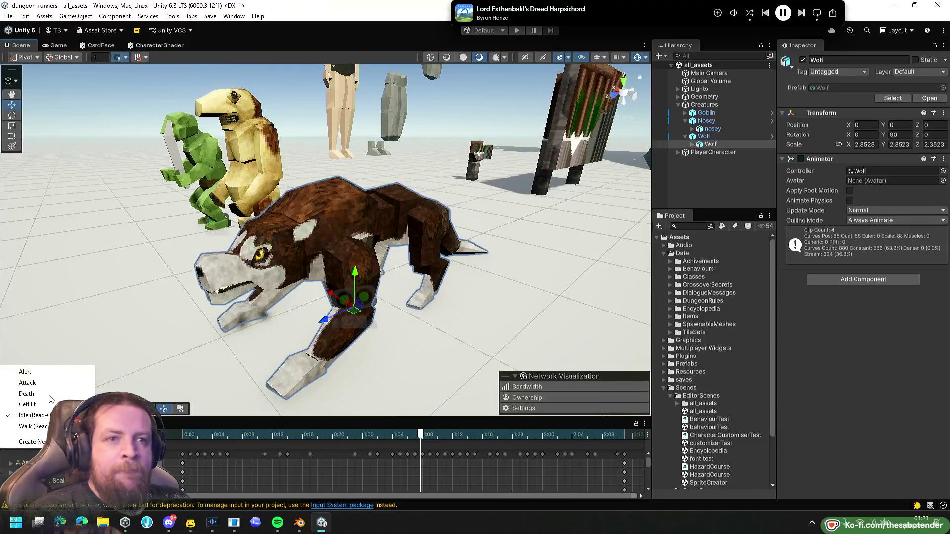
{"action": "left_click", "coordinate": [31, 426]}
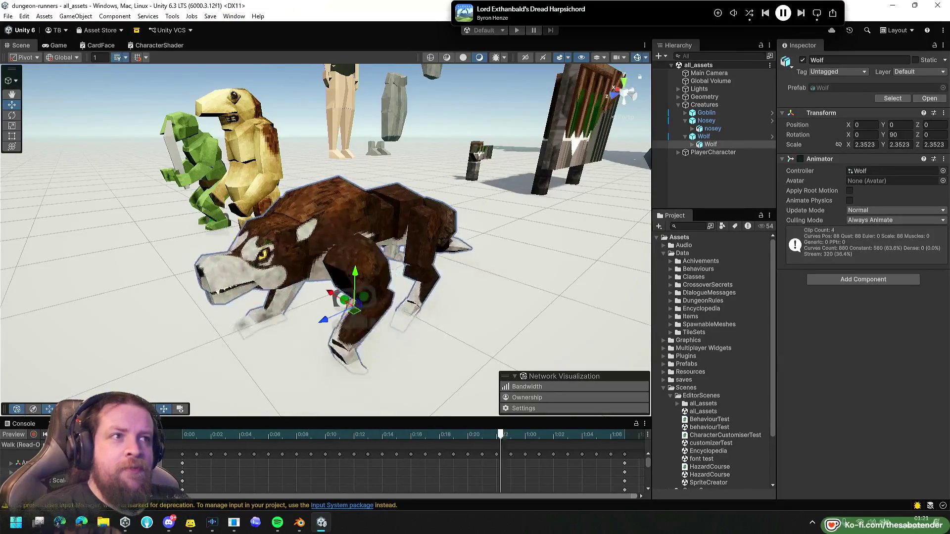
Preview the wolf's Alert, Attack and GetHit animations, dismissing the new-animation save prompt.
{"action": "left_click", "coordinate": [35, 446]}
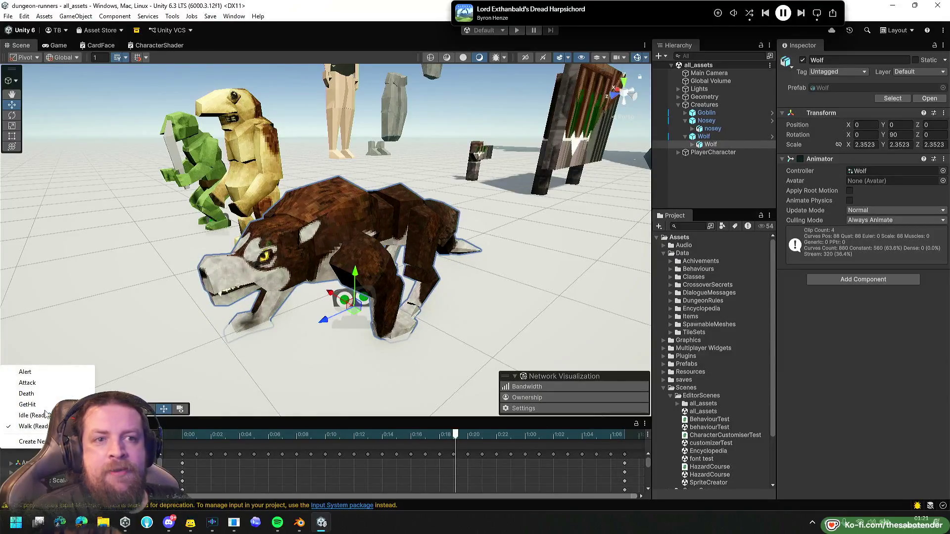
{"action": "left_click", "coordinate": [25, 372]}
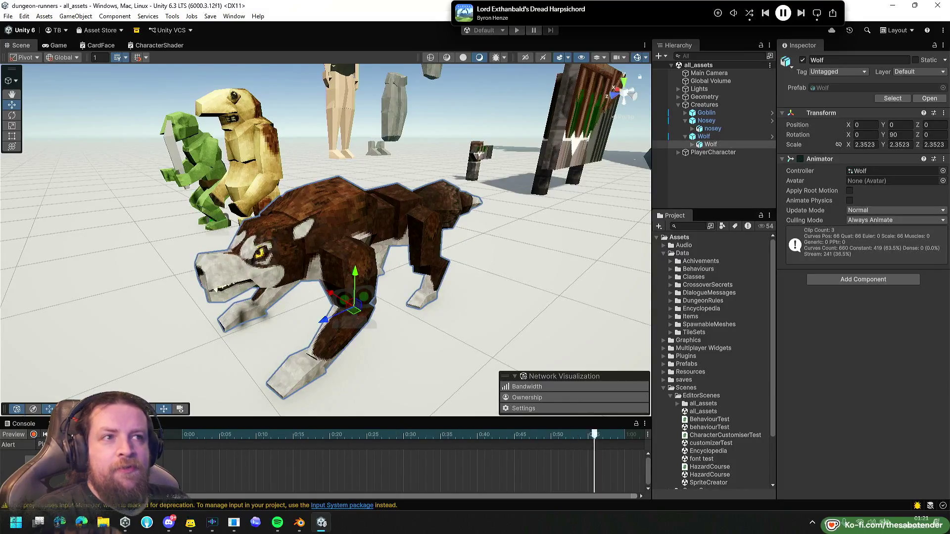
{"action": "left_click", "coordinate": [25, 444]}
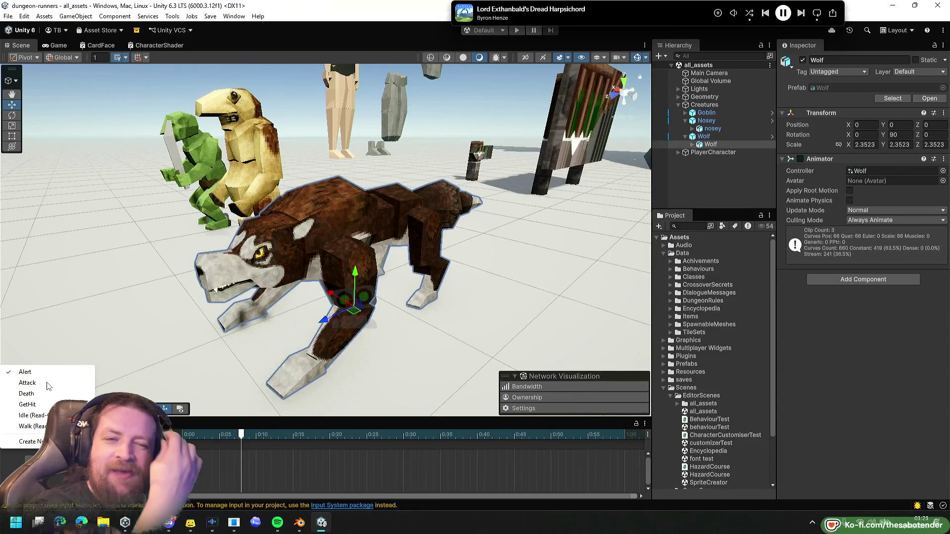
{"action": "left_click", "coordinate": [28, 383]}
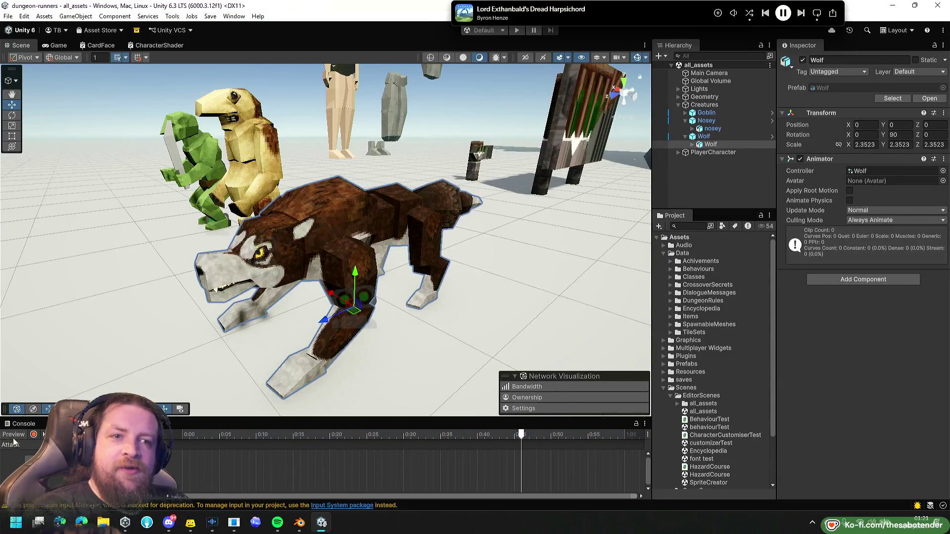
{"action": "key", "text": "Escape"}
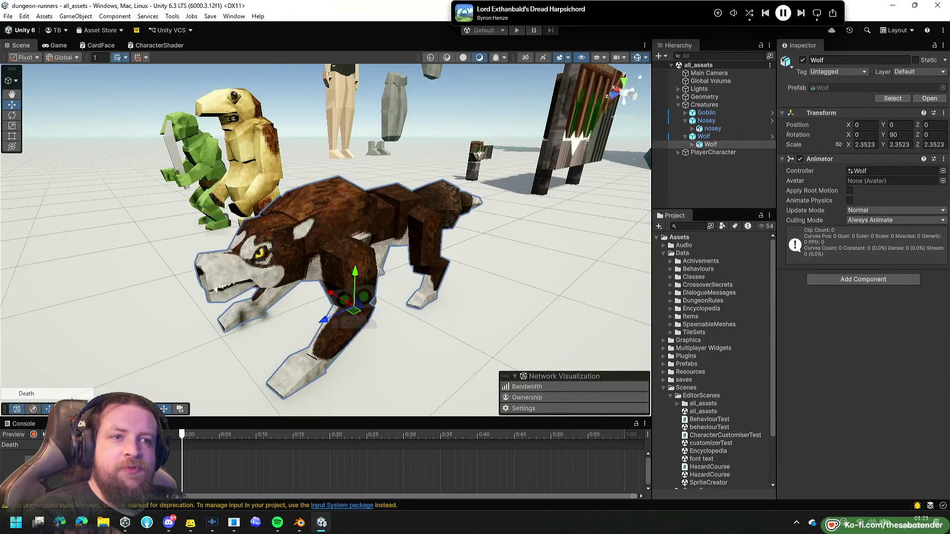
{"action": "left_click", "coordinate": [11, 445]}
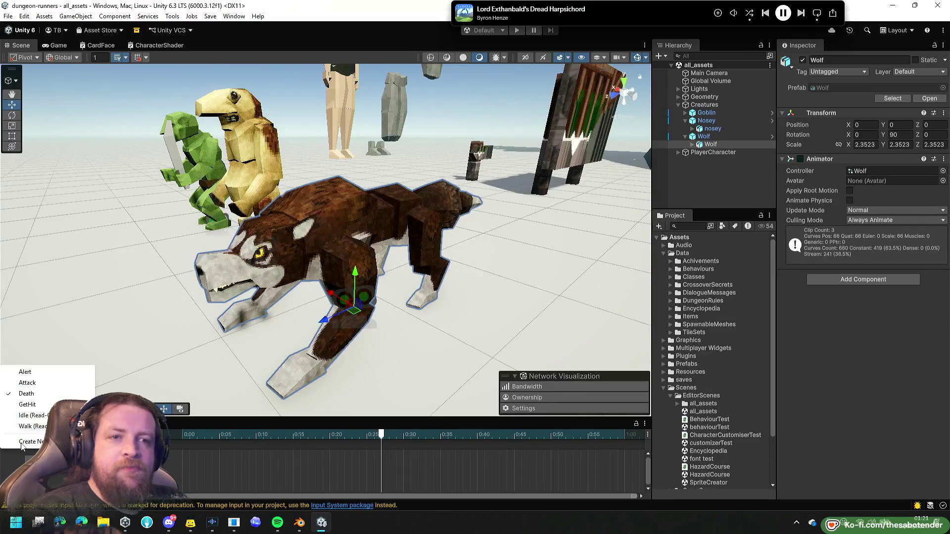
{"action": "left_click", "coordinate": [27, 404]}
{"action": "left_click", "coordinate": [189, 179]}
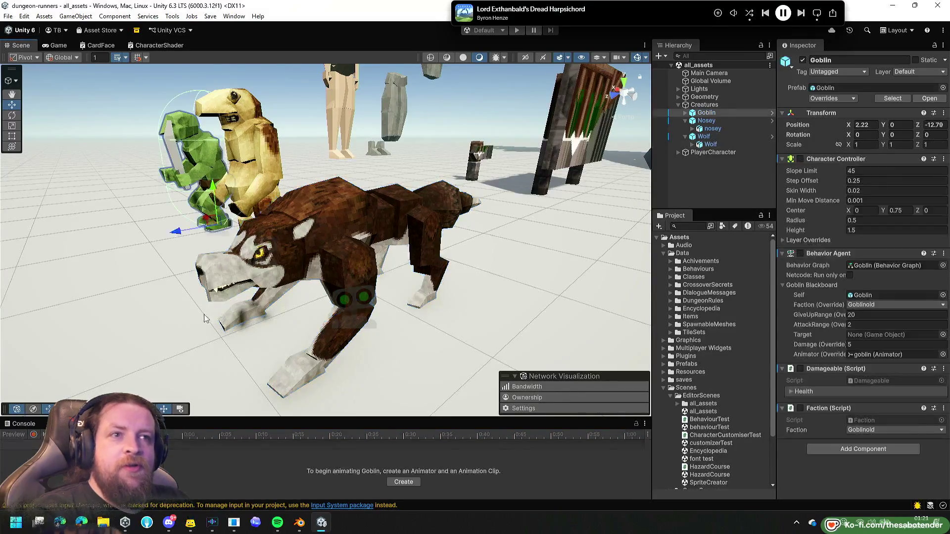
Frame the goblin, select its animated model, and preview its Alert and Attack clips.
{"action": "key", "text": "f"}
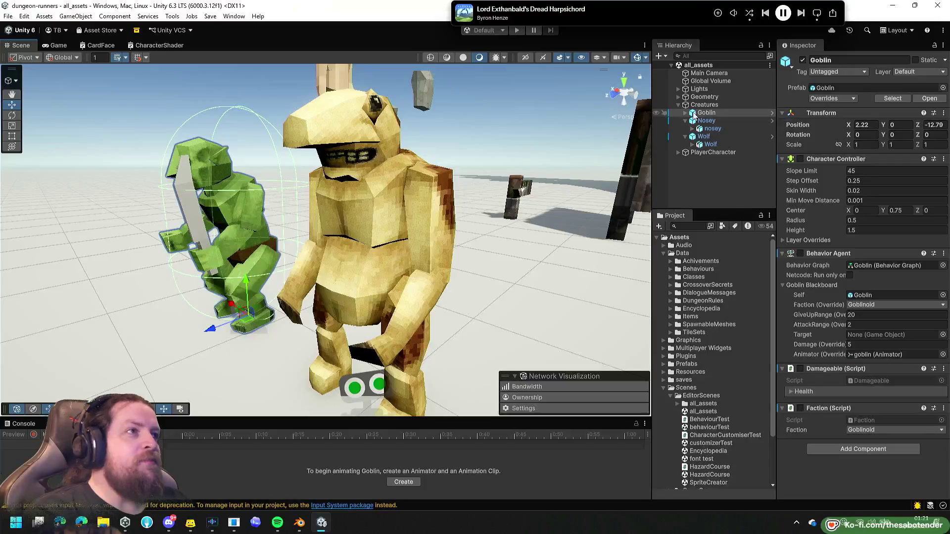
{"action": "left_click", "coordinate": [713, 121]}
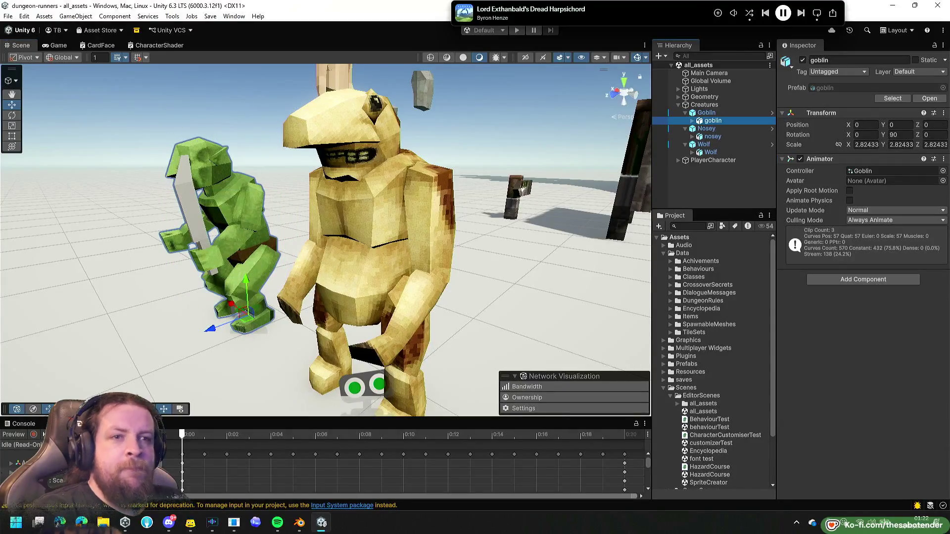
{"action": "mouse_move", "coordinate": [356, 302]}
{"action": "left_mouse_down"}
{"action": "mouse_move", "coordinate": [371, 310]}
{"action": "mouse_move", "coordinate": [346, 341]}
{"action": "left_mouse_up"}
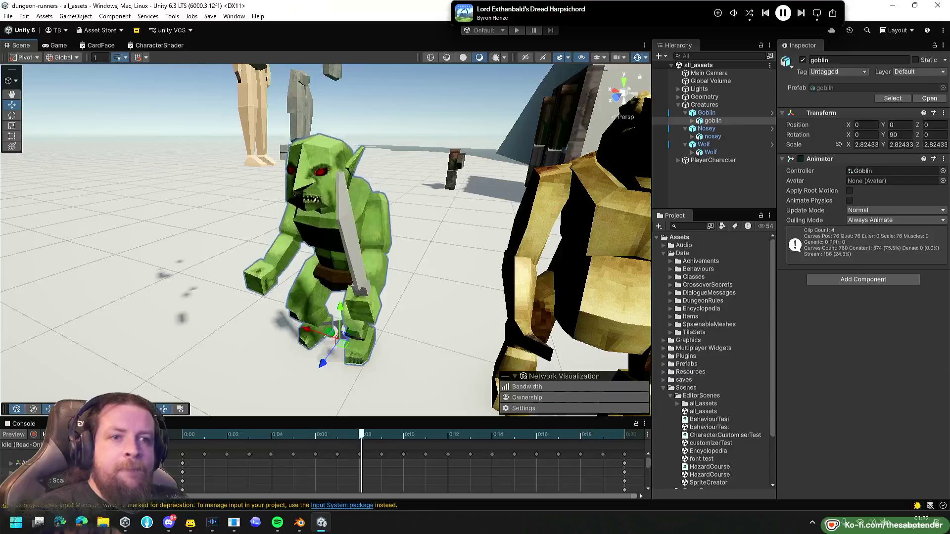
{"action": "left_click", "coordinate": [23, 445]}
{"action": "left_click", "coordinate": [82, 372]}
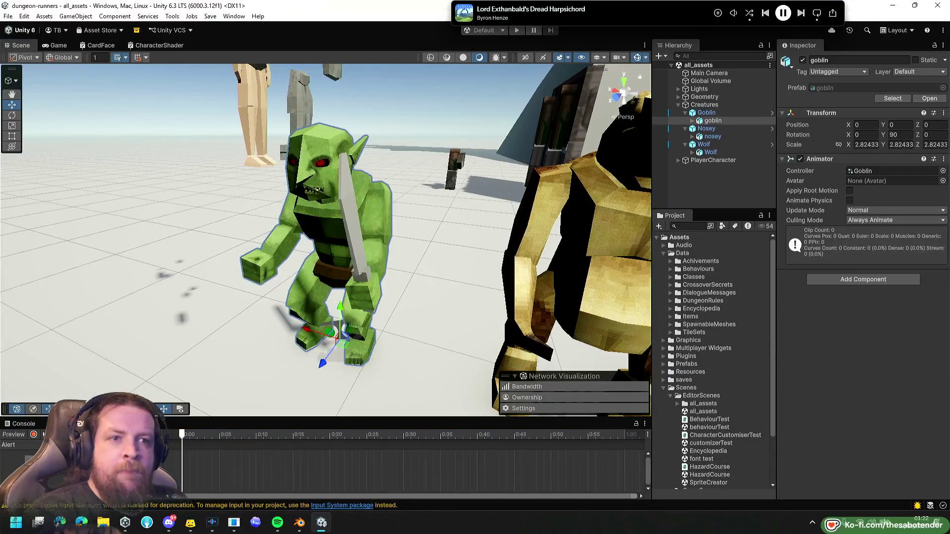
{"action": "left_click", "coordinate": [13, 446]}
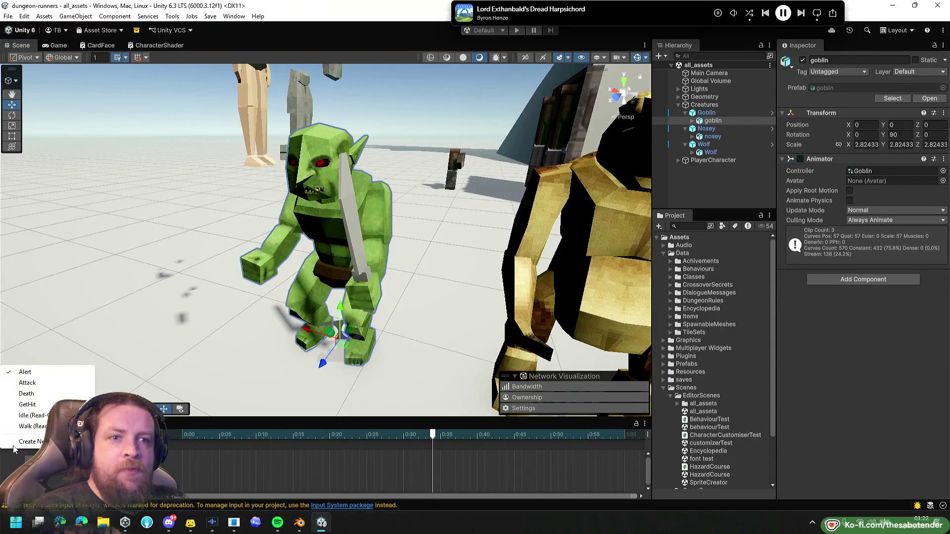
{"action": "left_click", "coordinate": [28, 383]}
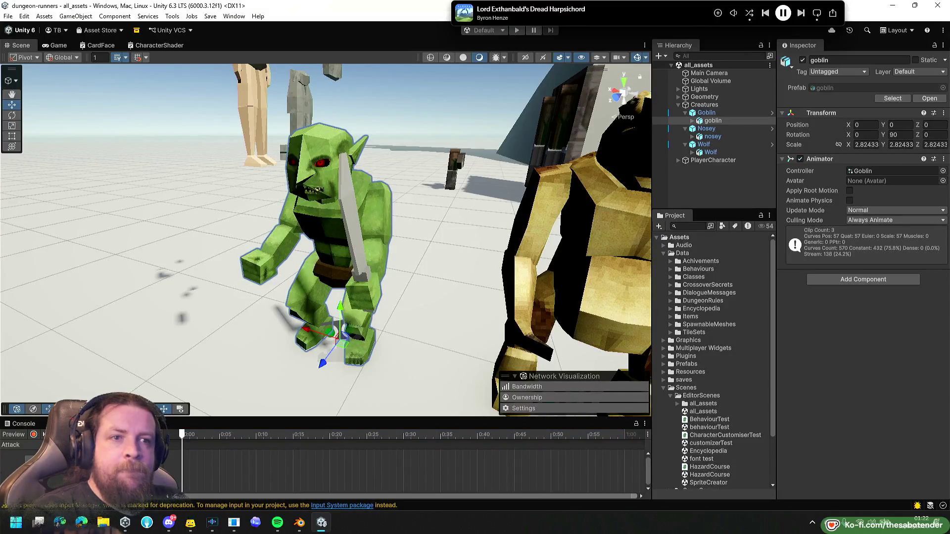
Preview the goblin's Death, GetHit and Walk animations.
{"action": "left_click", "coordinate": [31, 444]}
{"action": "left_click", "coordinate": [45, 395]}
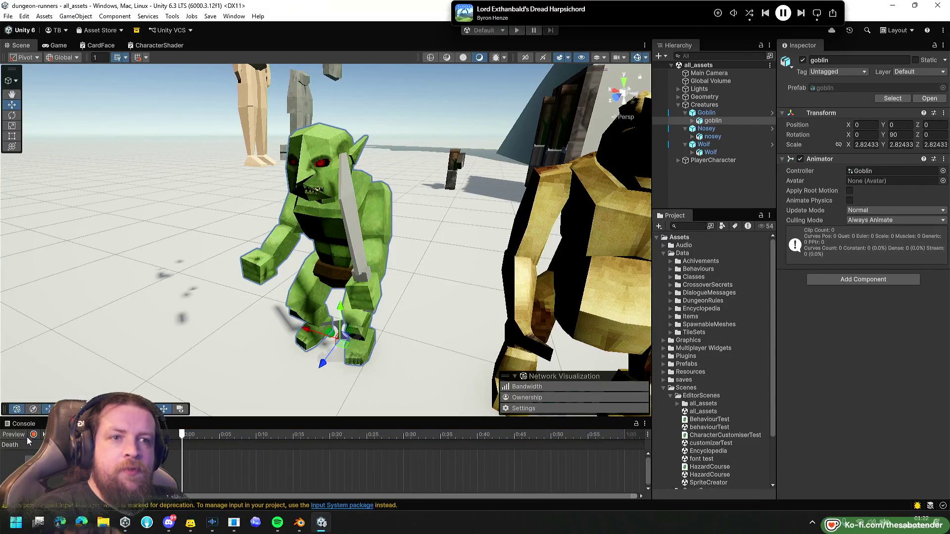
{"action": "left_click", "coordinate": [29, 442]}
{"action": "left_click", "coordinate": [30, 404]}
{"action": "left_click", "coordinate": [31, 445]}
{"action": "left_click", "coordinate": [32, 427]}
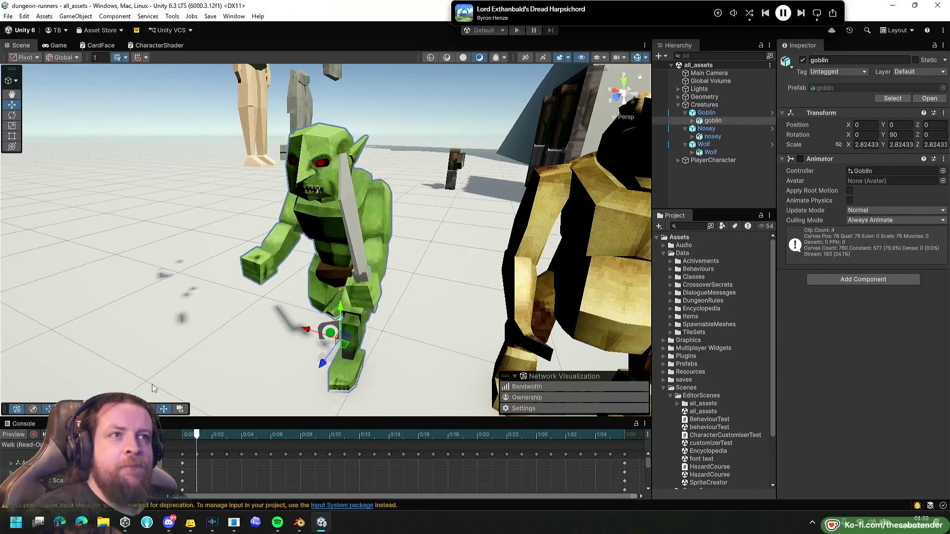
{"action": "scroll", "coordinate": [152, 387], "scroll_direction": "down", "scroll_amount": 10}
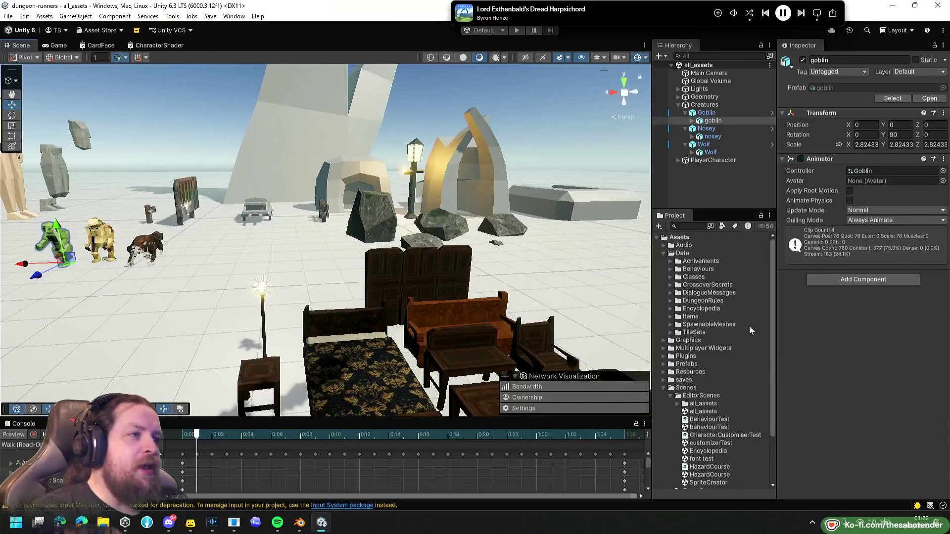
Expand Scenes > GameScenes in the Project window and open the MainMenu scene.
{"action": "scroll", "coordinate": [731, 388], "scroll_direction": "down", "scroll_amount": 3}
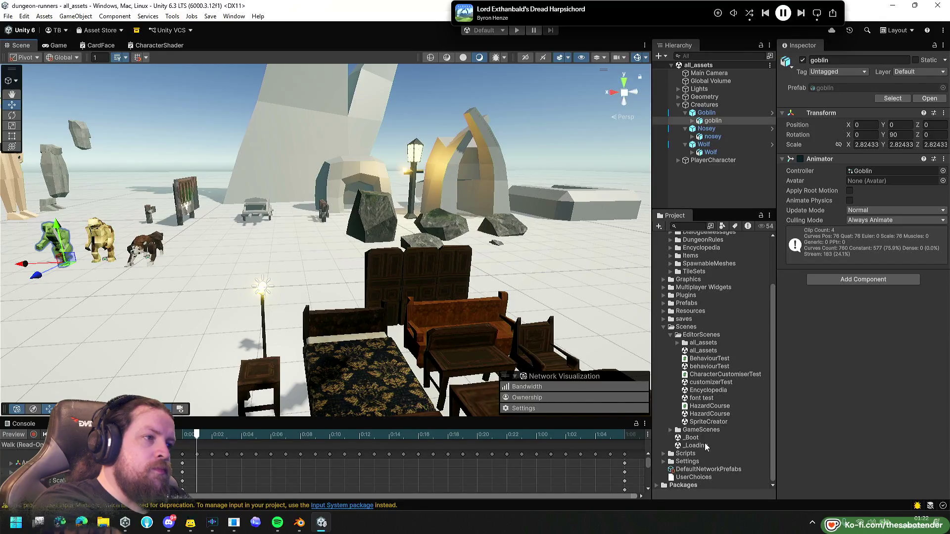
{"action": "left_click", "coordinate": [671, 429]}
{"action": "left_click", "coordinate": [674, 336]}
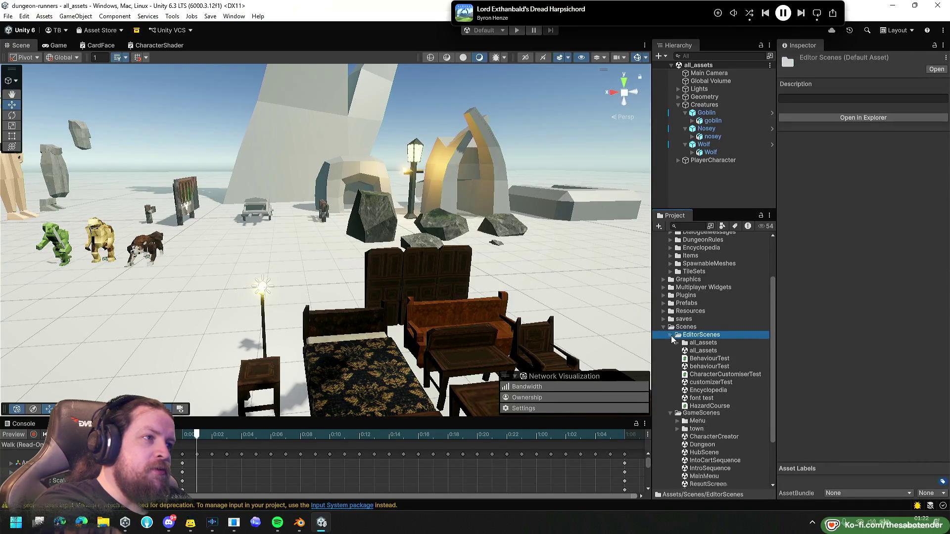
{"action": "left_click", "coordinate": [671, 335]}
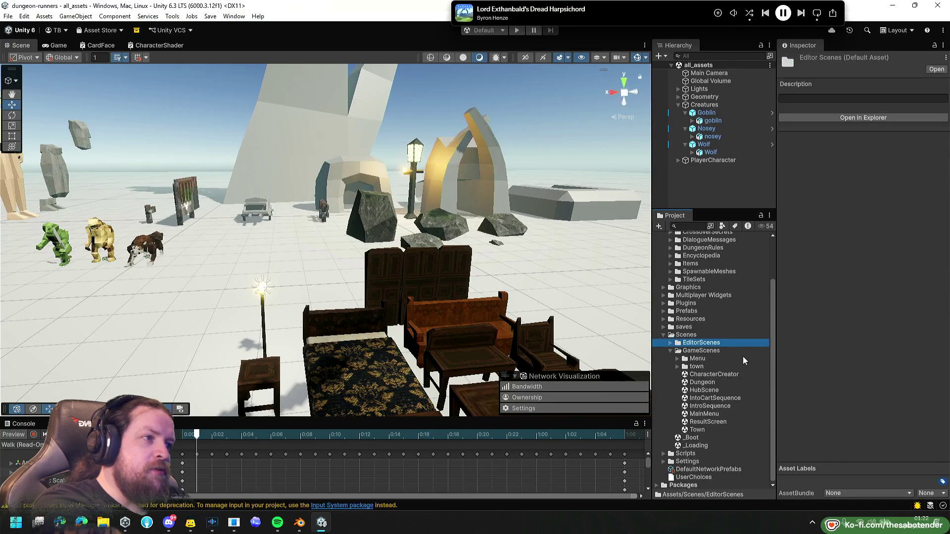
{"action": "left_click", "coordinate": [718, 415]}
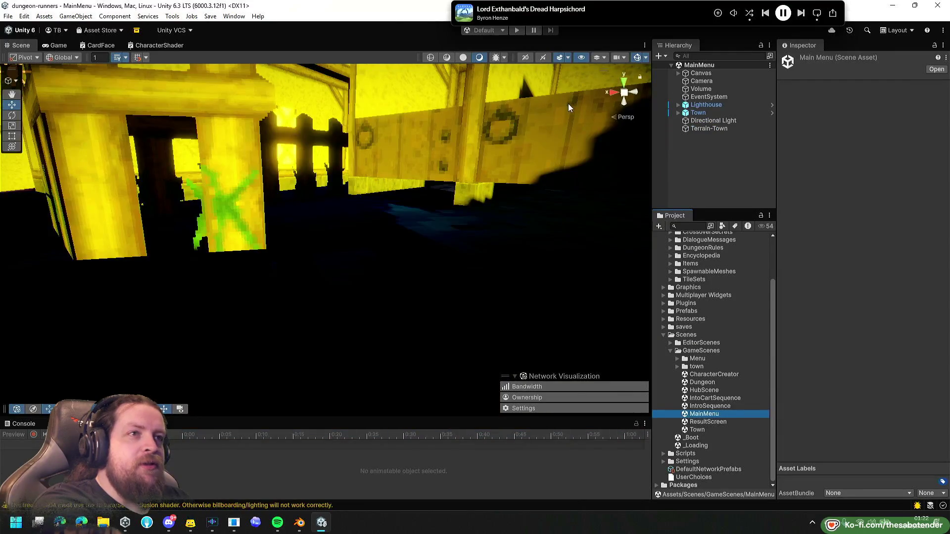
Run the game, get past PRESS START, enable Mute Audio and choose New Character.
{"action": "left_click", "coordinate": [517, 31]}
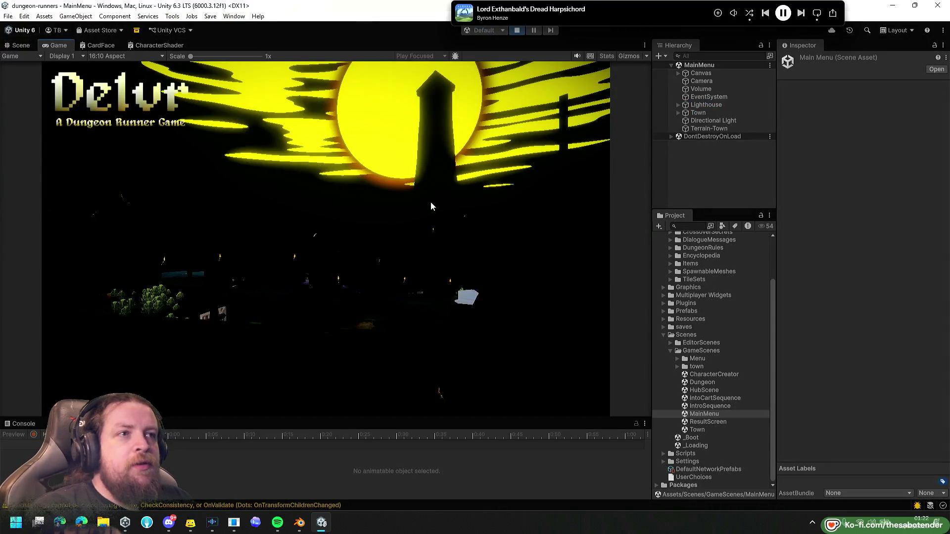
{"action": "left_click", "coordinate": [369, 327]}
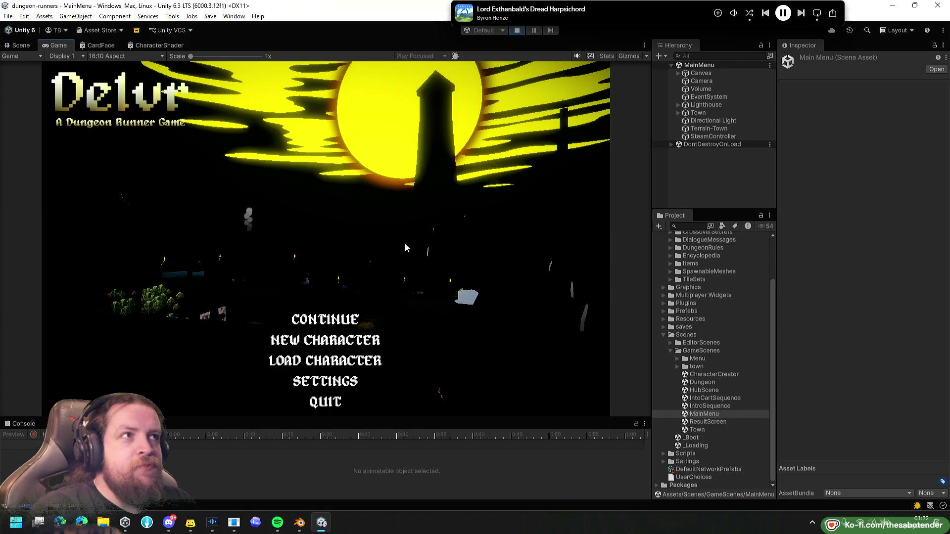
{"action": "left_click", "coordinate": [578, 56]}
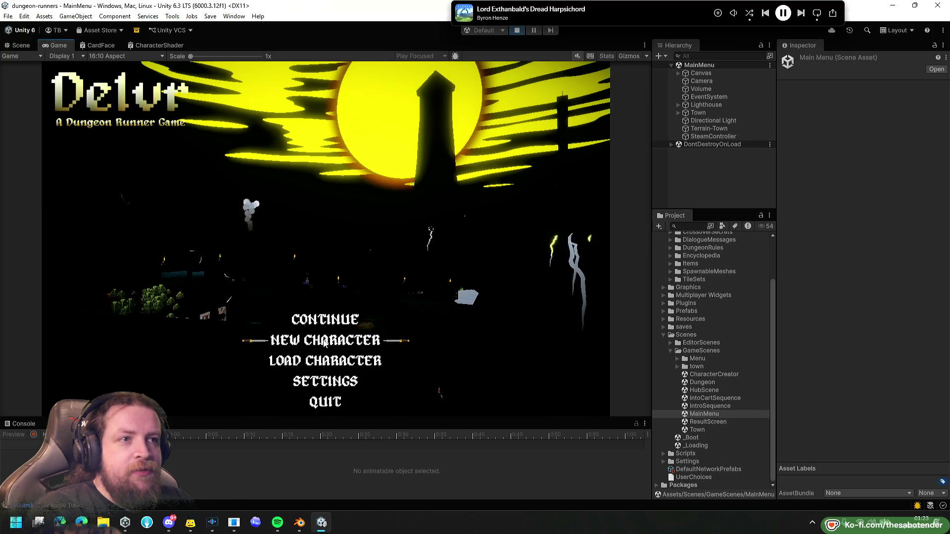
{"action": "left_click", "coordinate": [324, 342]}
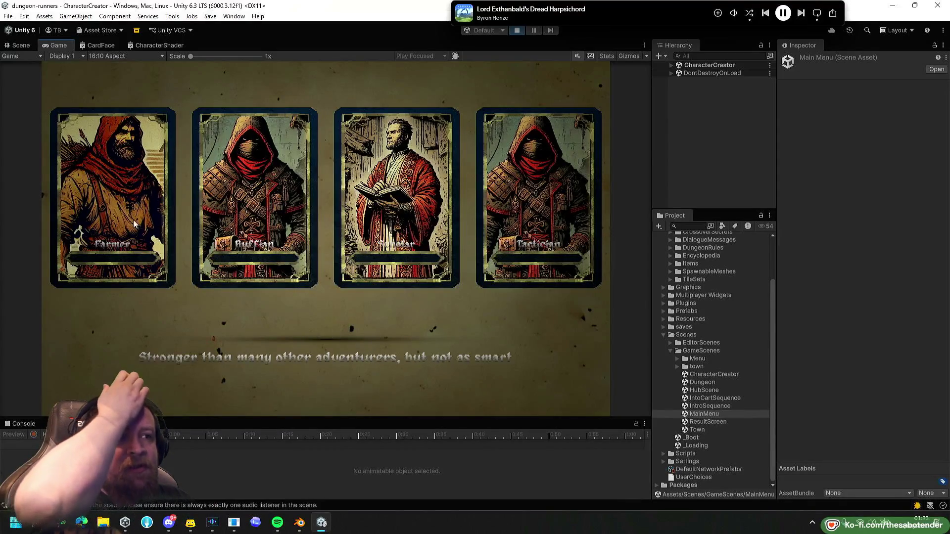
Choose the Ruffian class and settle on a light tan skin after trying darker tones.
{"action": "left_click", "coordinate": [272, 194]}
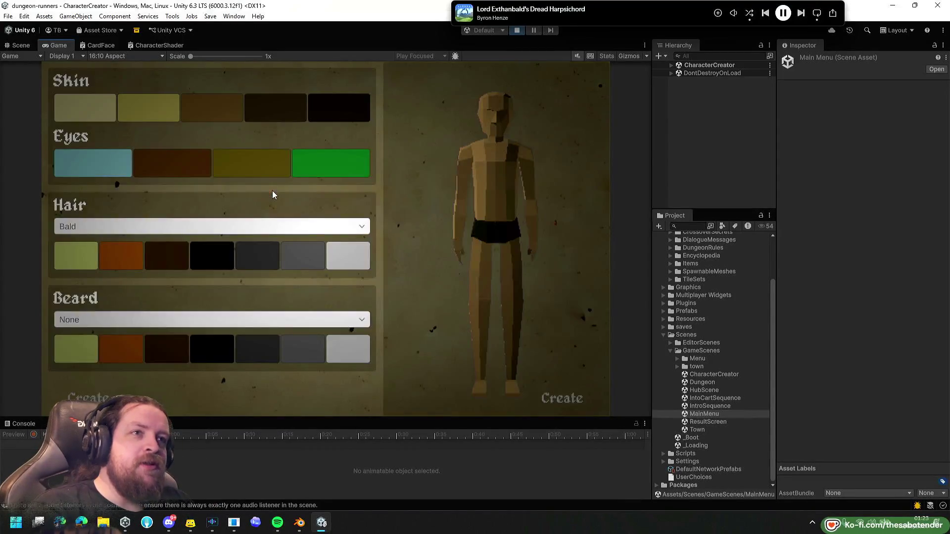
{"action": "left_click", "coordinate": [209, 114]}
{"action": "left_click", "coordinate": [275, 109]}
{"action": "left_click", "coordinate": [320, 109]}
{"action": "left_click", "coordinate": [210, 108]}
{"action": "left_click", "coordinate": [85, 118]}
{"action": "left_click", "coordinate": [124, 115]}
{"action": "left_click", "coordinate": [85, 111]}
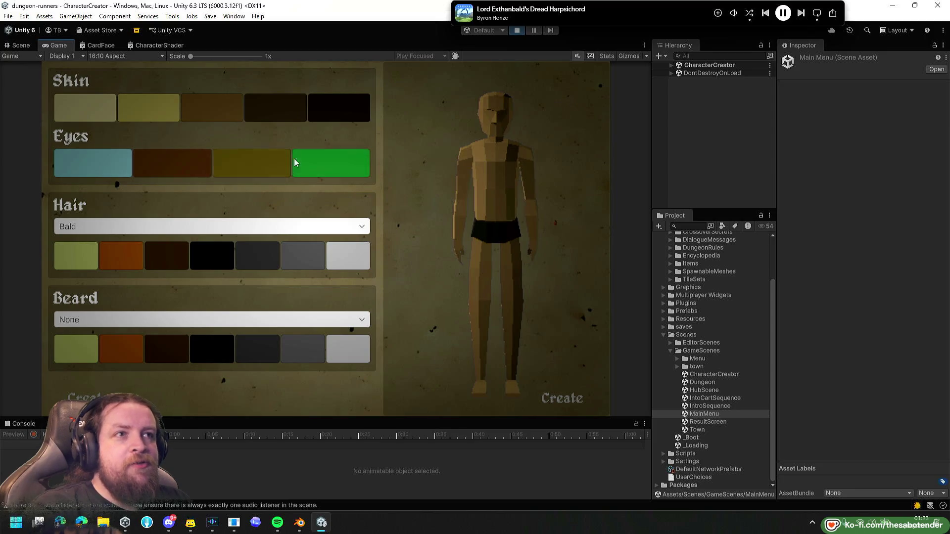
Give the character Hair_Long and Beard 4 coloured grey-green, then create it.
{"action": "left_click", "coordinate": [120, 226]}
{"action": "left_click", "coordinate": [100, 254]}
{"action": "left_click", "coordinate": [123, 228]}
{"action": "left_click", "coordinate": [99, 267]}
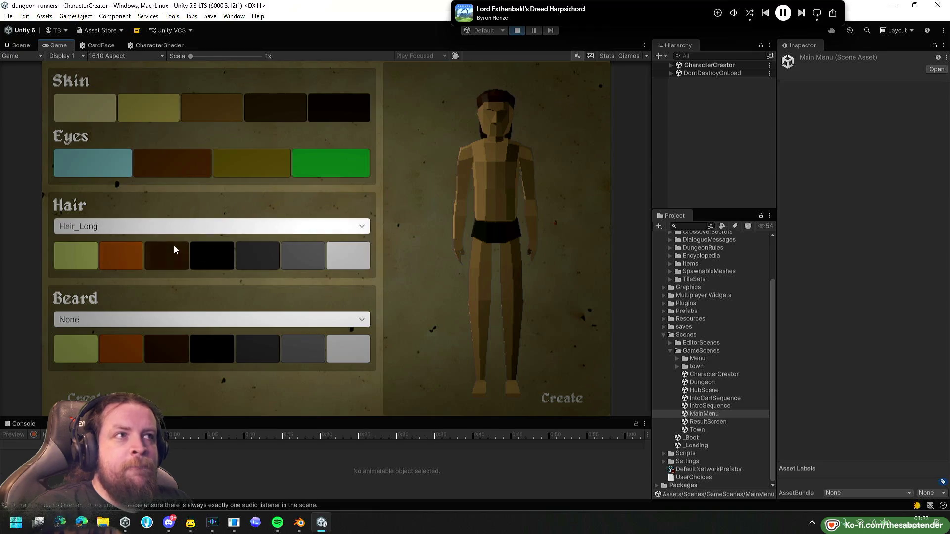
{"action": "left_click", "coordinate": [132, 320]}
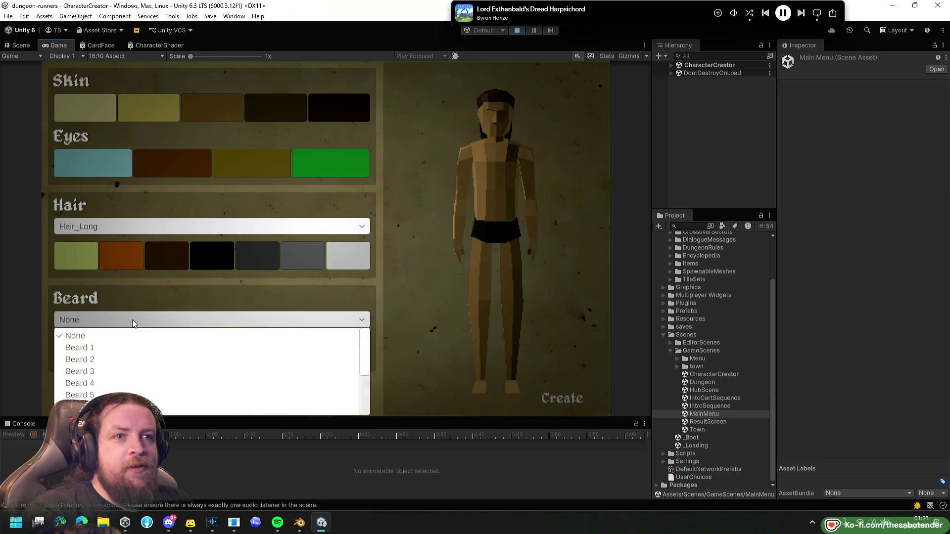
{"action": "left_click", "coordinate": [132, 393]}
{"action": "left_click", "coordinate": [131, 347]}
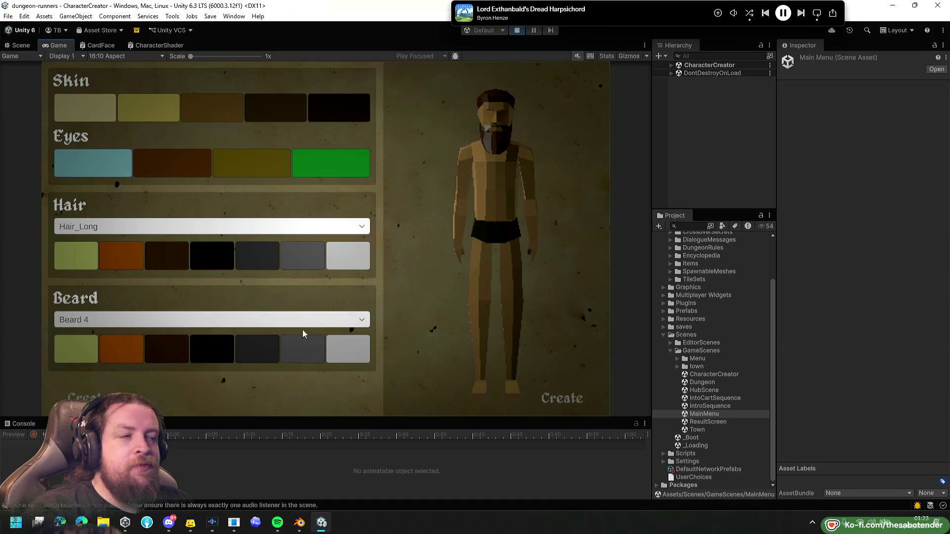
{"action": "left_click", "coordinate": [87, 354]}
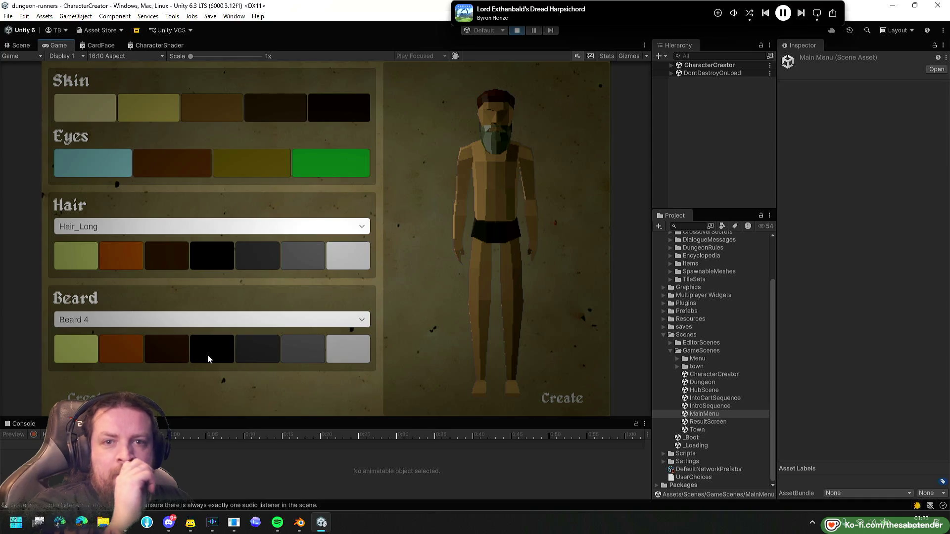
{"action": "left_click", "coordinate": [559, 399]}
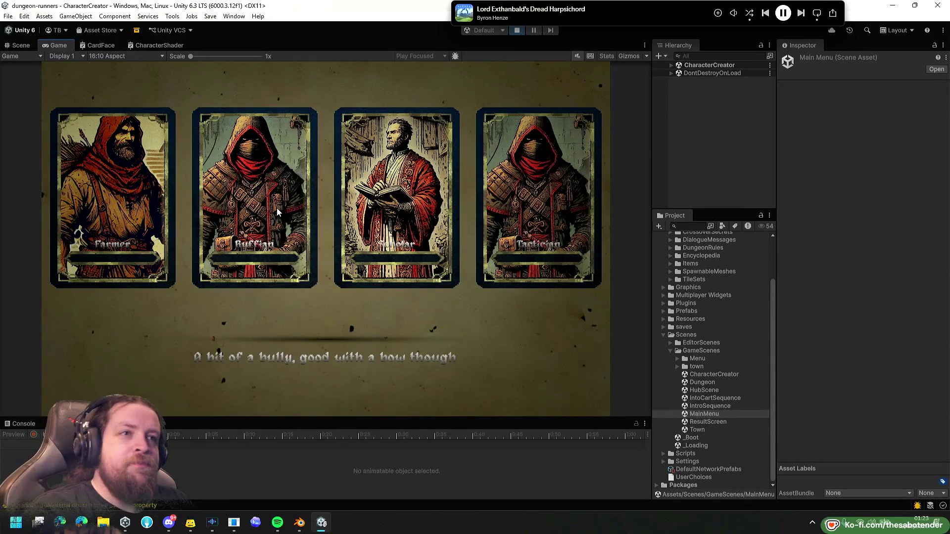
Reselect Ruffian with light tan skin, Hair_Long and Beard 5, and confirm the look.
{"action": "left_click", "coordinate": [239, 234]}
{"action": "left_click", "coordinate": [145, 114]}
{"action": "left_click", "coordinate": [106, 114]}
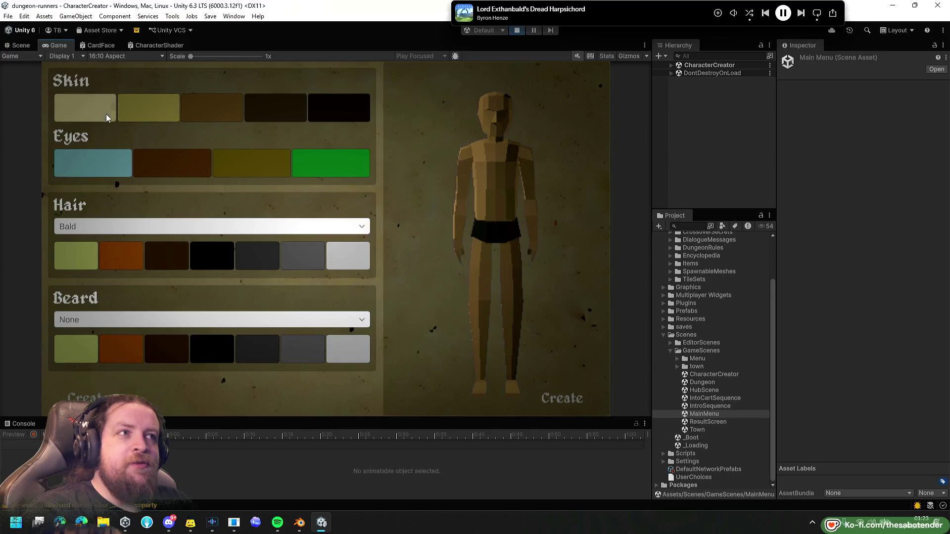
{"action": "left_click", "coordinate": [104, 229]}
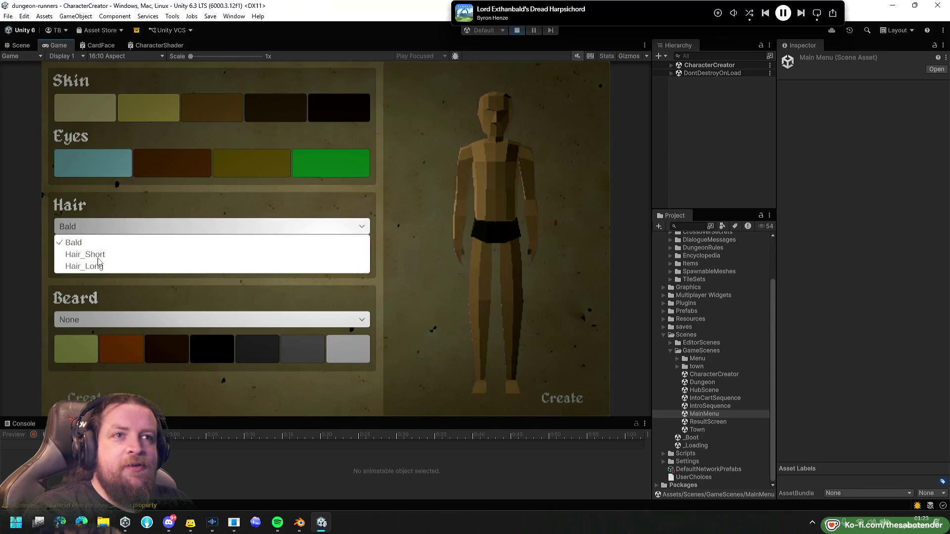
{"action": "left_click", "coordinate": [95, 267]}
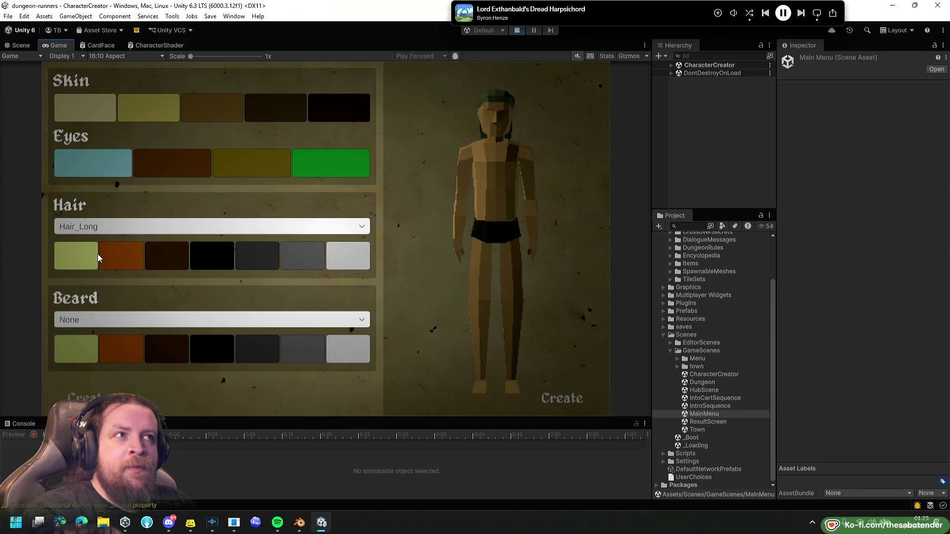
{"action": "left_click", "coordinate": [111, 321]}
{"action": "left_click", "coordinate": [105, 394]}
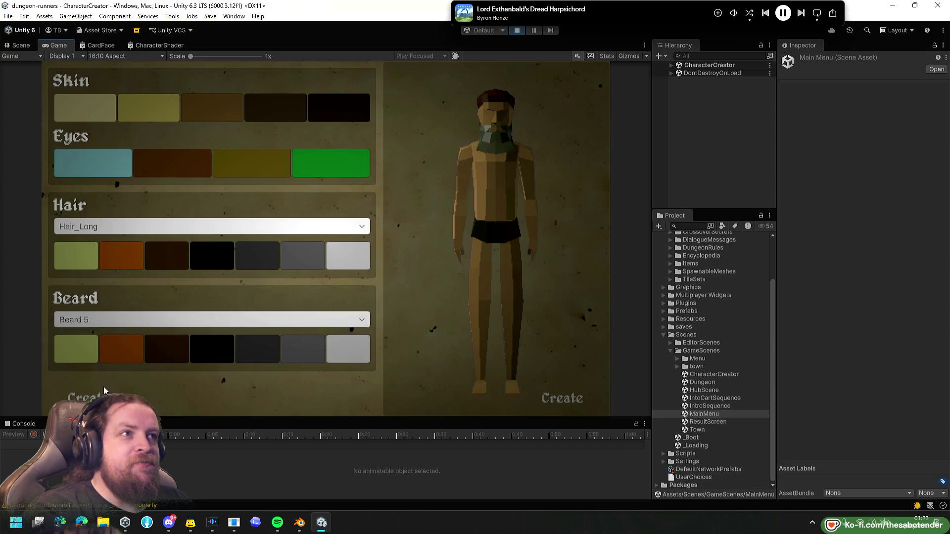
{"action": "left_click", "coordinate": [557, 403]}
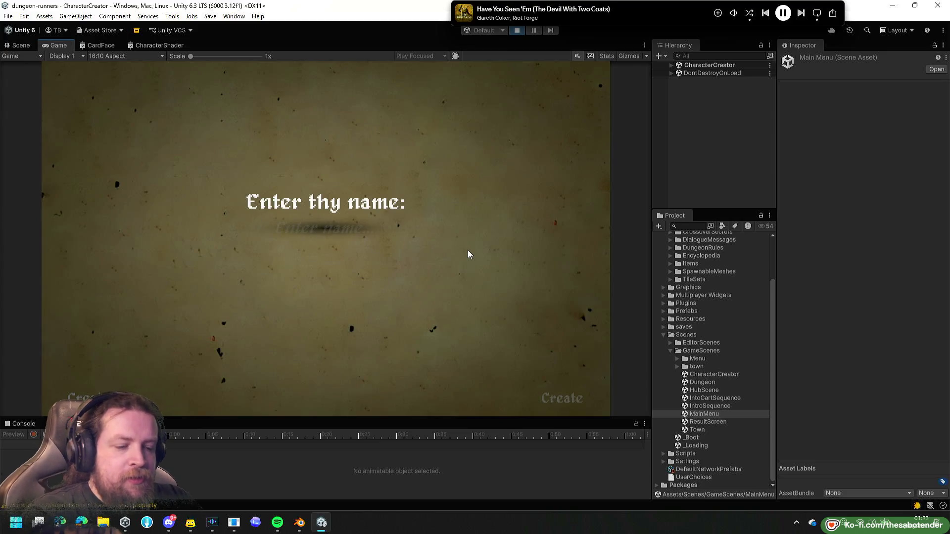
Name the character 'Twitch' and create it to start the intro cart sequence.
{"action": "type", "text": "Twitch"}
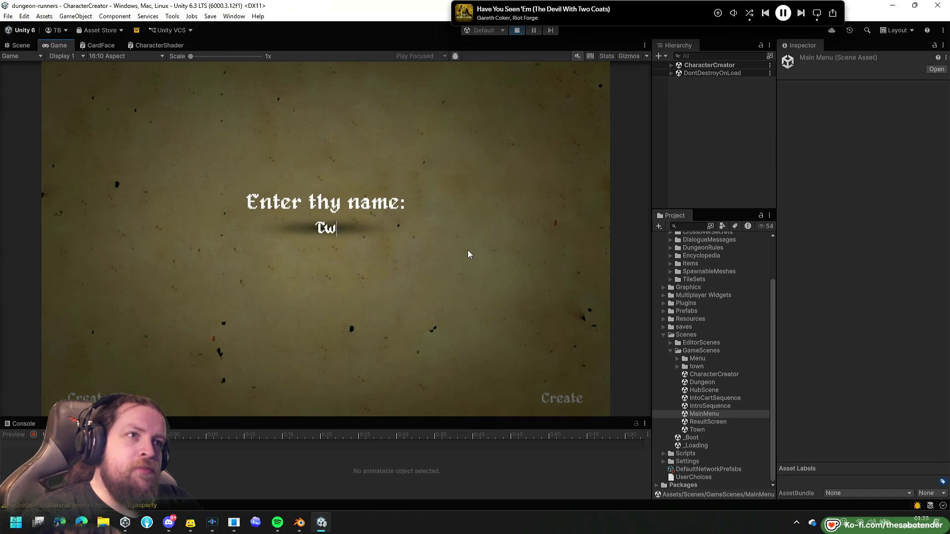
{"action": "left_click", "coordinate": [556, 397]}
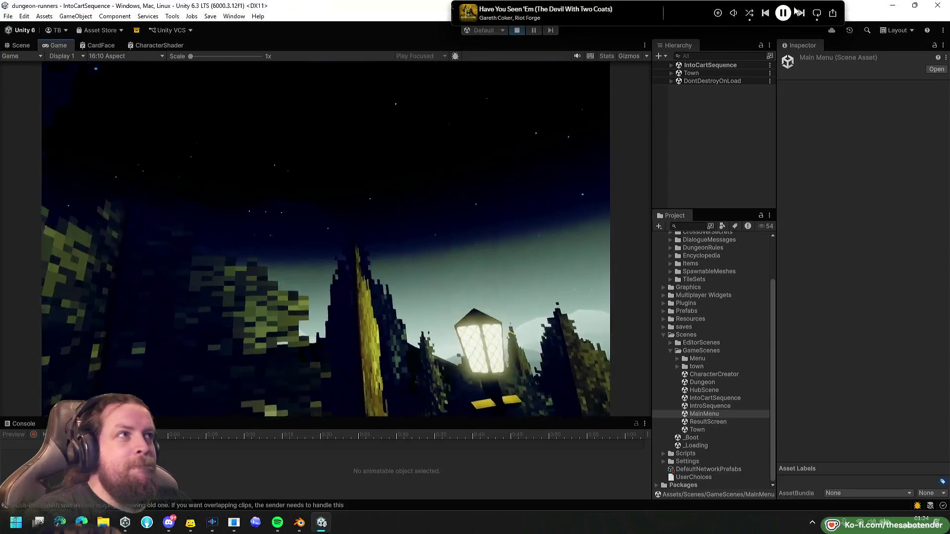
Pause the Spotify background music, watch the cart ride to the town gate, then stop play mode.
{"action": "left_click", "coordinate": [763, 28]}
{"action": "left_click", "coordinate": [783, 13]}
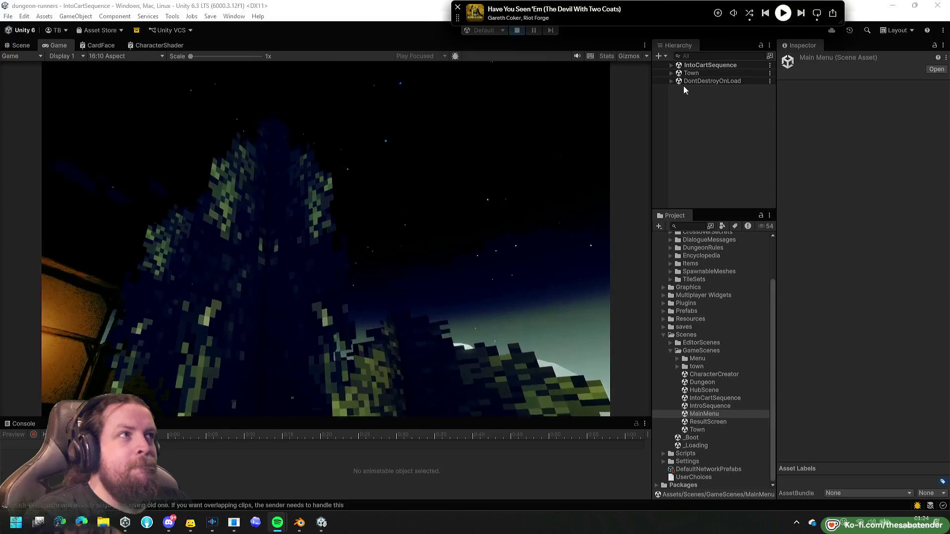
{"action": "left_click", "coordinate": [122, 332]}
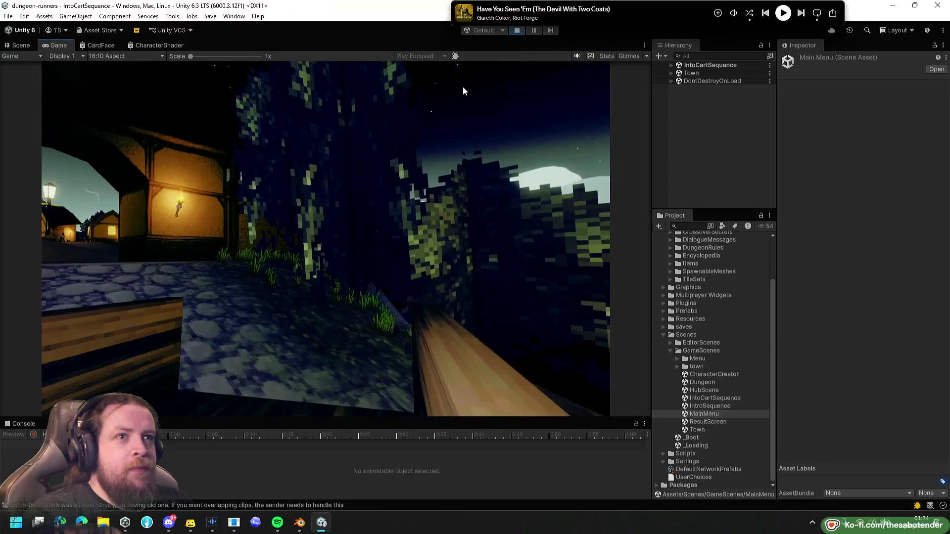
{"action": "left_click", "coordinate": [517, 31]}
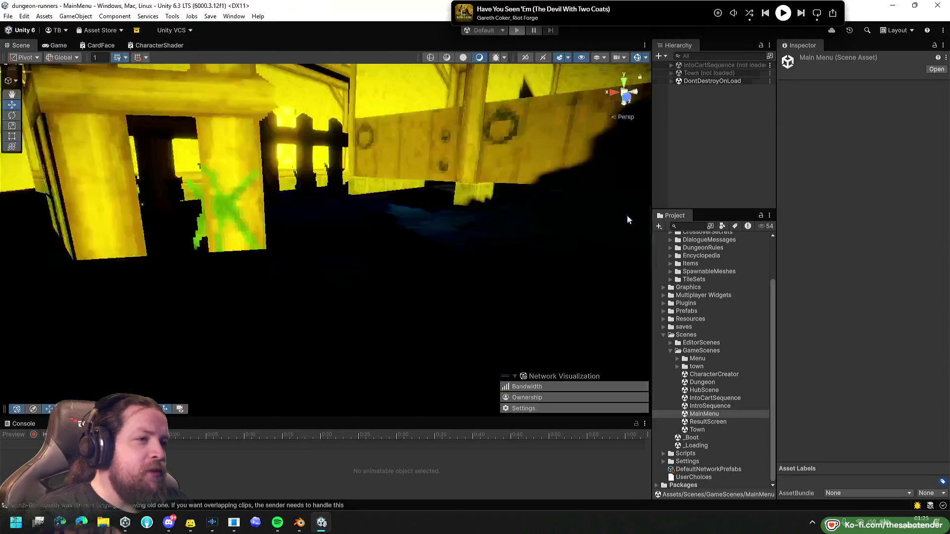
Open HubScene from the GameScenes folder and run it in play mode.
{"action": "left_click", "coordinate": [718, 391]}
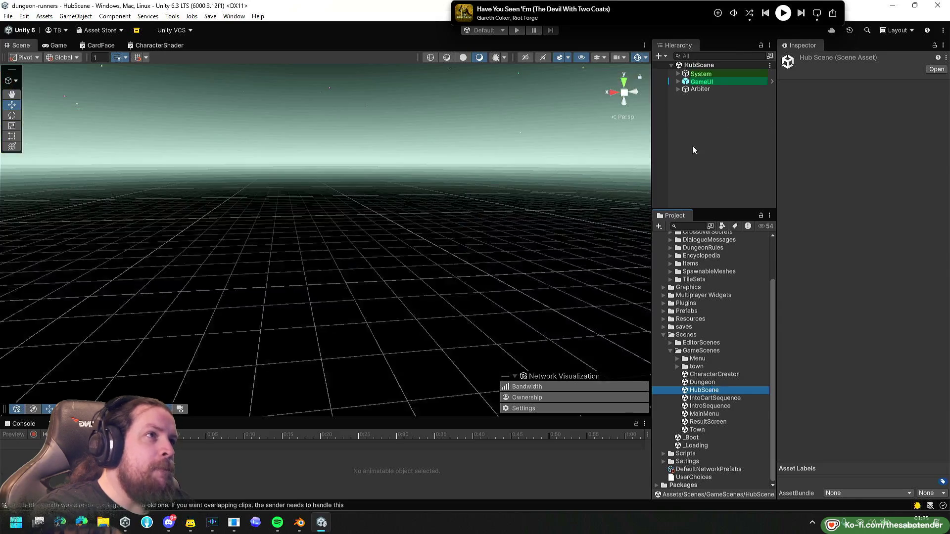
{"action": "left_click", "coordinate": [518, 30]}
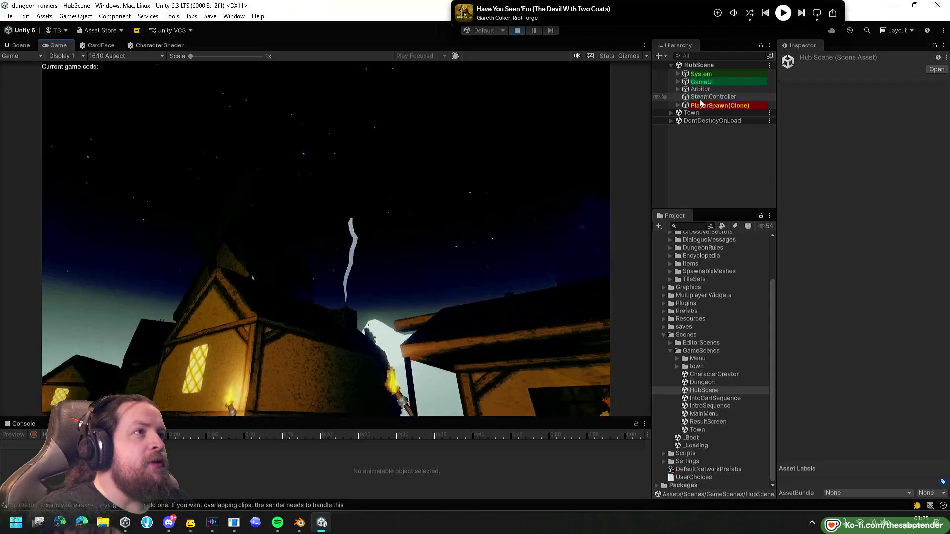
Expand Town's NPCs down to the Bard and raise the Bardic music volume to 0.298.
{"action": "double_click", "coordinate": [692, 113]}
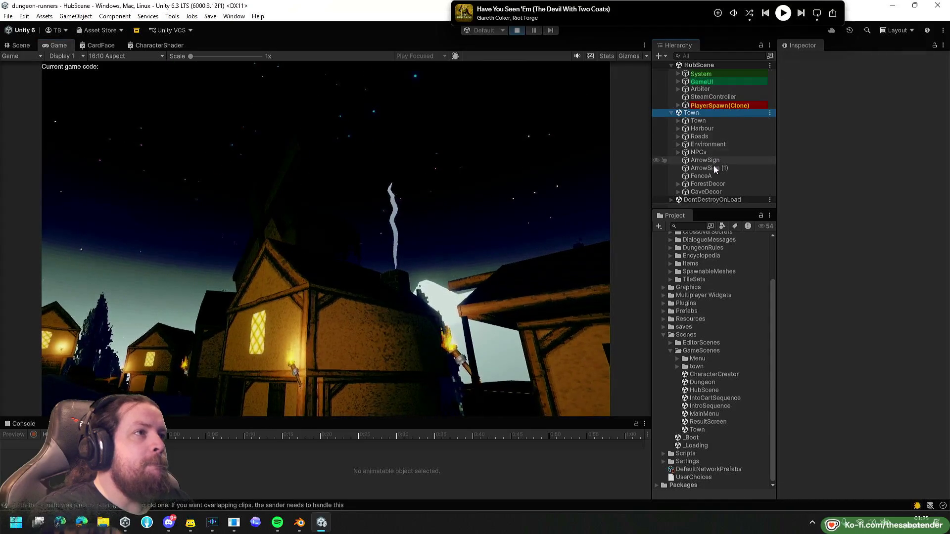
{"action": "left_click_drag", "start_coordinate": [714, 211], "coordinate": [714, 274]}
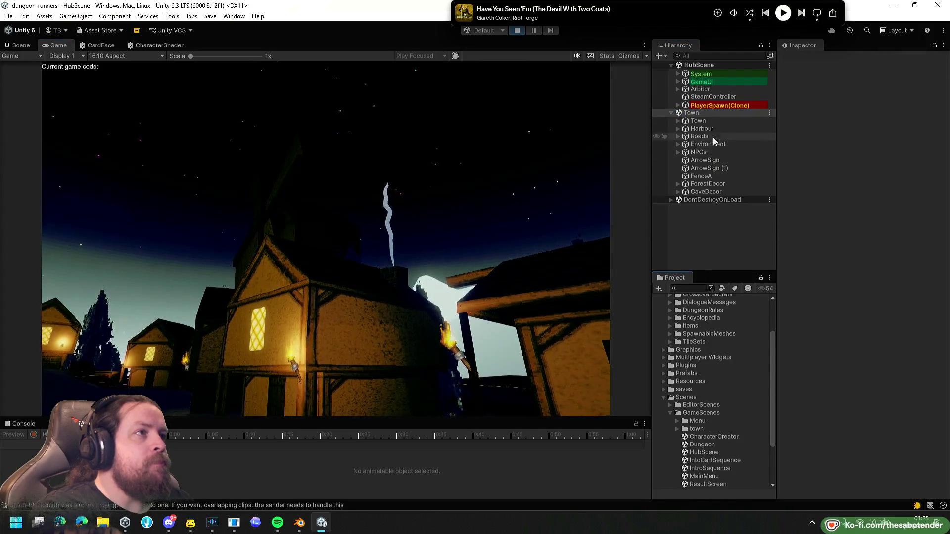
{"action": "left_click", "coordinate": [721, 121]}
{"action": "double_click", "coordinate": [712, 153]}
{"action": "double_click", "coordinate": [731, 160]}
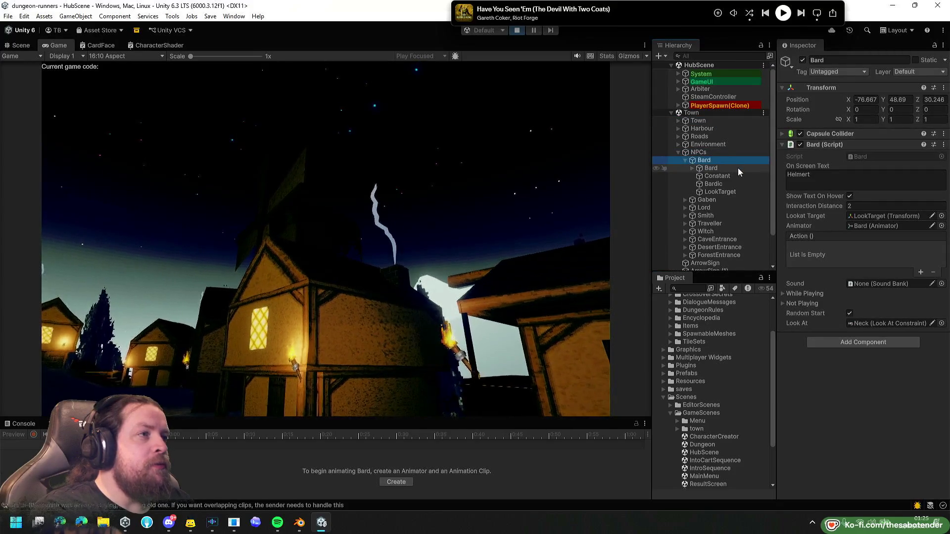
{"action": "left_click", "coordinate": [819, 294]}
{"action": "left_click", "coordinate": [854, 313]}
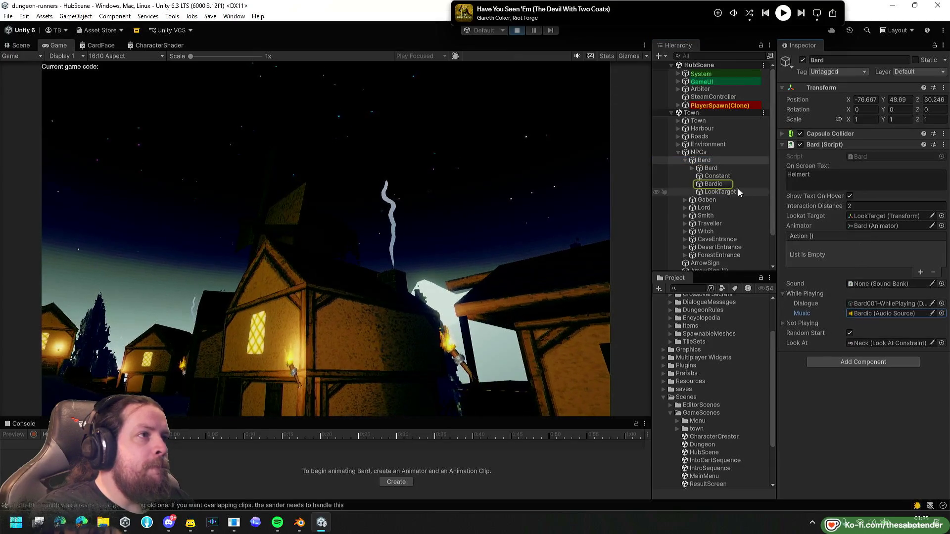
{"action": "left_click", "coordinate": [723, 184]}
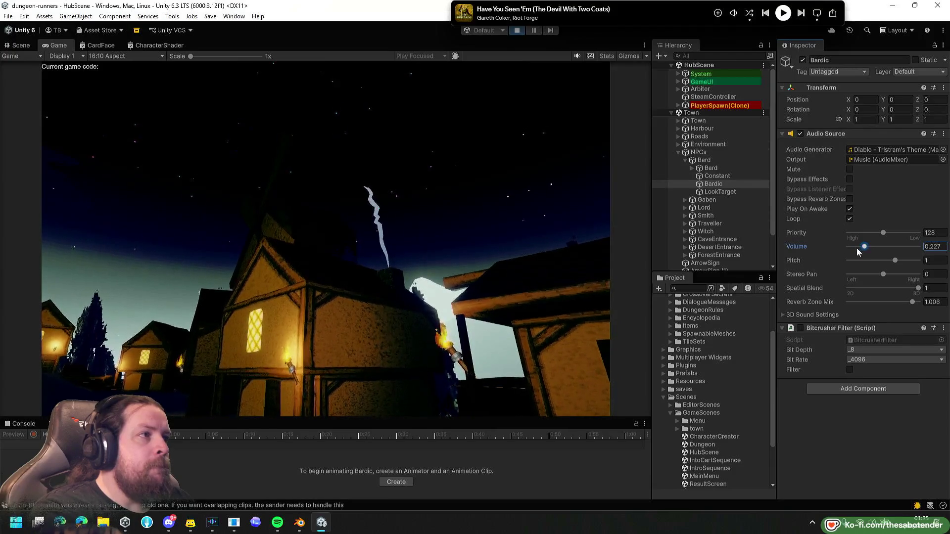
{"action": "left_click_drag", "start_coordinate": [867, 247], "coordinate": [872, 247]}
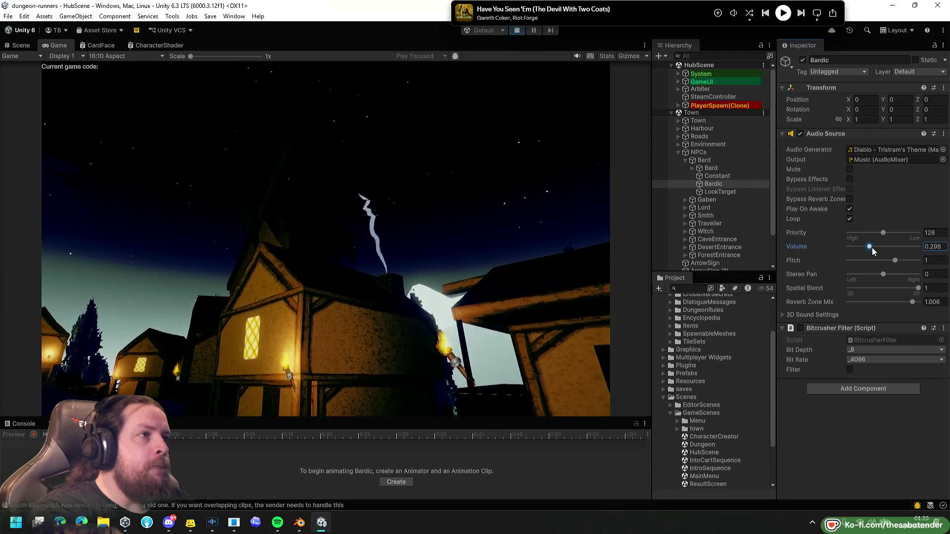
Collapse NPCs and Town, then inspect System and the DontDestroyOnLoad AudioManager's children.
{"action": "left_click", "coordinate": [706, 157]}
{"action": "key", "text": "Left"}
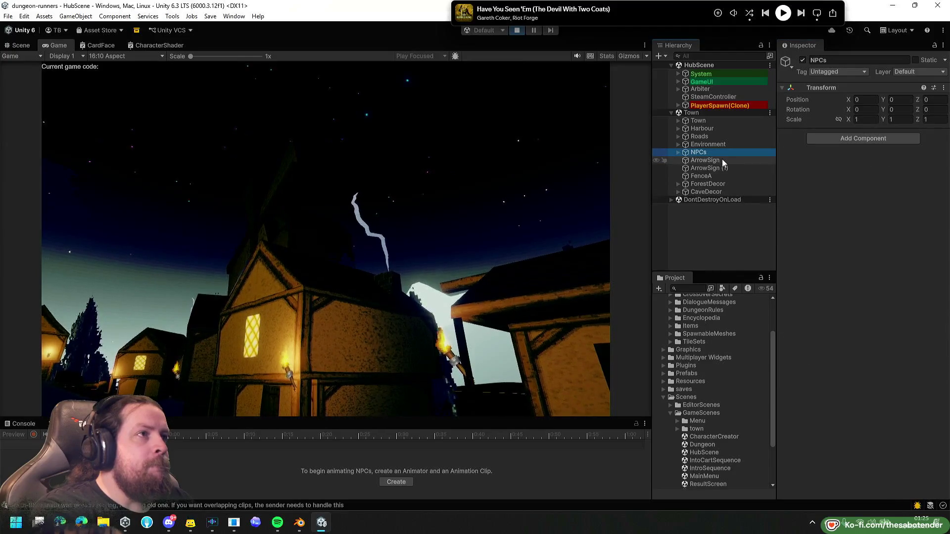
{"action": "left_click", "coordinate": [712, 117]}
{"action": "key", "text": "Left"}
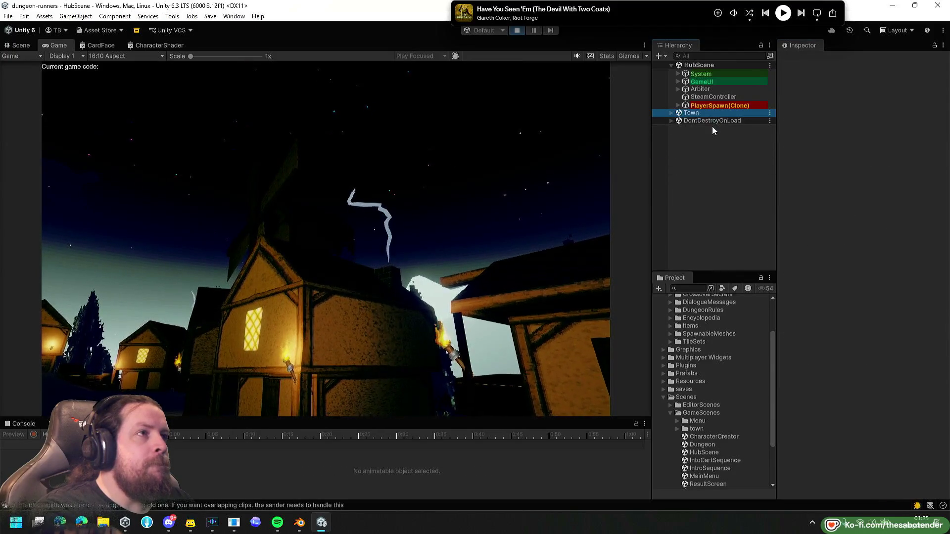
{"action": "left_click", "coordinate": [716, 74]}
{"action": "key", "text": "Right"}
{"action": "key", "text": "Left"}
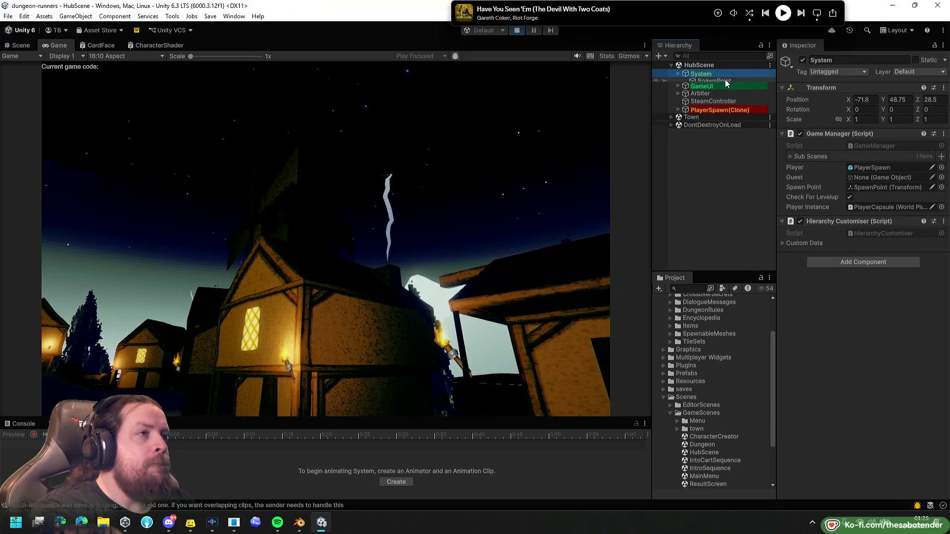
{"action": "key", "text": "Down"}
{"action": "key", "text": "Down"}
{"action": "key", "text": "Down"}
{"action": "key", "text": "Down"}
{"action": "key", "text": "Down"}
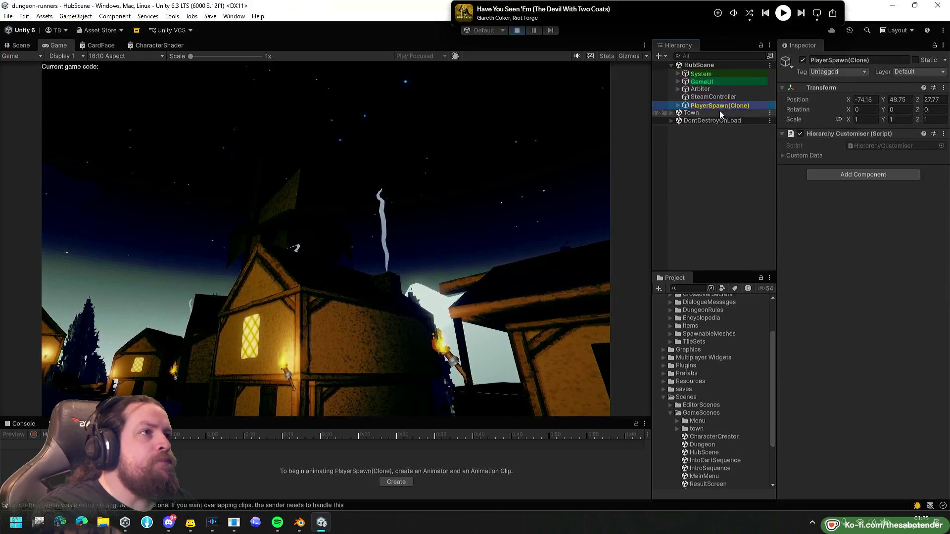
{"action": "key", "text": "Right"}
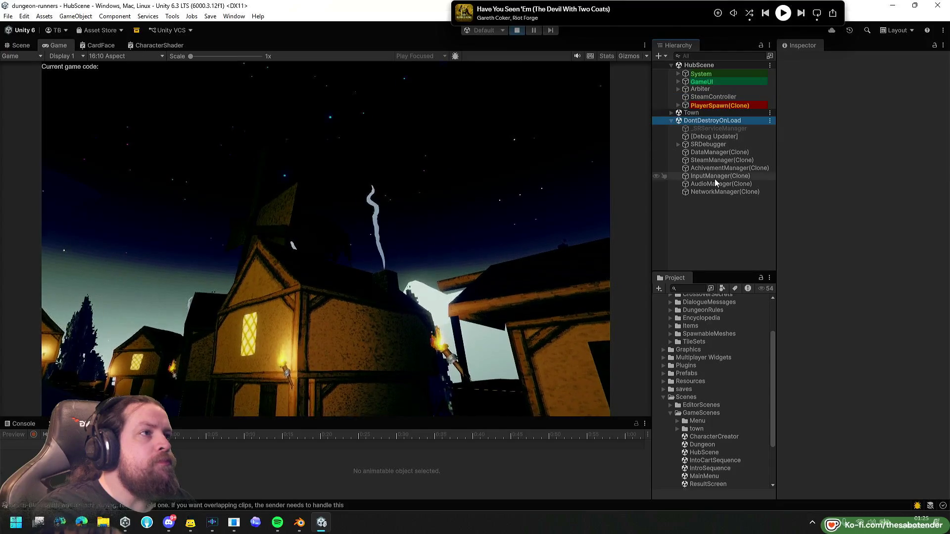
{"action": "left_click", "coordinate": [715, 184]}
{"action": "key", "text": "Right"}
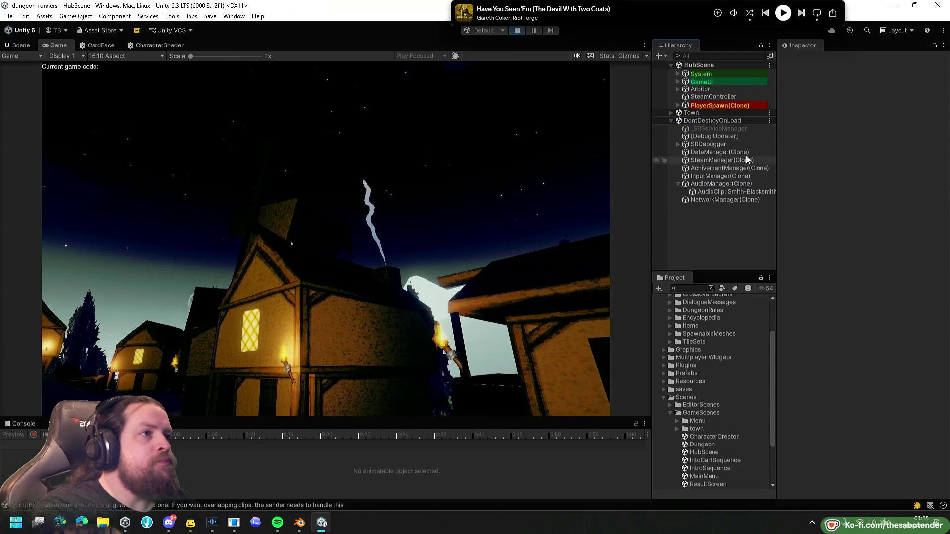
Collapse DontDestroyOnLoad, expand Town's Environment group, and start a Hierarchy search.
{"action": "left_click", "coordinate": [709, 105]}
{"action": "left_click", "coordinate": [708, 121]}
{"action": "left_click", "coordinate": [710, 105]}
{"action": "left_click", "coordinate": [709, 116]}
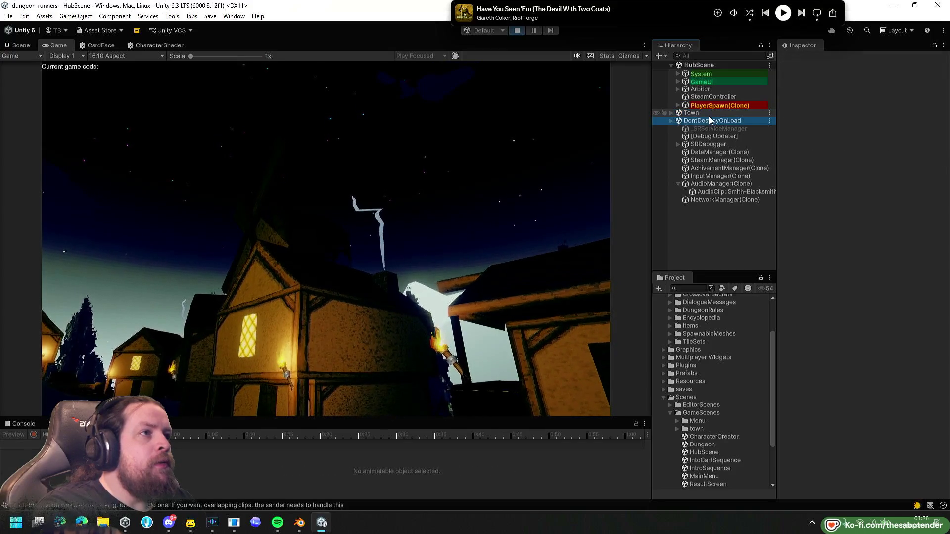
{"action": "key", "text": "Left"}
{"action": "key", "text": "Up"}
{"action": "key", "text": "Right"}
{"action": "key", "text": "Down"}
{"action": "key", "text": "Right"}
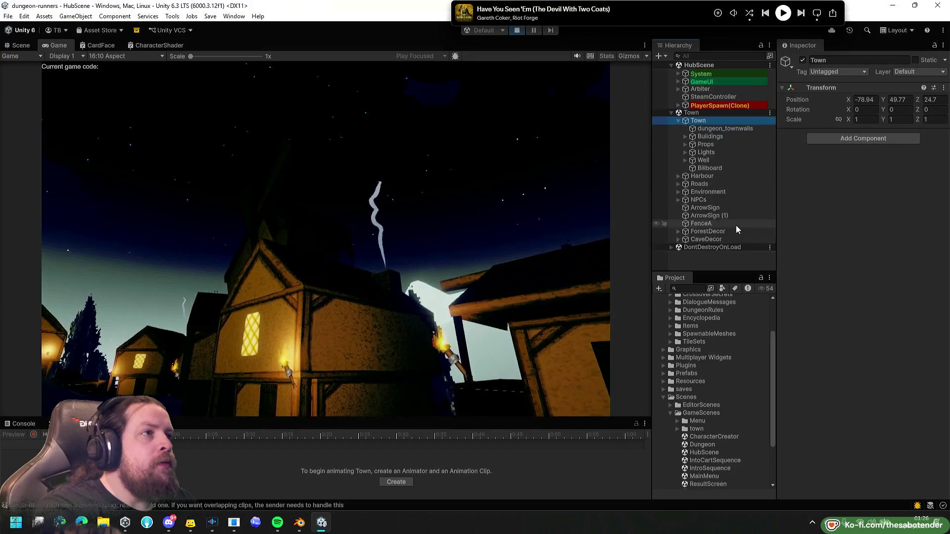
{"action": "key", "text": "Left"}
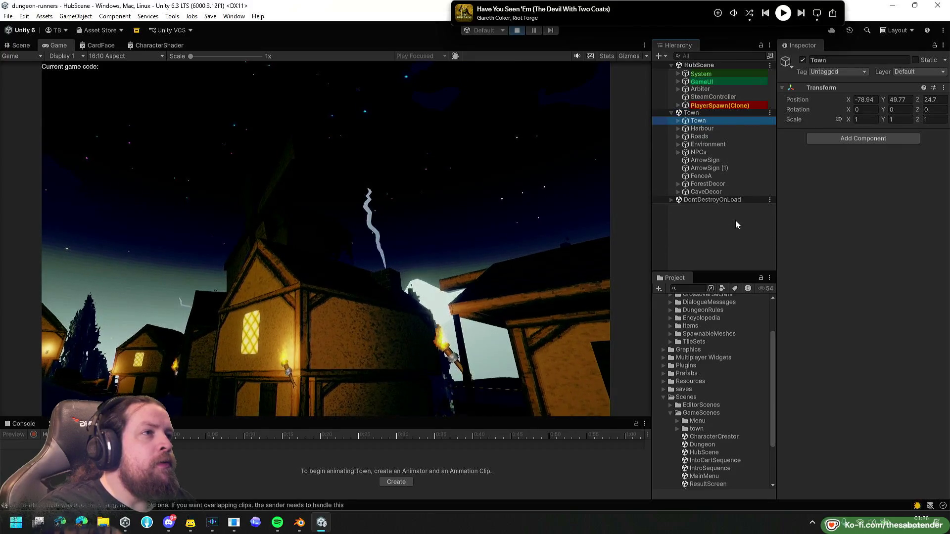
{"action": "key", "text": "Down"}
{"action": "key", "text": "Down"}
{"action": "key", "text": "Down"}
{"action": "key", "text": "Right"}
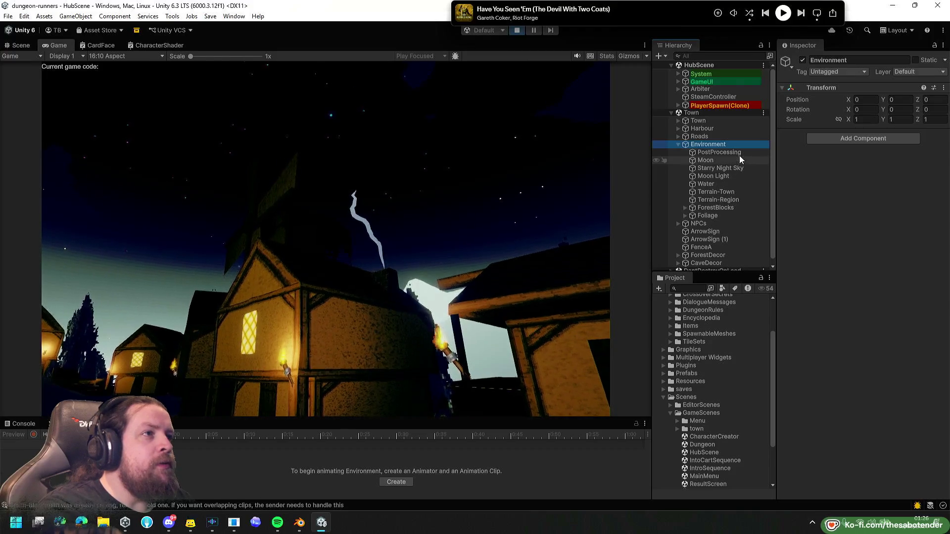
{"action": "left_click", "coordinate": [729, 55]}
{"action": "type", "text": "t:audiosource"}
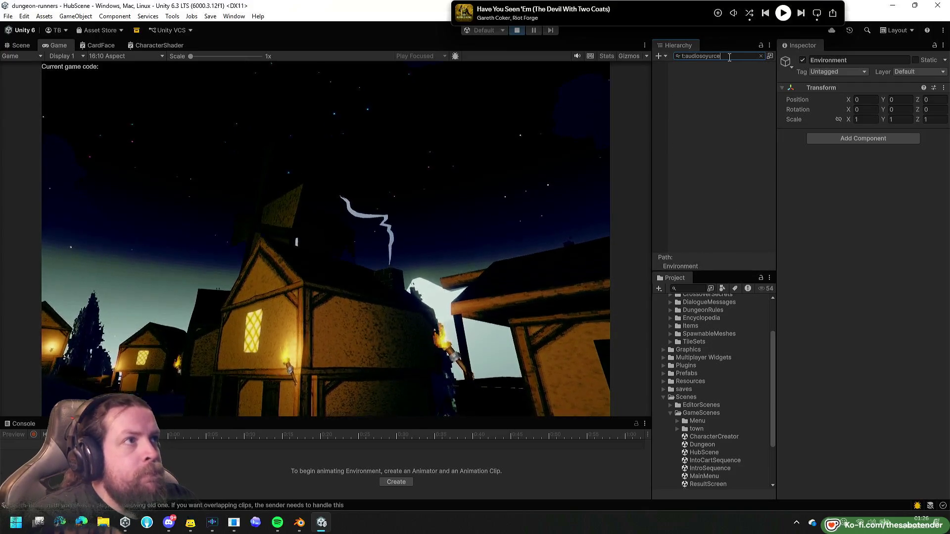
Fix the search to t:audiosource, select the Constant source and lower its volume to 0.248.
{"action": "double_click", "coordinate": [729, 56]}
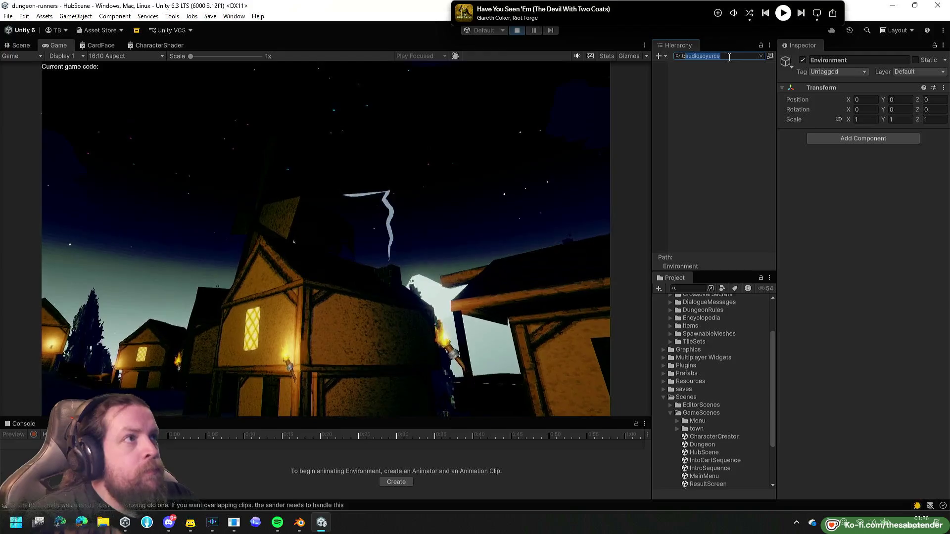
{"action": "key", "text": "Right"}
{"action": "key", "text": "Left"}
{"action": "key", "text": "Left"}
{"action": "key", "text": "Left"}
{"action": "key", "text": "BackSpace"}
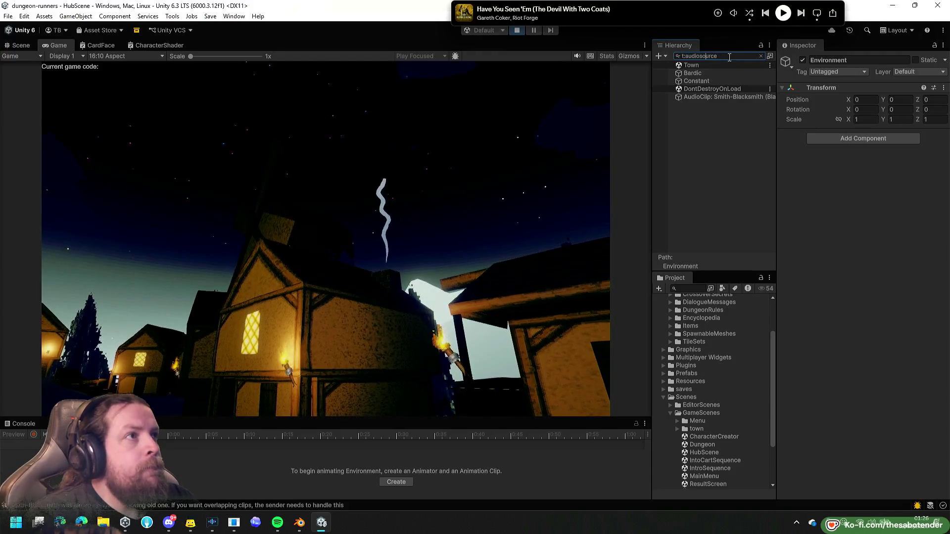
{"action": "left_click", "coordinate": [696, 80]}
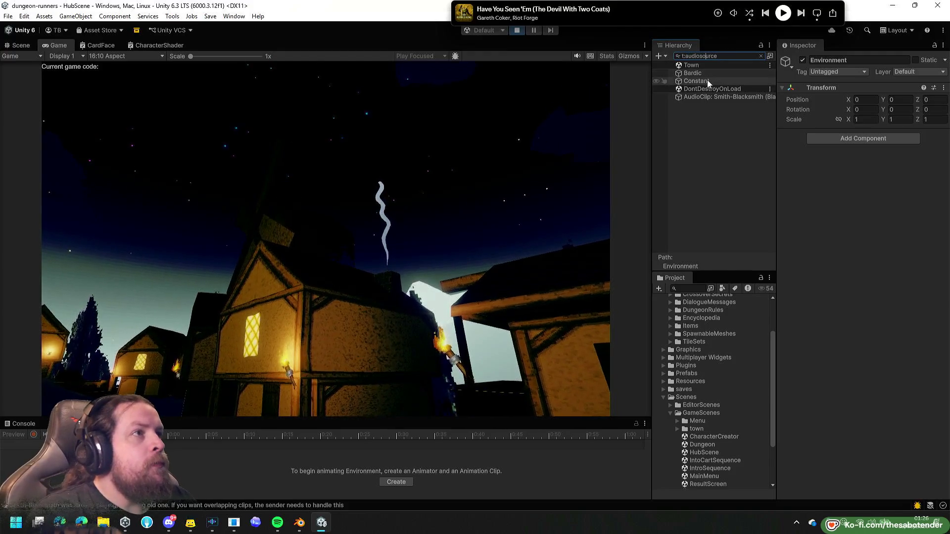
{"action": "left_click", "coordinate": [760, 56]}
{"action": "left_click", "coordinate": [878, 247]}
{"action": "left_click_drag", "start_coordinate": [879, 250], "coordinate": [866, 247]}
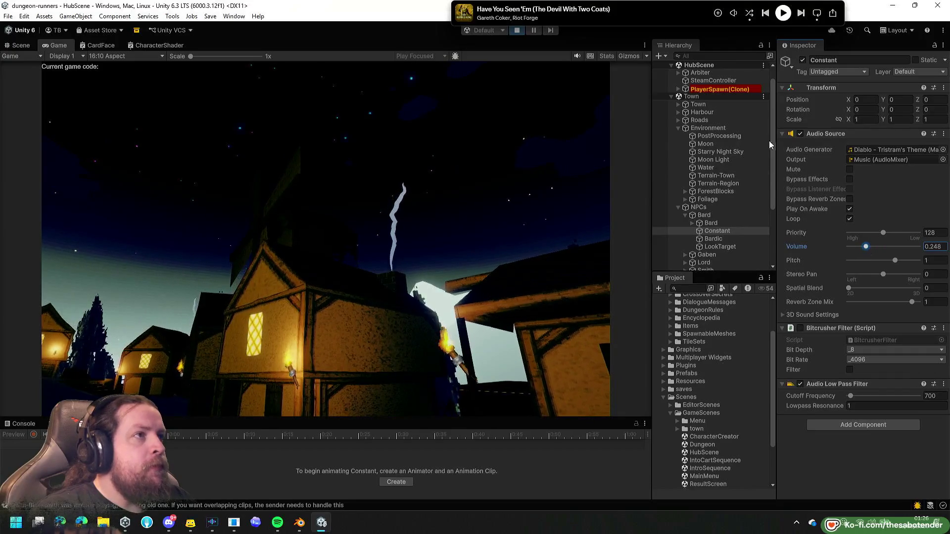
Collapse the Environment and NPCs groups and return to the running game.
{"action": "left_click", "coordinate": [712, 128]}
{"action": "key", "text": "Left"}
{"action": "key", "text": "Down"}
{"action": "key", "text": "Left"}
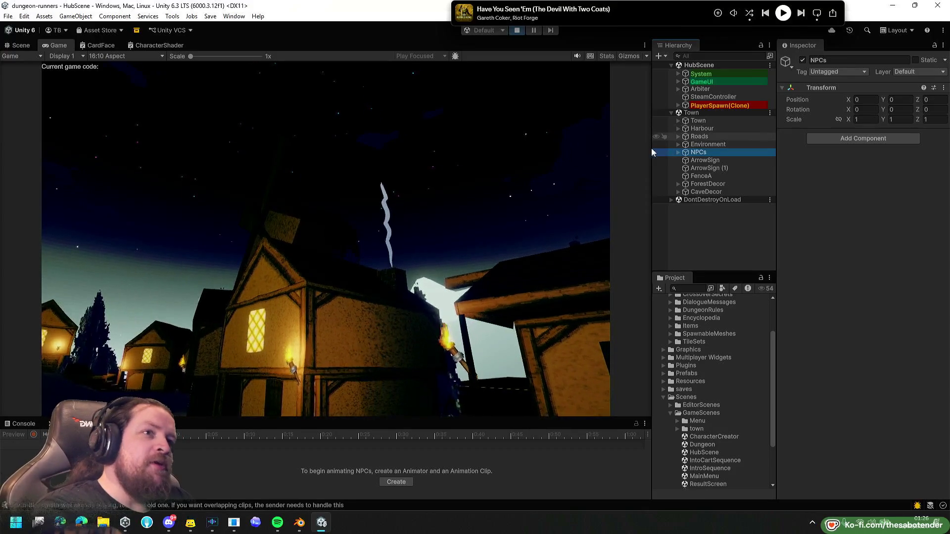
{"action": "left_click", "coordinate": [138, 284]}
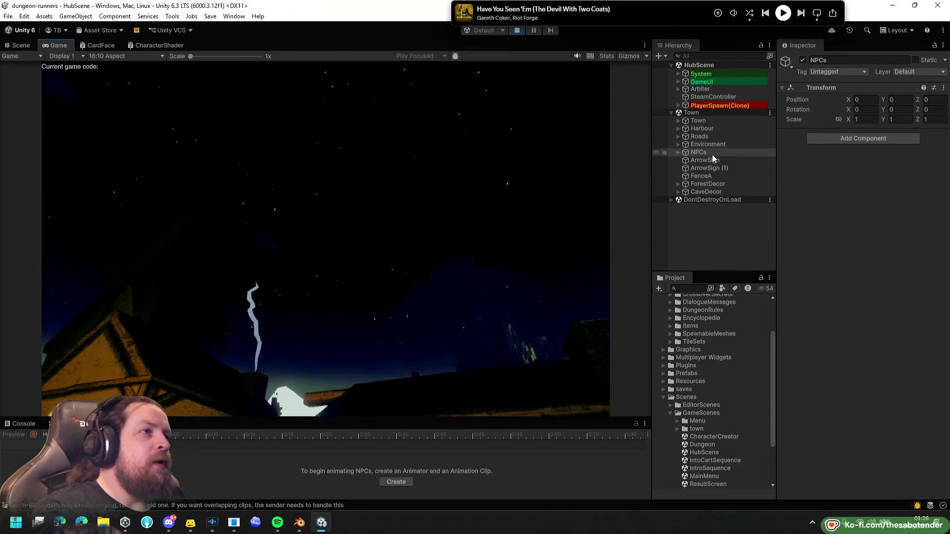
Select the bard's Bardic audio source under Town NPCs and drag its volume down to 0.163.
{"action": "left_click", "coordinate": [711, 122]}
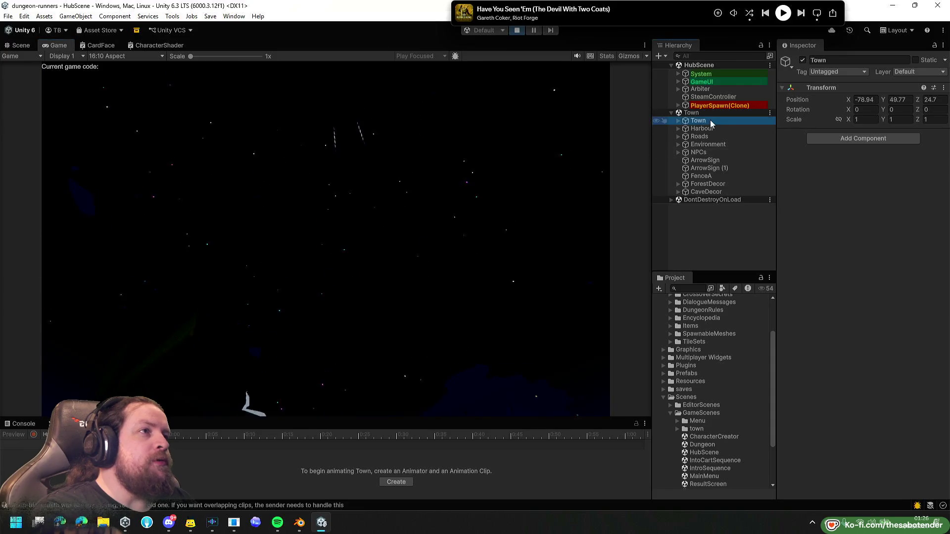
{"action": "left_click", "coordinate": [705, 151]}
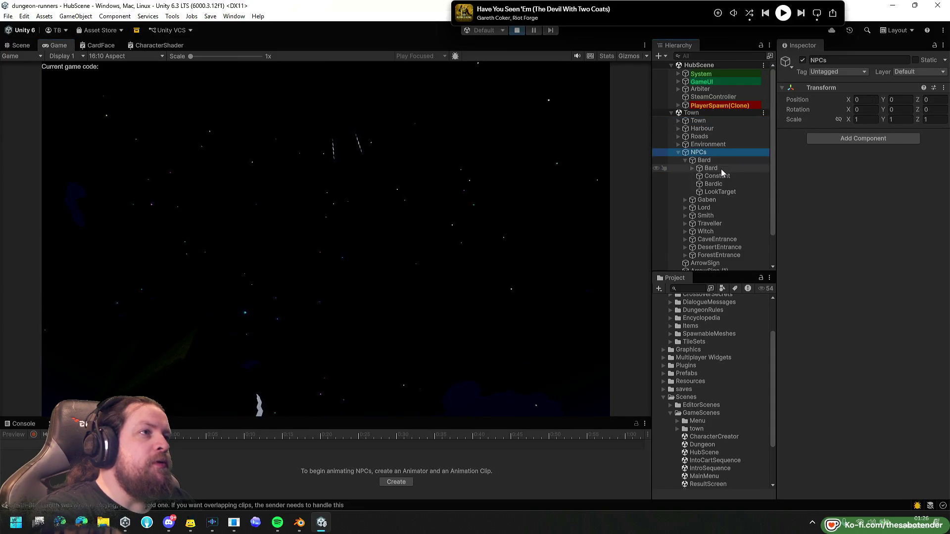
{"action": "left_click", "coordinate": [719, 178]}
{"action": "left_click", "coordinate": [720, 184]}
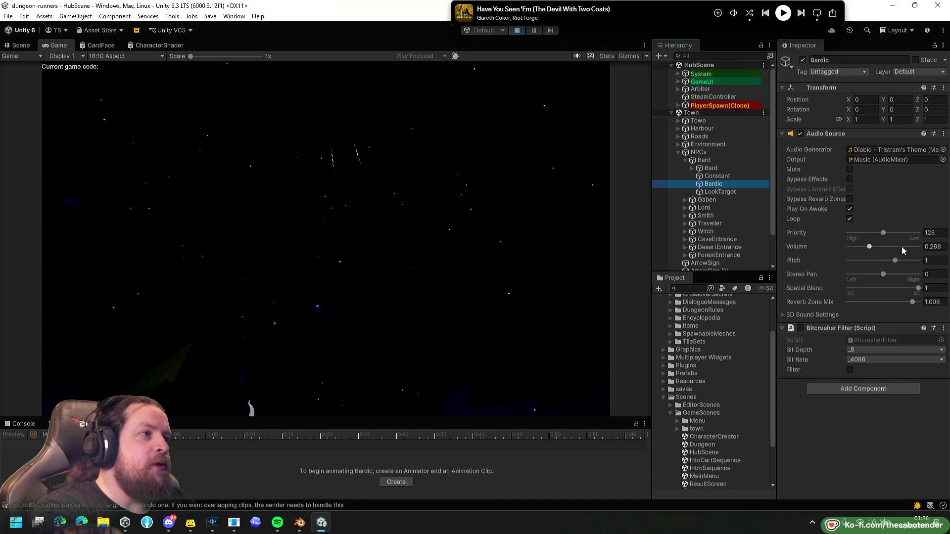
{"action": "left_click_drag", "start_coordinate": [870, 247], "coordinate": [862, 248]}
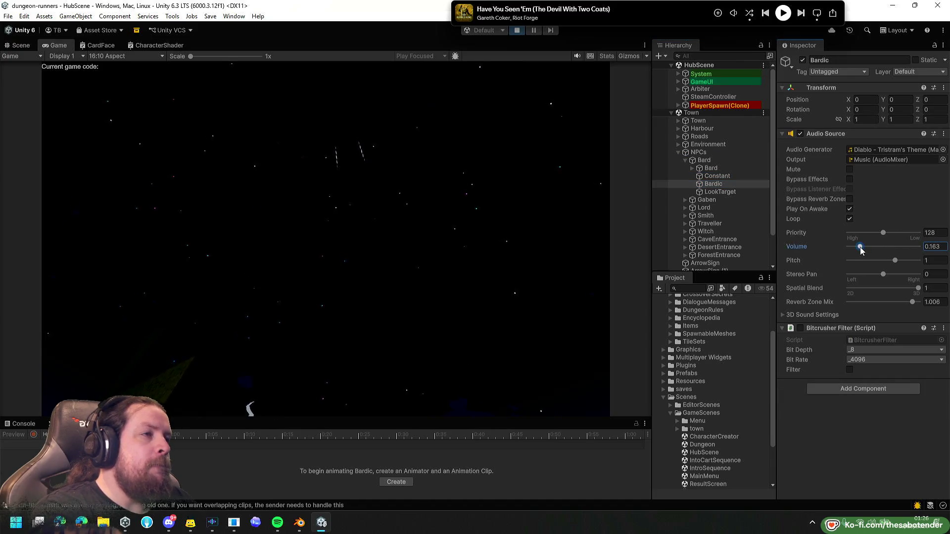
{"action": "left_click", "coordinate": [723, 177]}
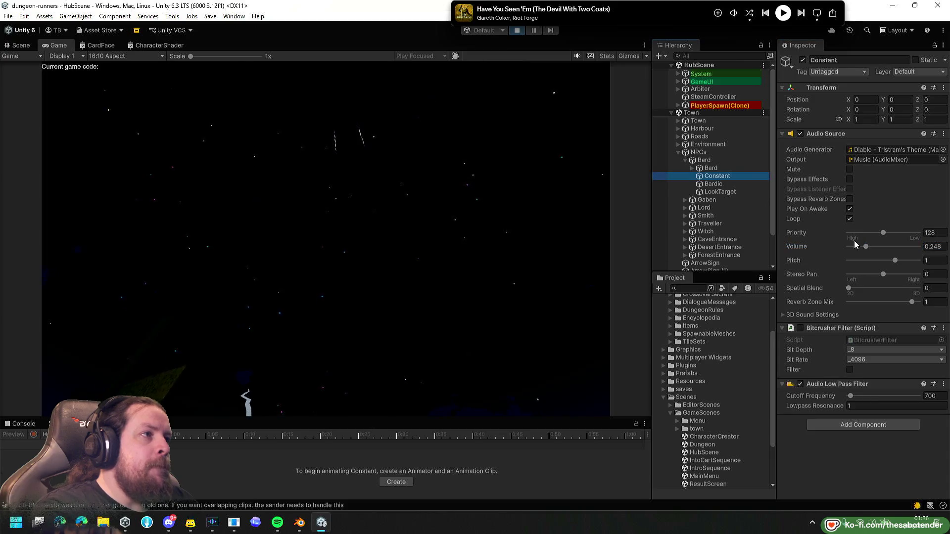
Walk to the smith and the bard Helmert in-game, reading and closing their dialogue with E.
{"action": "left_click", "coordinate": [494, 259]}
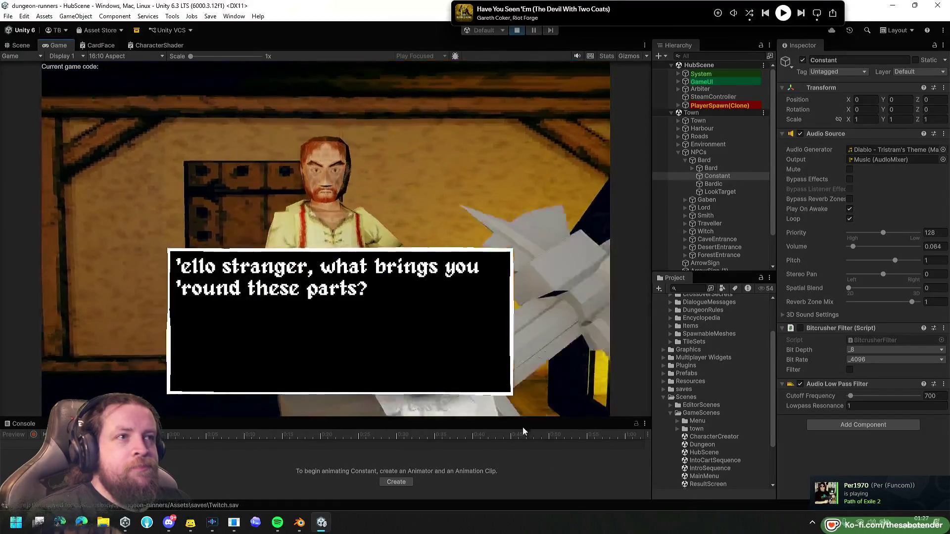
{"action": "key", "text": "e"}
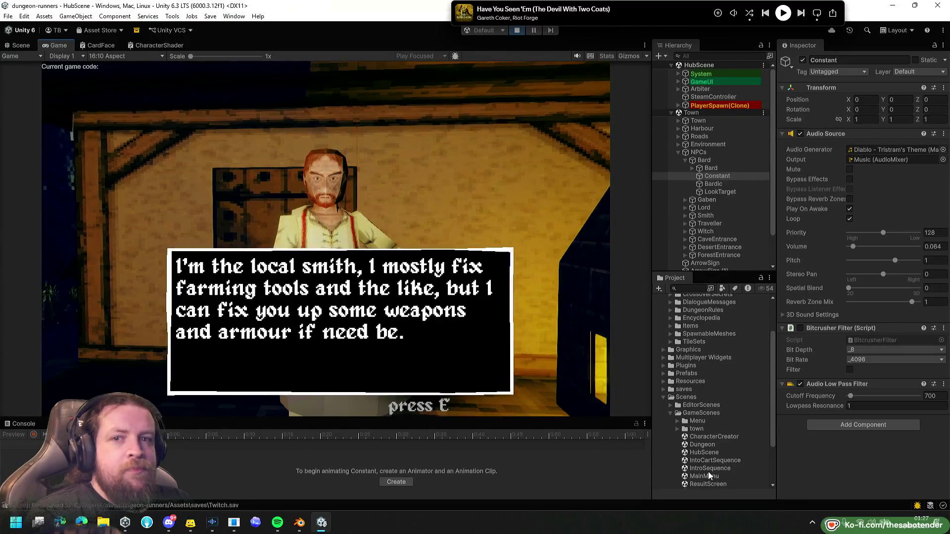
{"action": "key", "text": "e"}
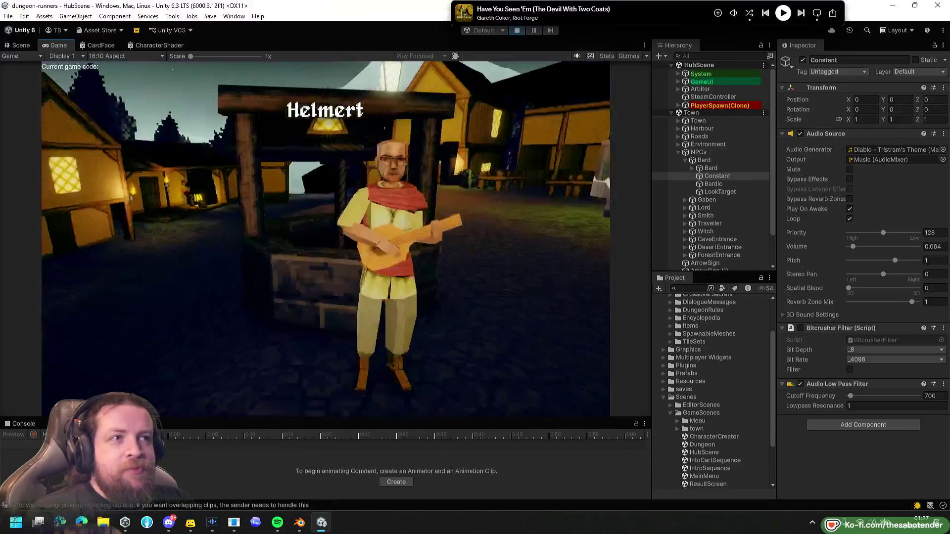
{"action": "key", "text": "e"}
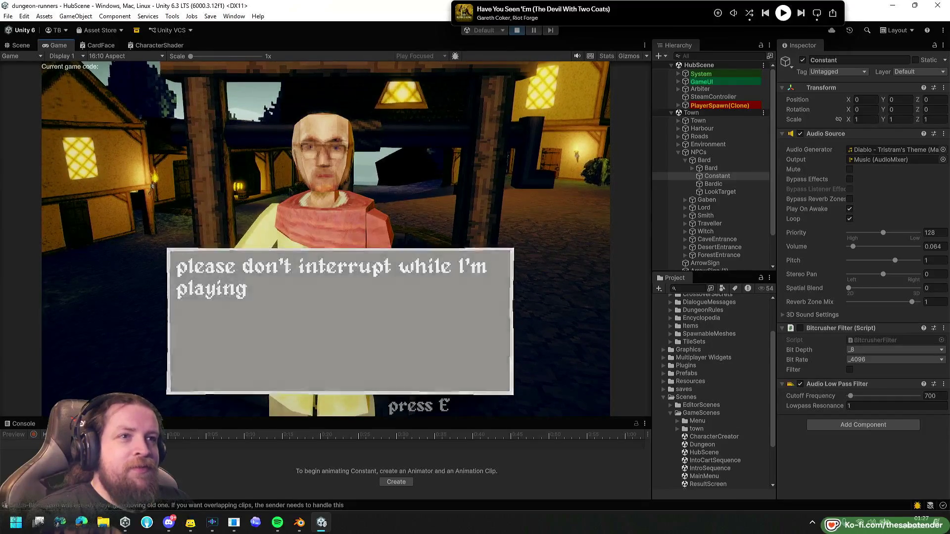
{"action": "key", "text": "e"}
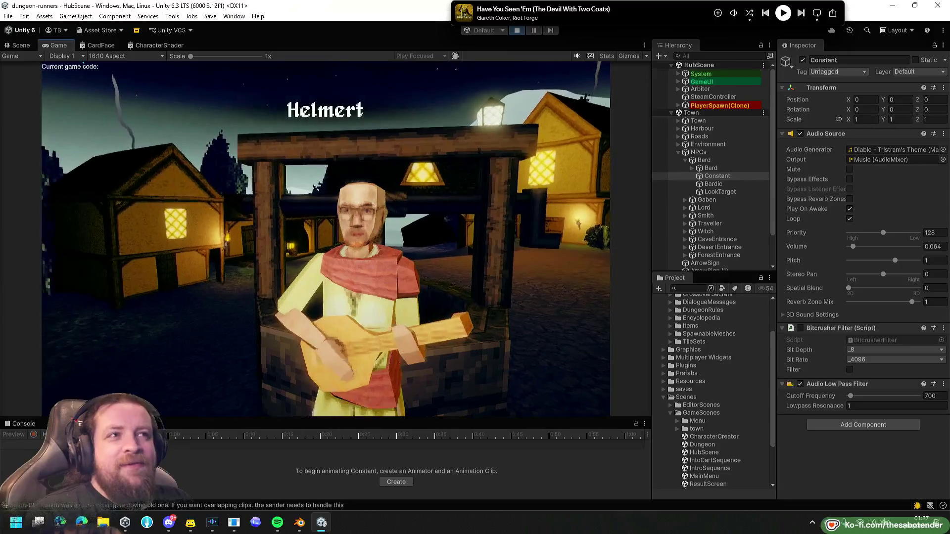
{"action": "key", "text": "e"}
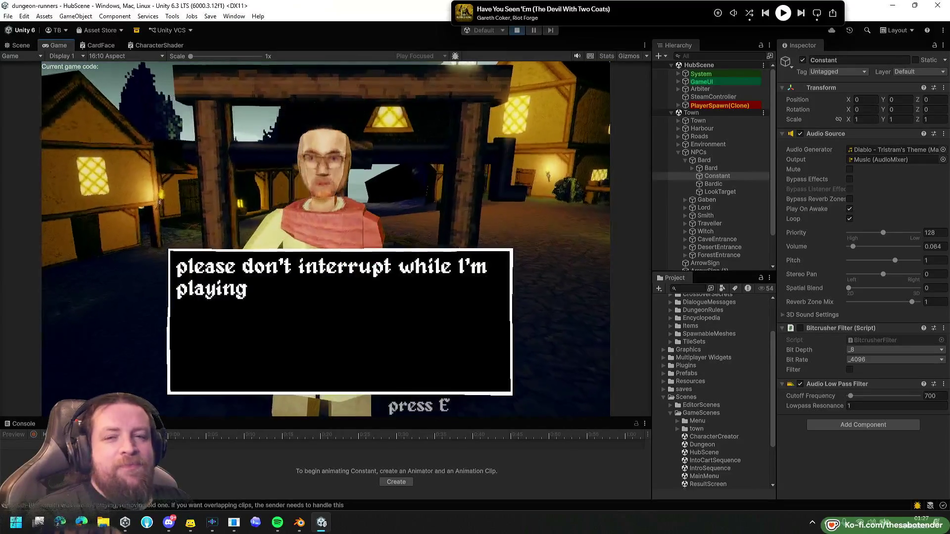